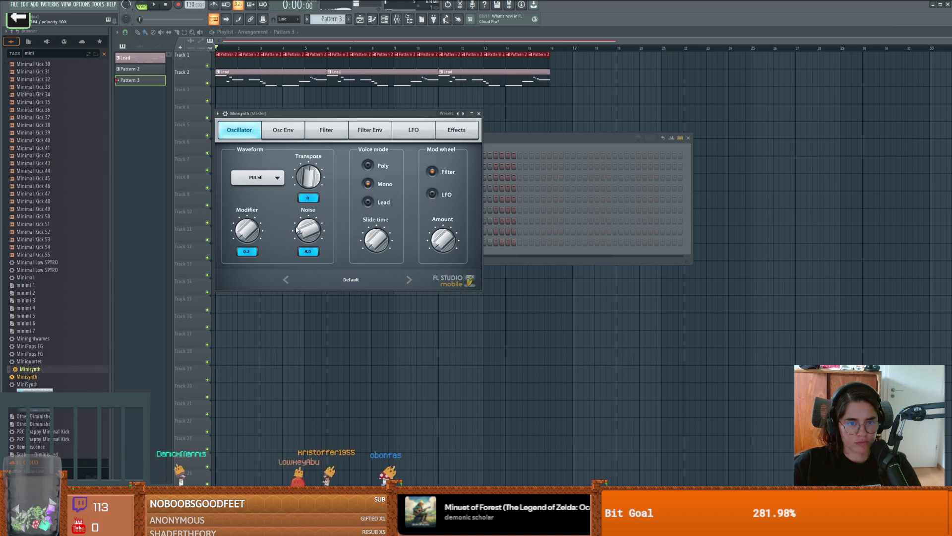
Set the Minisynth oscillator attack to 0 and settle on the SAW waveform after trying SAW + SQUARE and PULSE
left_click(284, 131)
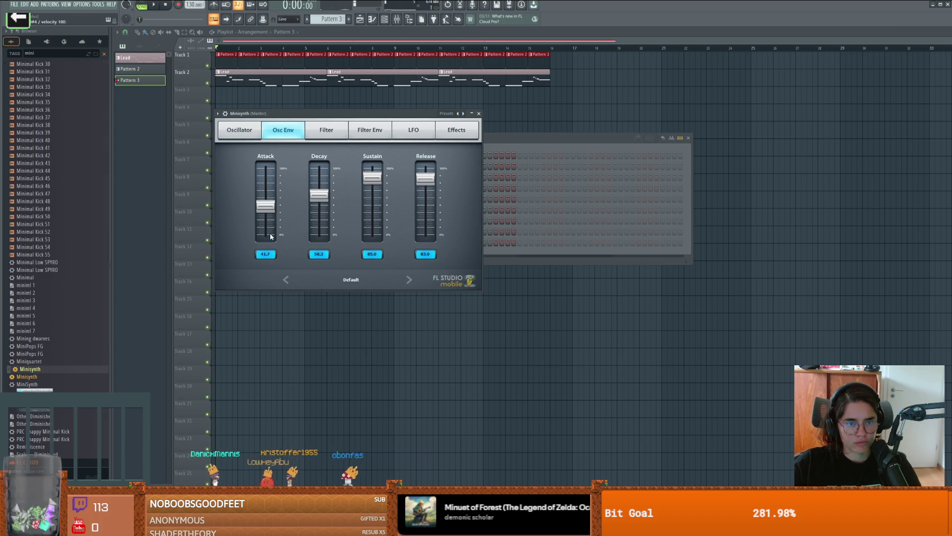
left_click(271, 237)
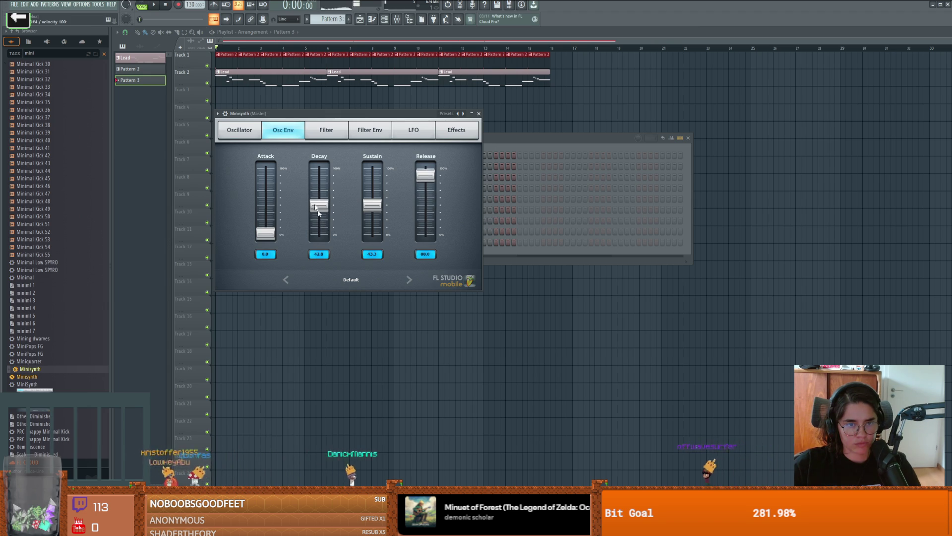
left_click(239, 129)
left_click(273, 182)
left_click(300, 175)
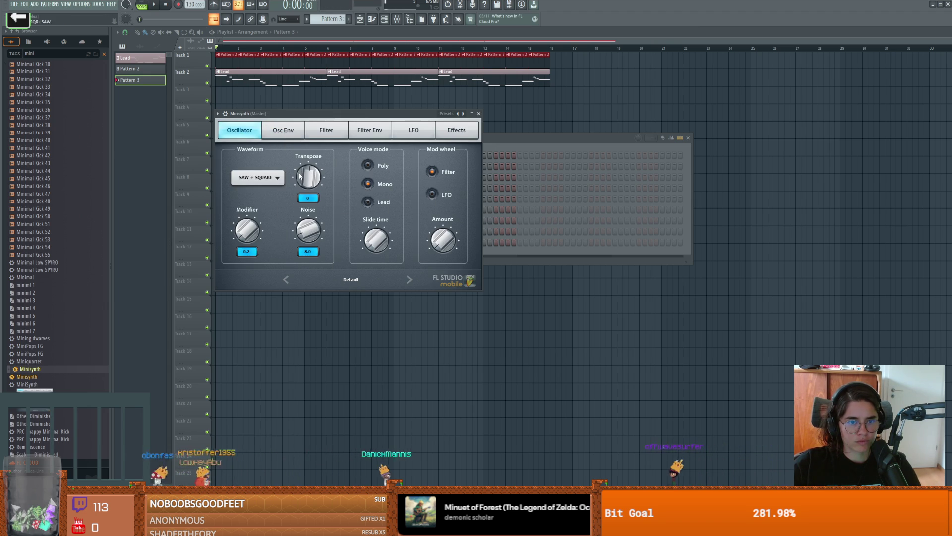
left_click(270, 183)
left_click(292, 167)
left_click(272, 182)
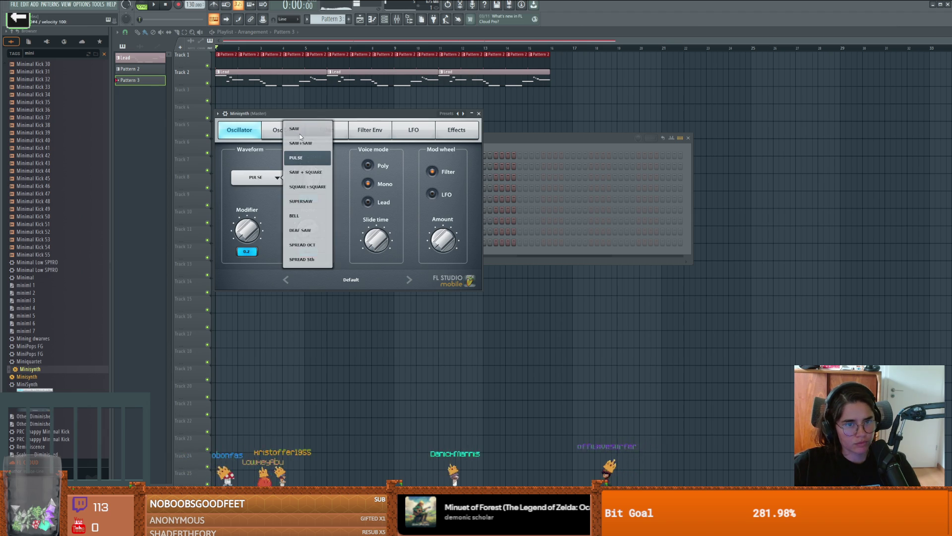
left_click(297, 156)
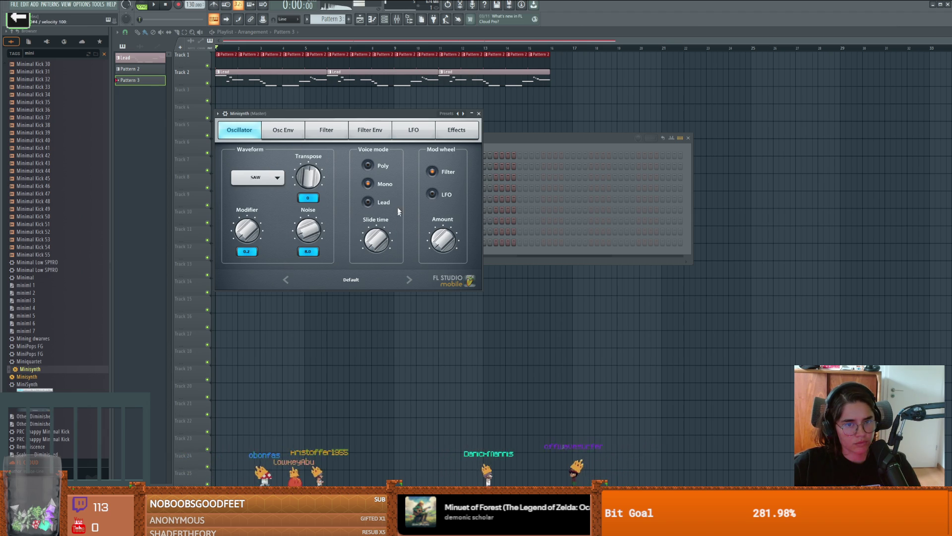
Raise the delay filter amount and lower the delay mix
left_click(411, 137)
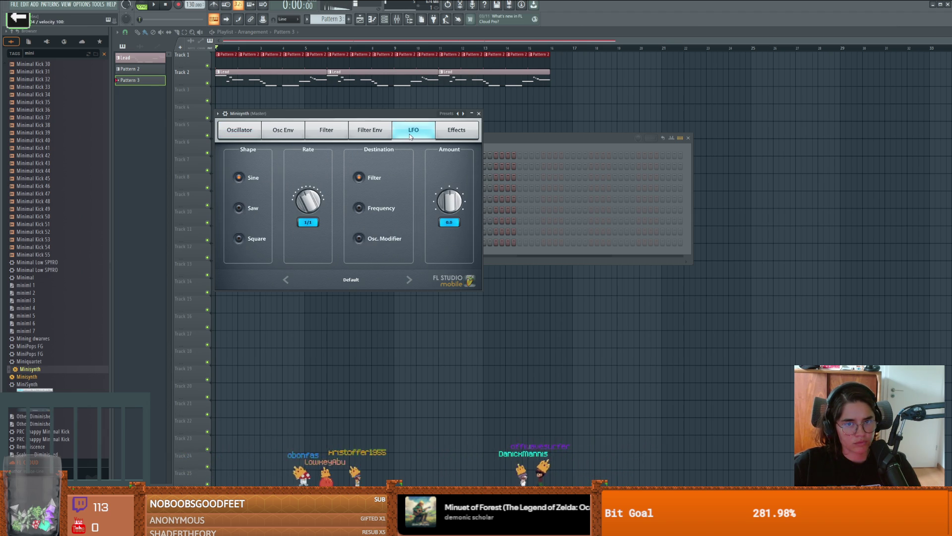
left_click(456, 130)
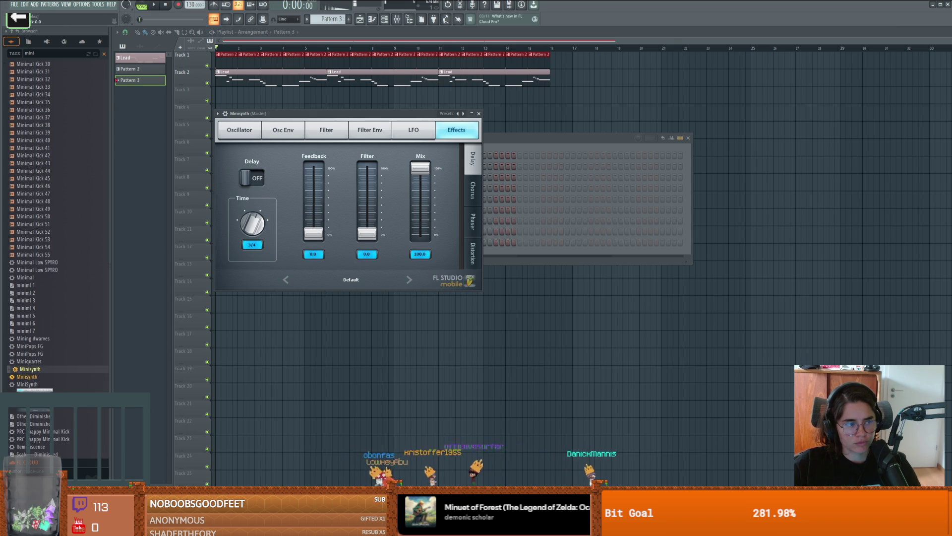
left_click_drag(367, 218, 367, 203)
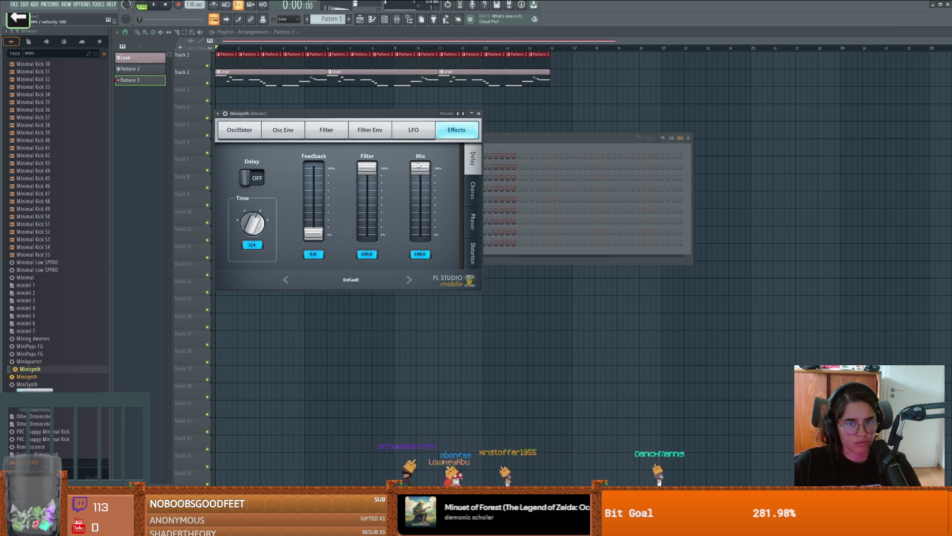
left_click_drag(419, 166, 419, 213)
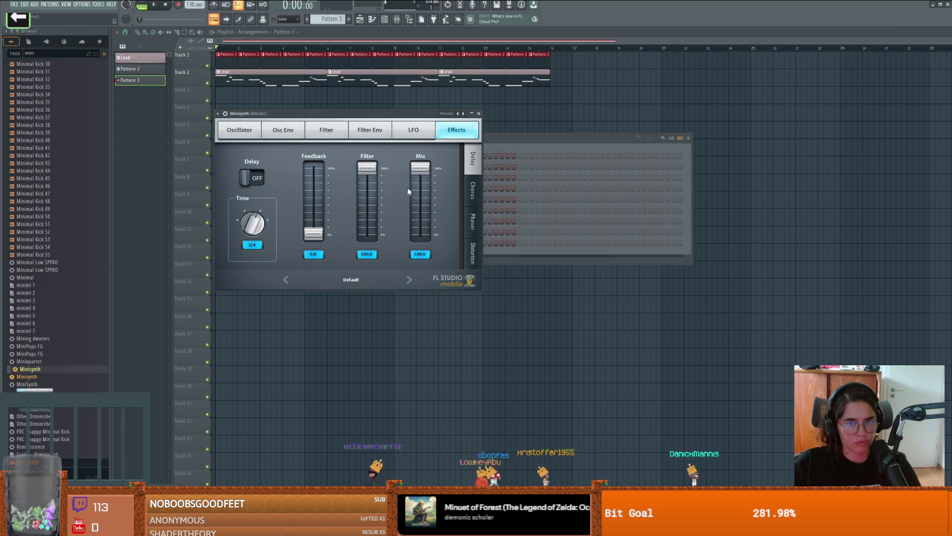
Change the LFO shape to Saw, then raise the filter envelope attack and slightly lower its decay
left_click(414, 130)
left_click(239, 208)
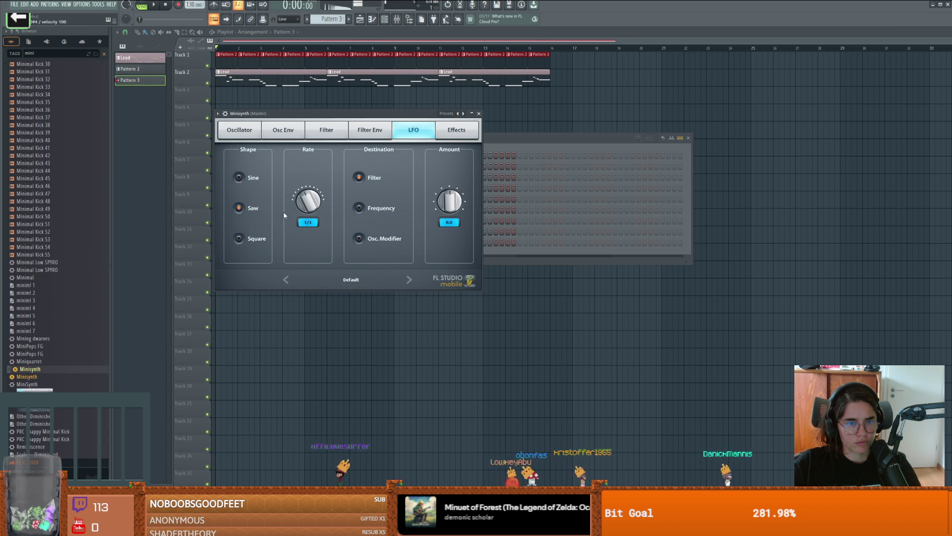
left_click(370, 130)
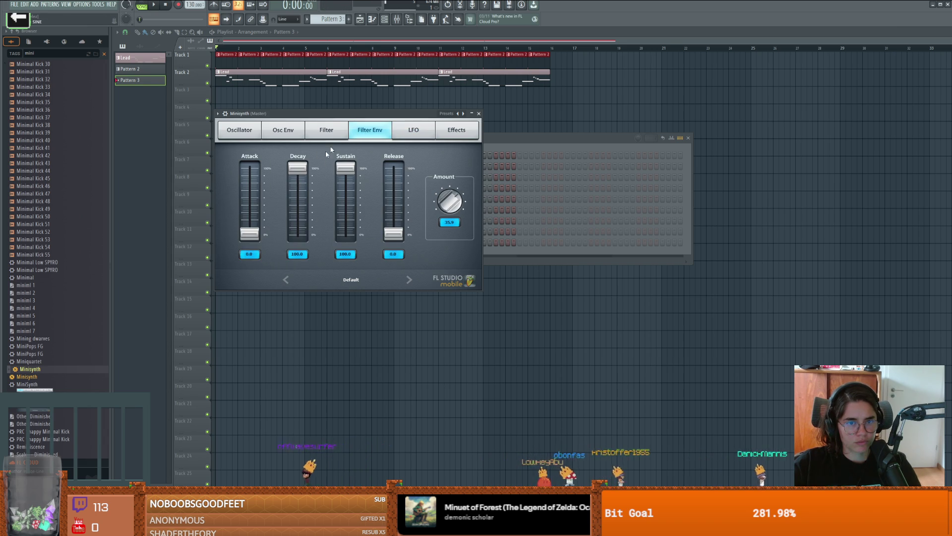
left_click_drag(302, 165, 302, 167)
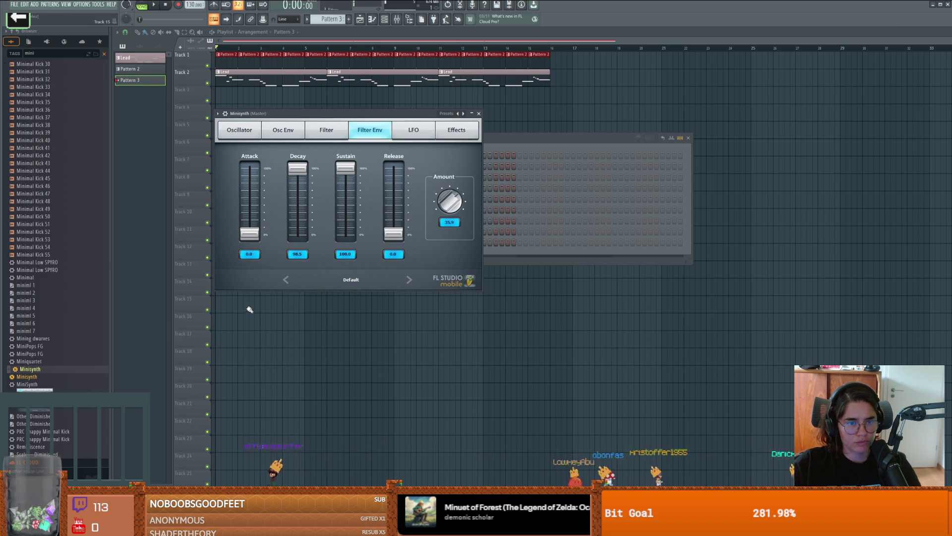
left_click_drag(250, 234, 250, 175)
left_click(331, 134)
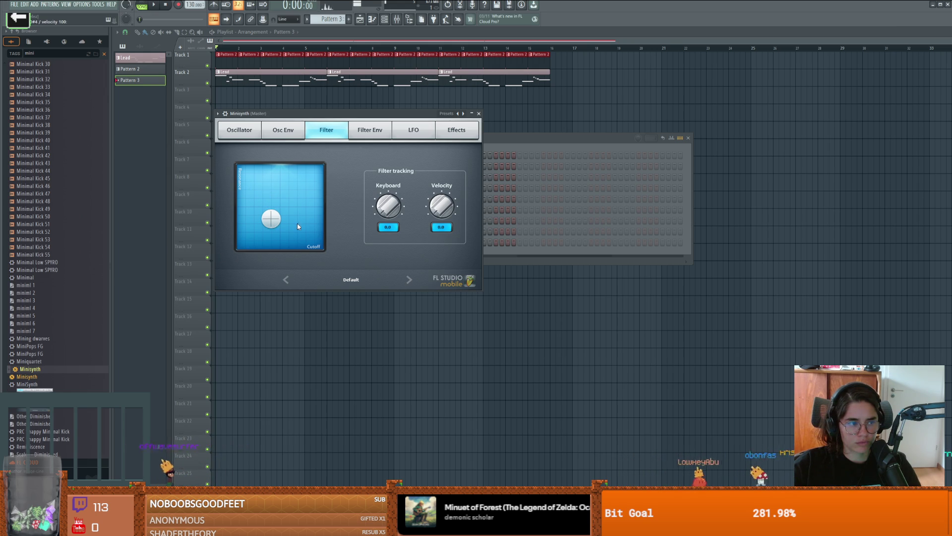
left_click(283, 131)
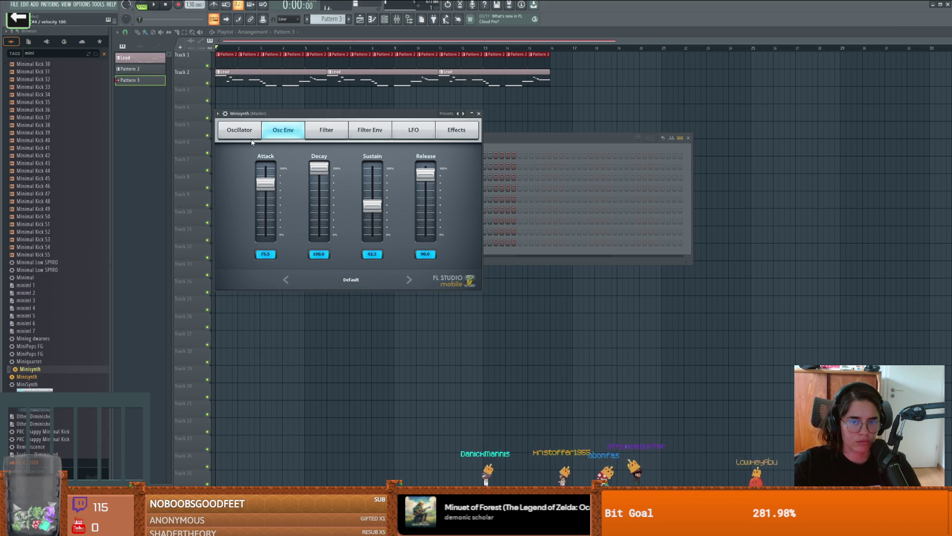
Audition the PULSE and SUPERSAW waveforms, return the waveform to SAW, and close Minisynth
left_click(248, 132)
left_click(276, 176)
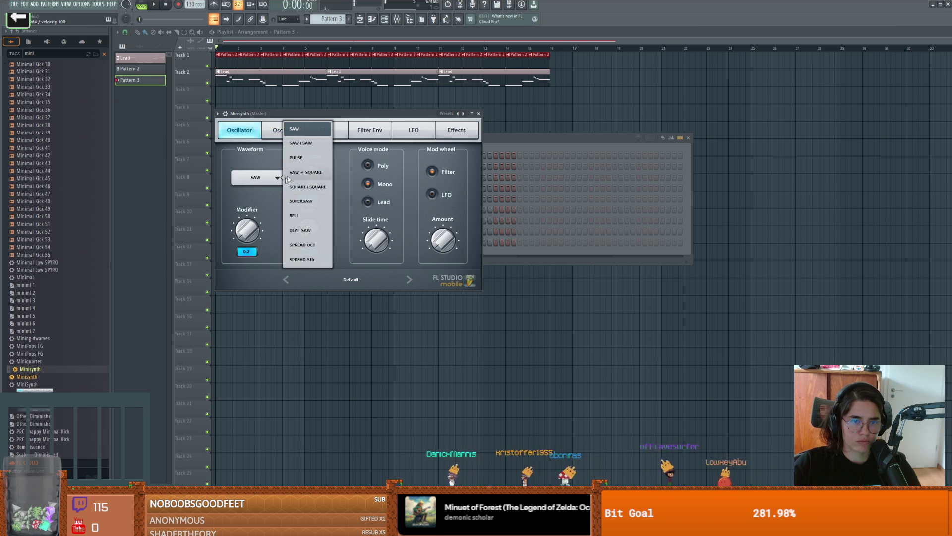
left_click(298, 157)
left_click(275, 177)
left_click(293, 133)
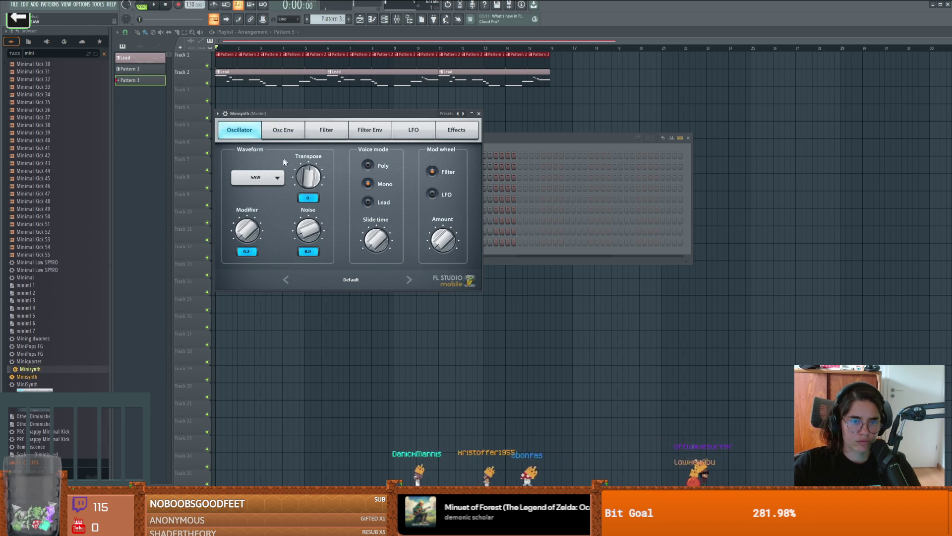
left_click(277, 177)
left_click(301, 201)
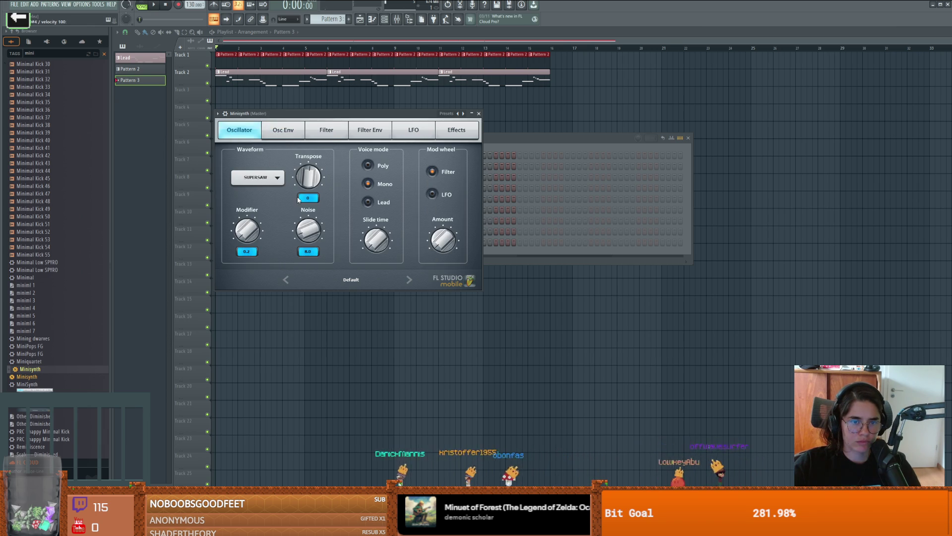
left_click(257, 181)
left_click(307, 162)
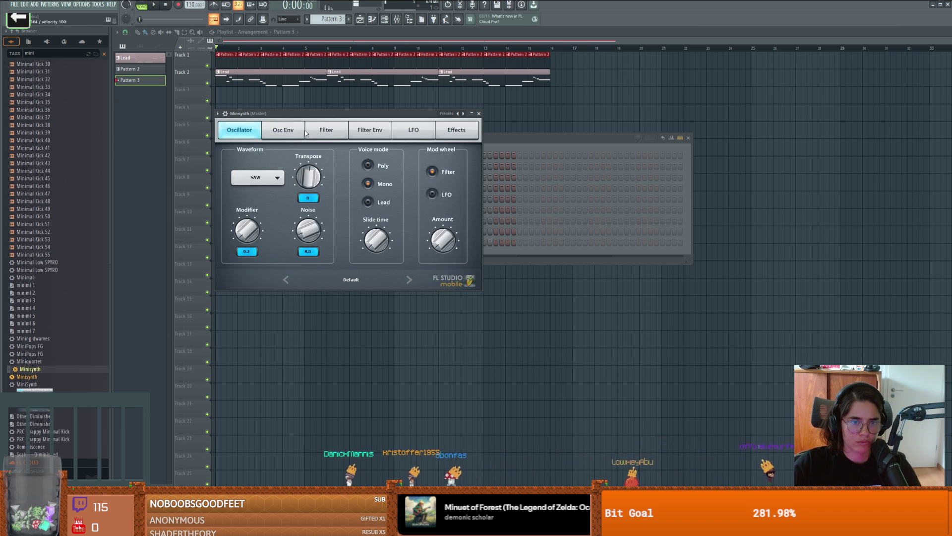
left_click(478, 113)
Delete the Pattern 2 clips from Track 1 and place a stretched Pattern 3 clip along Track 3
left_click(688, 138)
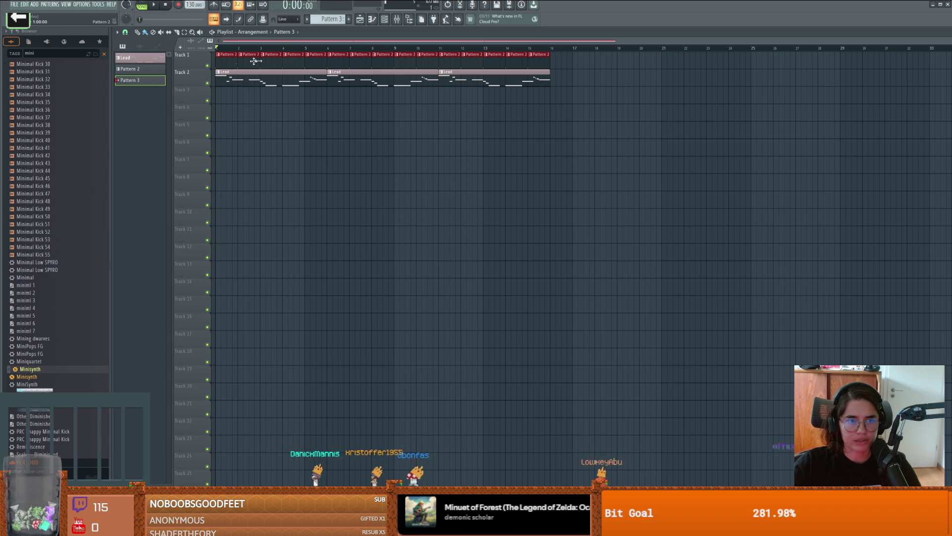
right_click(225, 54)
right_click(372, 54)
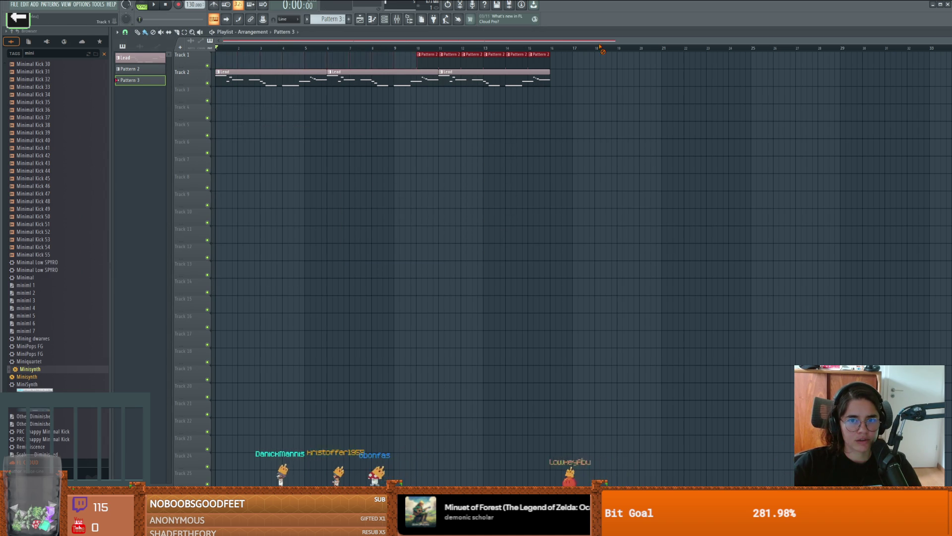
right_click(496, 55)
left_click(223, 89)
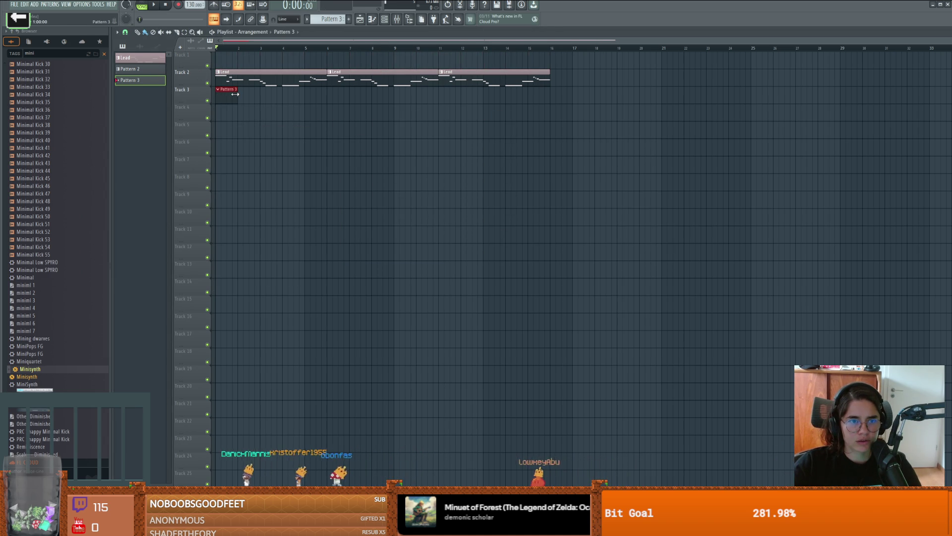
mouse_move(238, 90)
left_mouse_down()
mouse_move(530, 92)
mouse_move(549, 102)
left_mouse_up()
In the Minisynth piano roll, audition trial E4, F4 and G4 notes, then delete them all
key("F7")
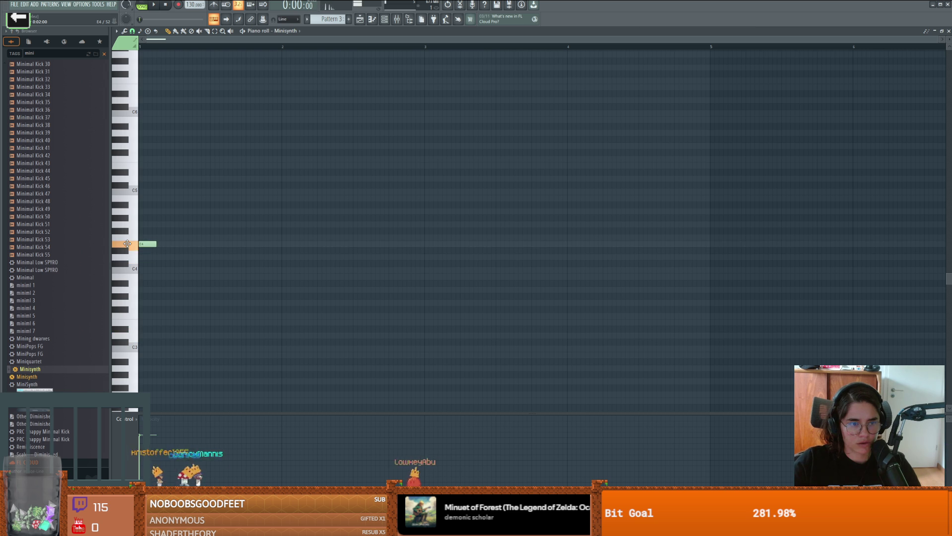
mouse_move(156, 244)
left_mouse_down()
mouse_move(281, 242)
mouse_move(280, 217)
mouse_move(281, 230)
left_mouse_up()
key("space")
key("space")
key("space")
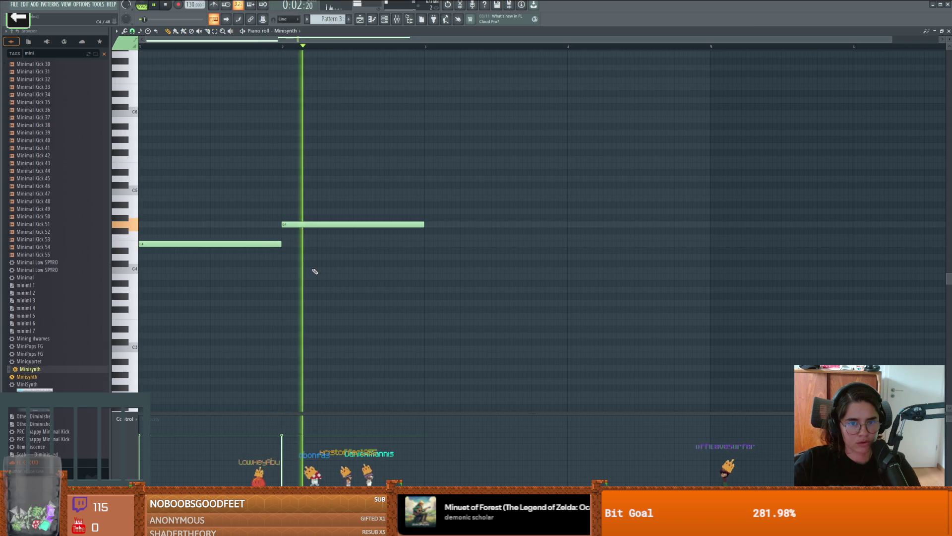
left_click(437, 238)
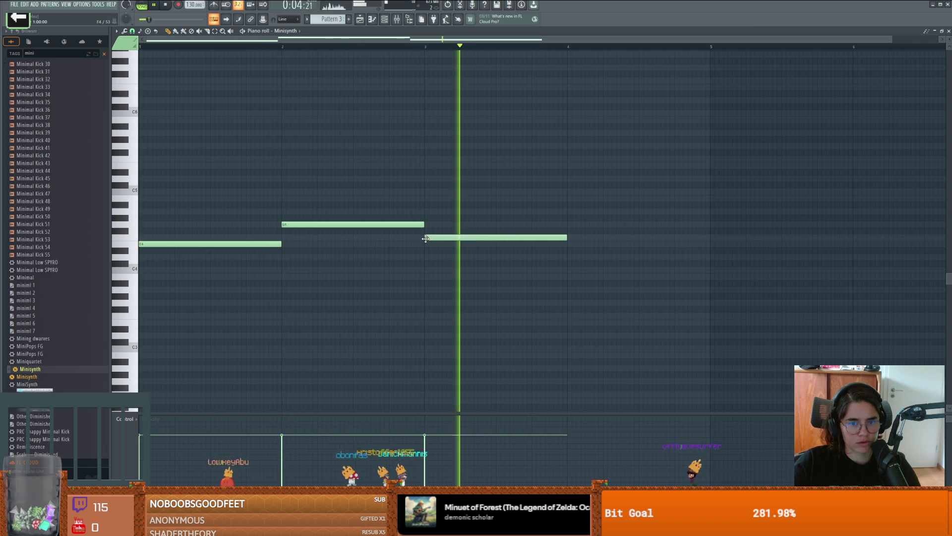
key("space")
right_click(437, 237)
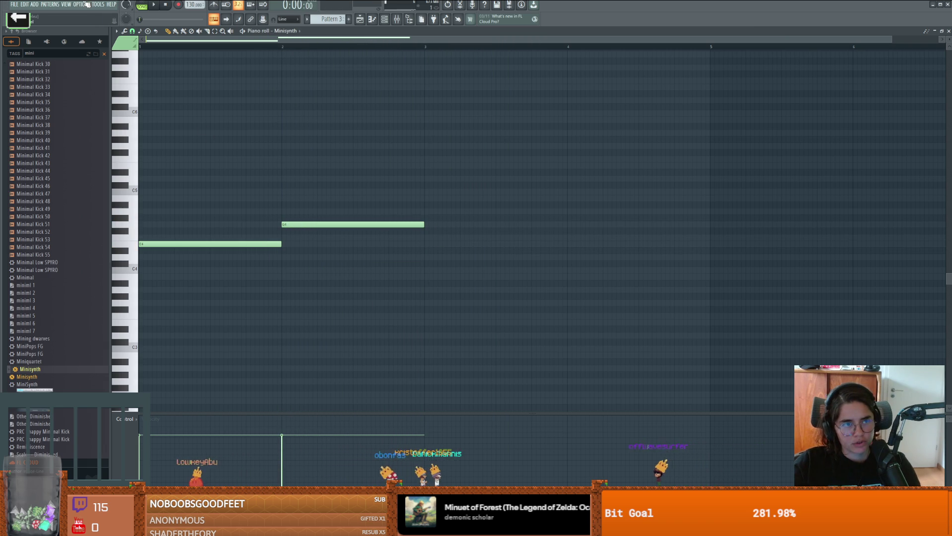
right_click(242, 243)
right_click(370, 224)
Save the project as MelodyHead.flp with File > Save as, then reopen the File menu
left_click(14, 4)
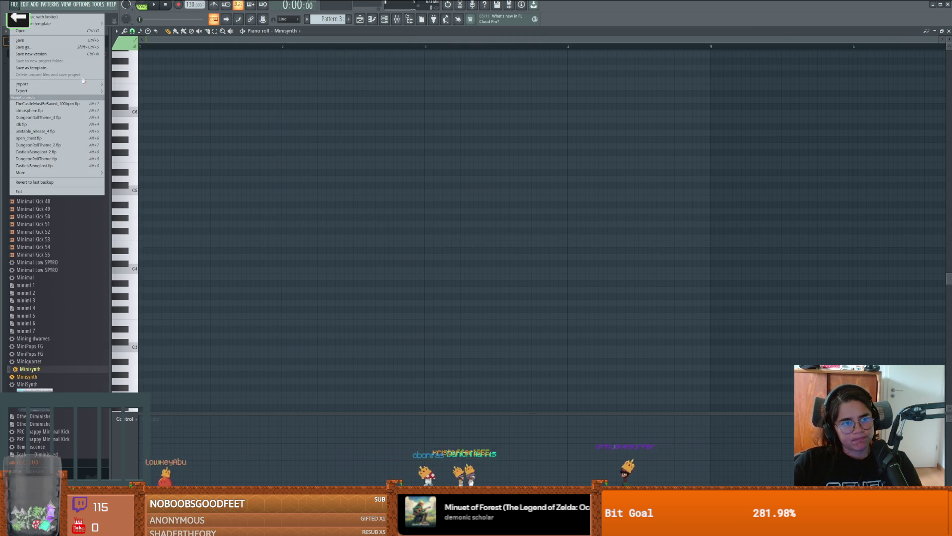
left_click(62, 52)
type("MelodyHead")
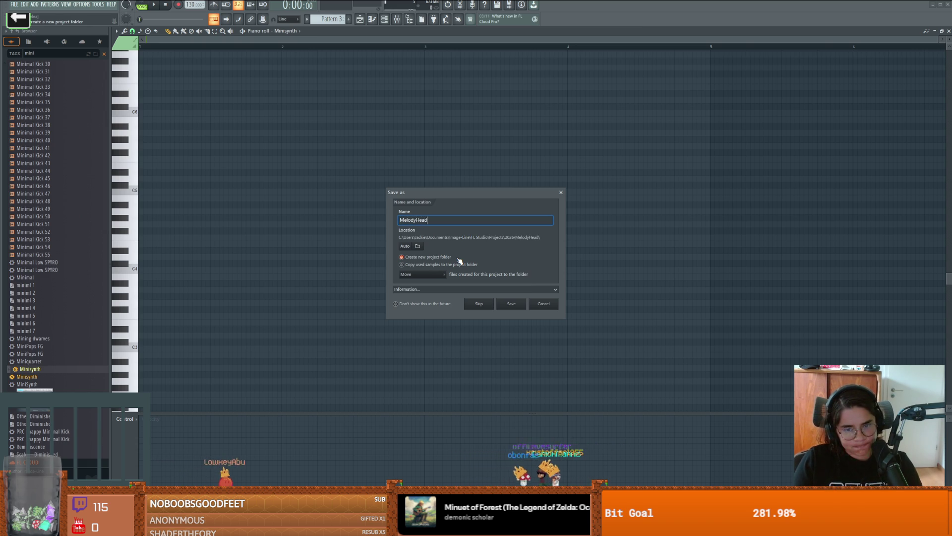
key("Return")
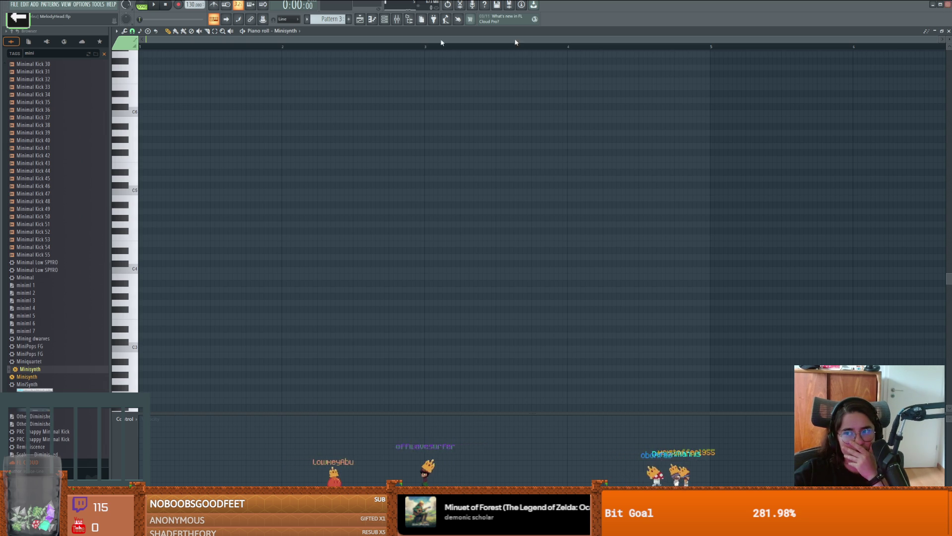
left_click(18, 6)
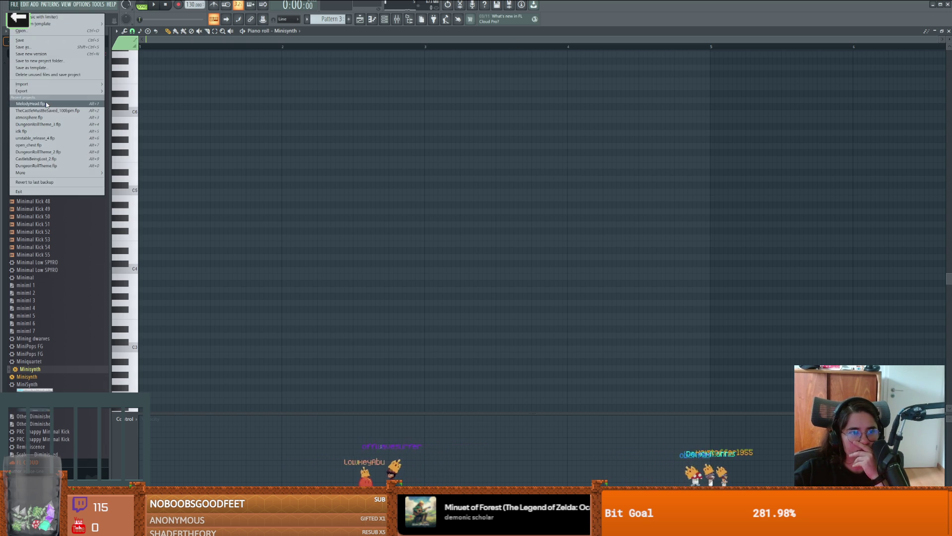
Open recent project unstable_release_4.flp, play its arrangement from bar 1, then pause
left_click(37, 138)
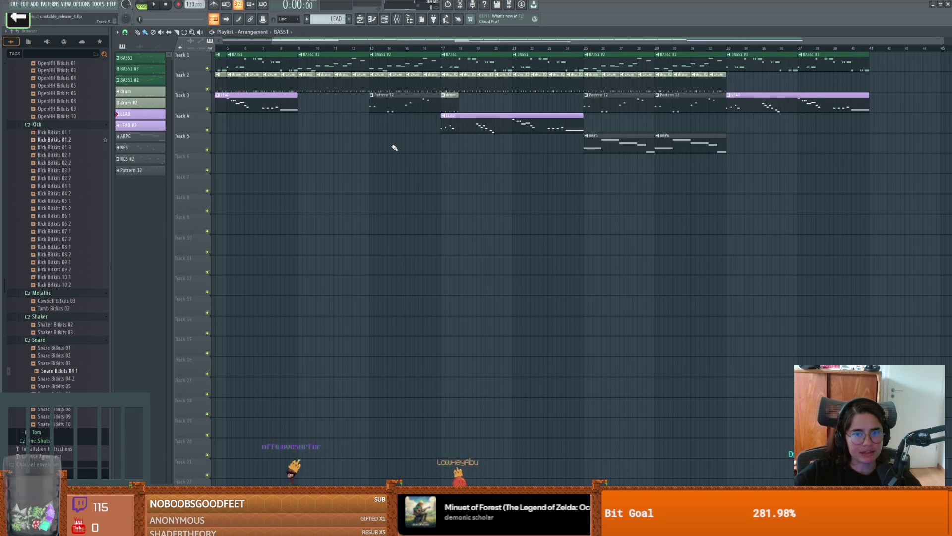
scroll(394, 148, "up", 2)
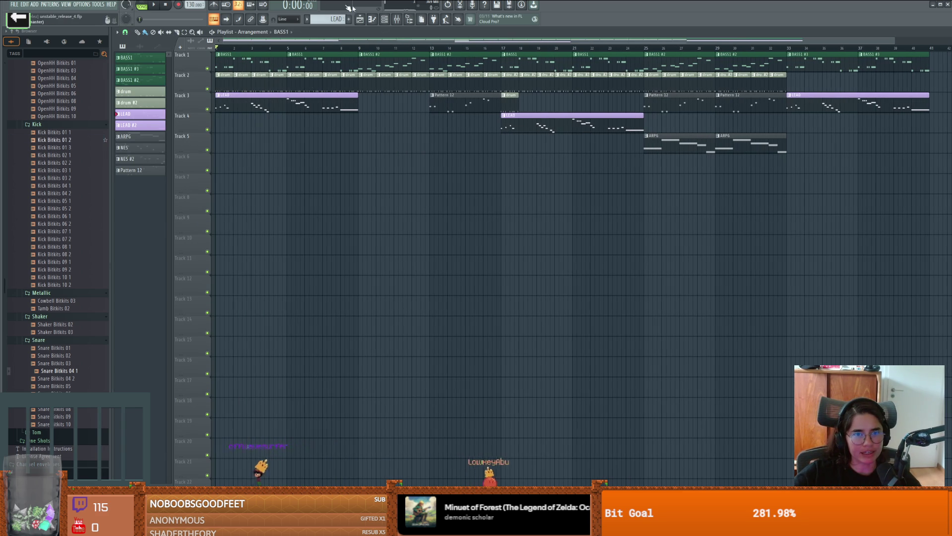
left_click(155, 5)
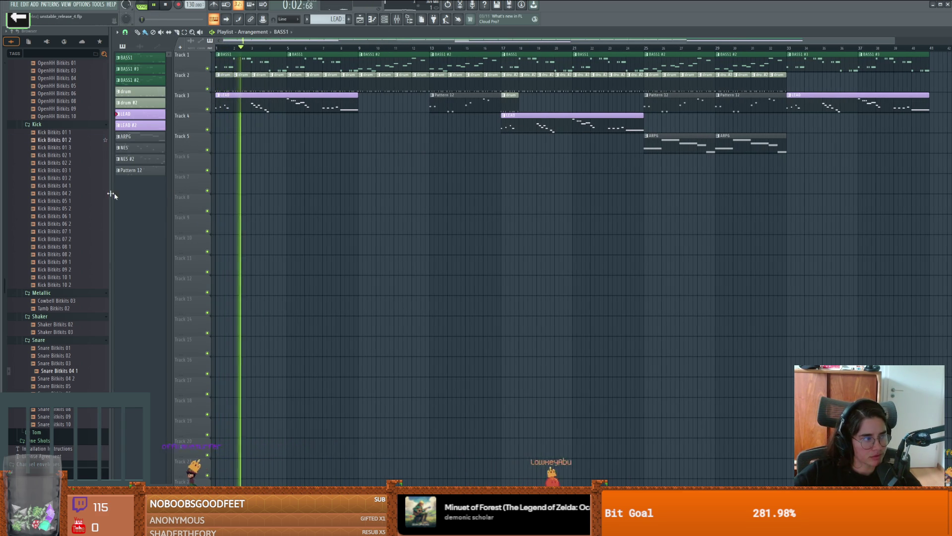
key("space")
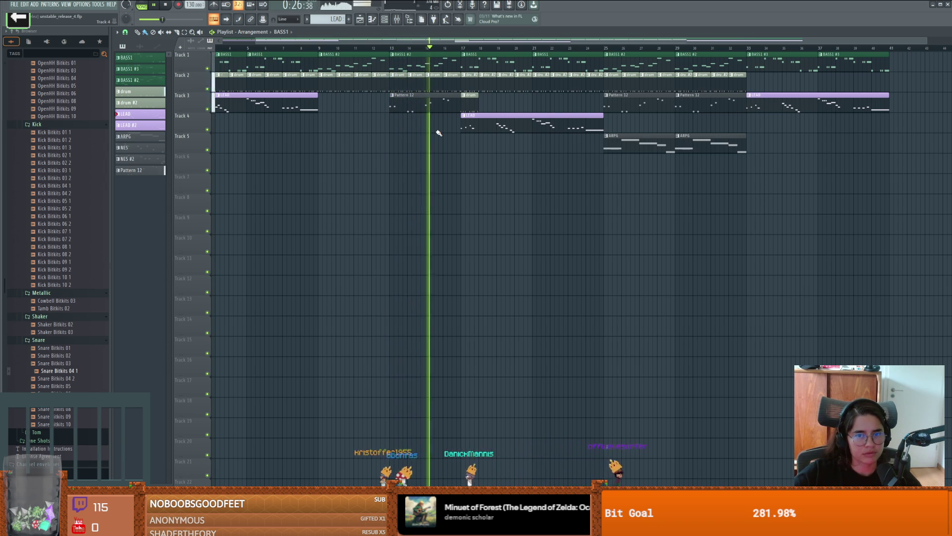
left_click(385, 20)
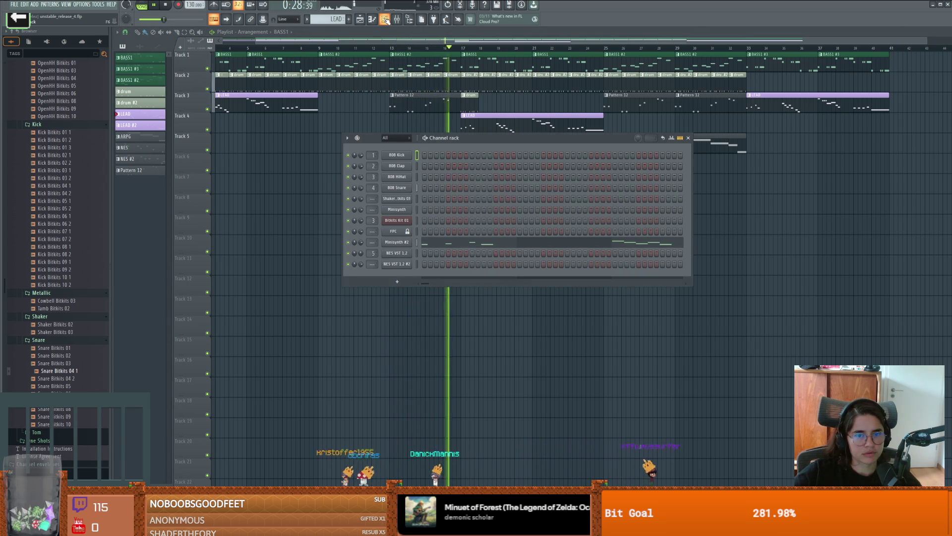
left_click(384, 20)
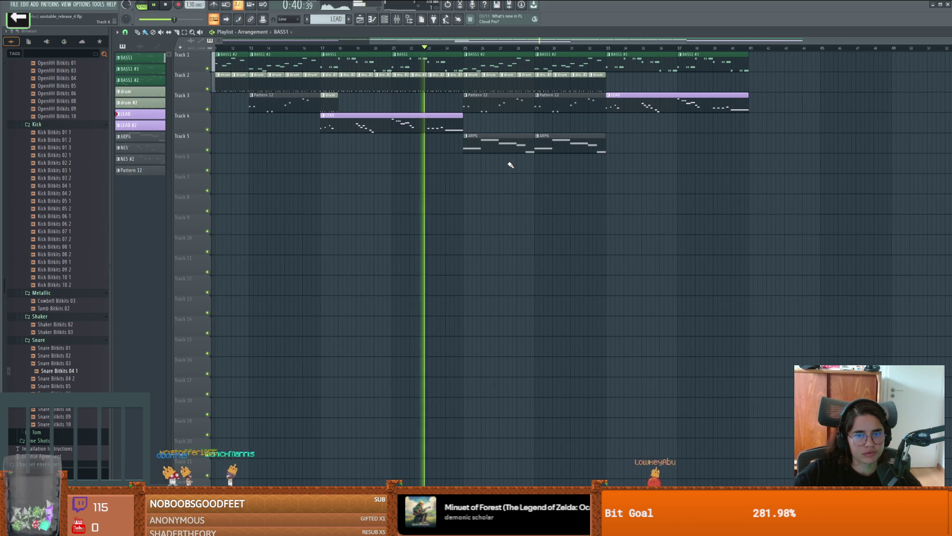
left_click(17, 5)
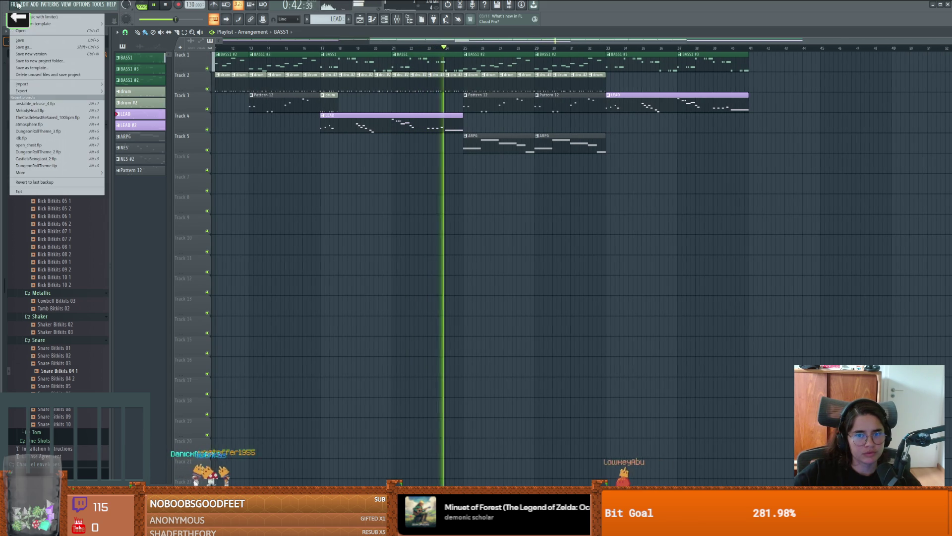
Close the File menu, let unstable_release_4 play, then reopen File to show recent projects
key("Escape")
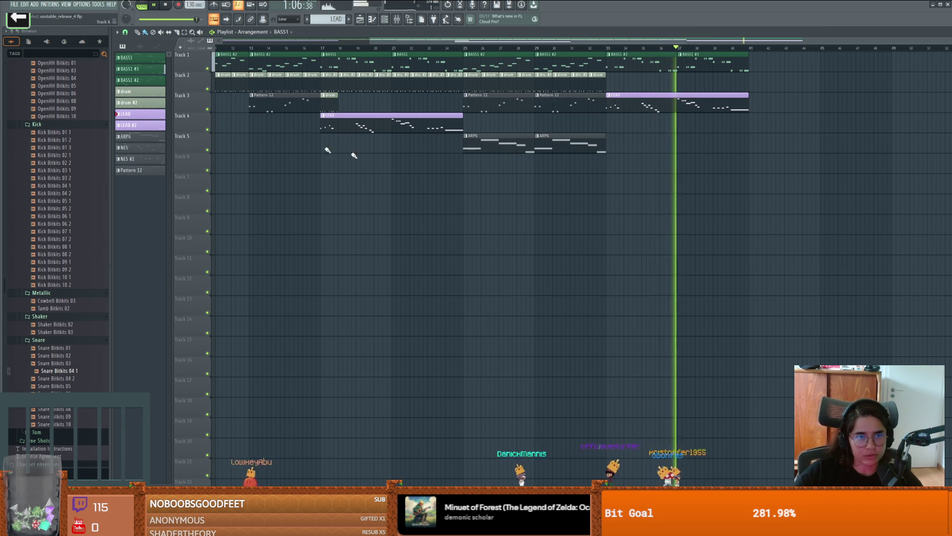
left_click(15, 6)
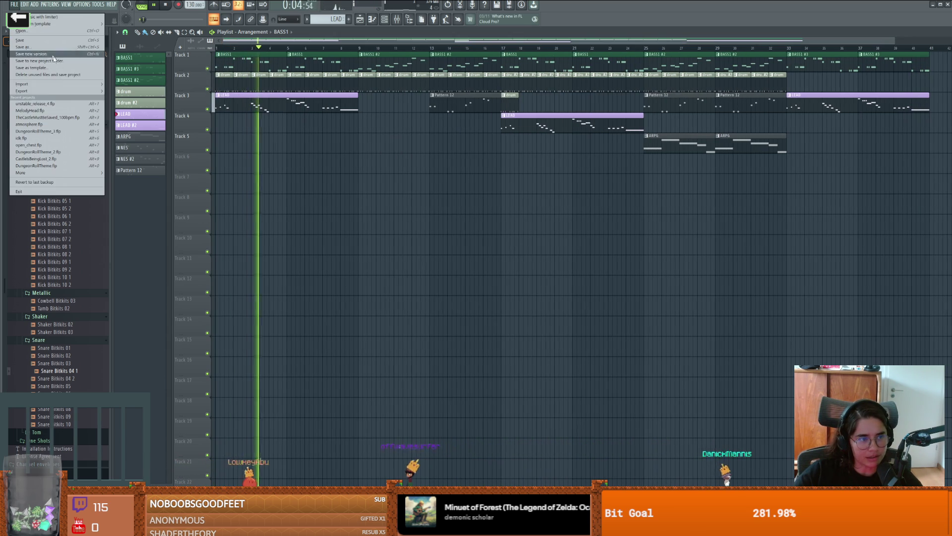
Open DungeonRollTheme_3.flp, atmosphere.flp, CastlesBeingLost_2.flp, and finally idk.flp from recent projects
left_click(49, 131)
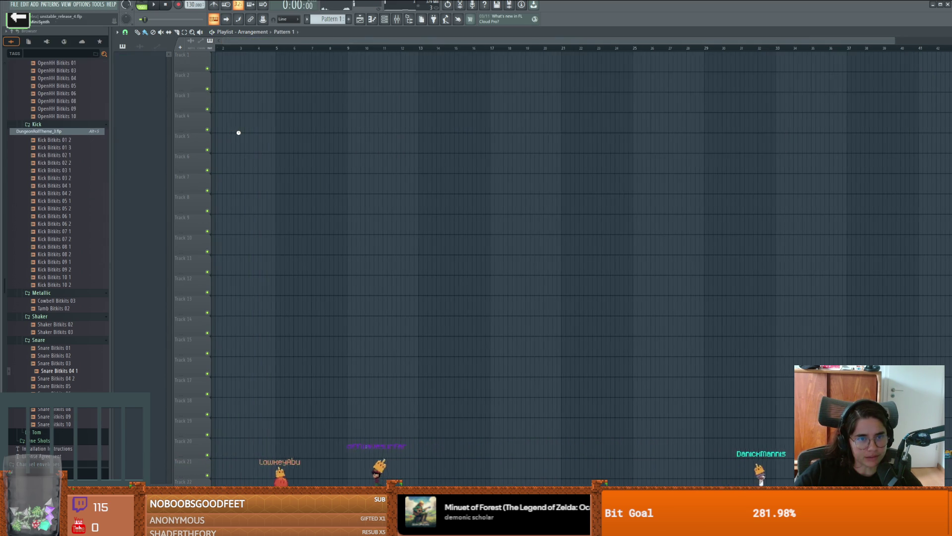
scroll(323, 126, "left", 3)
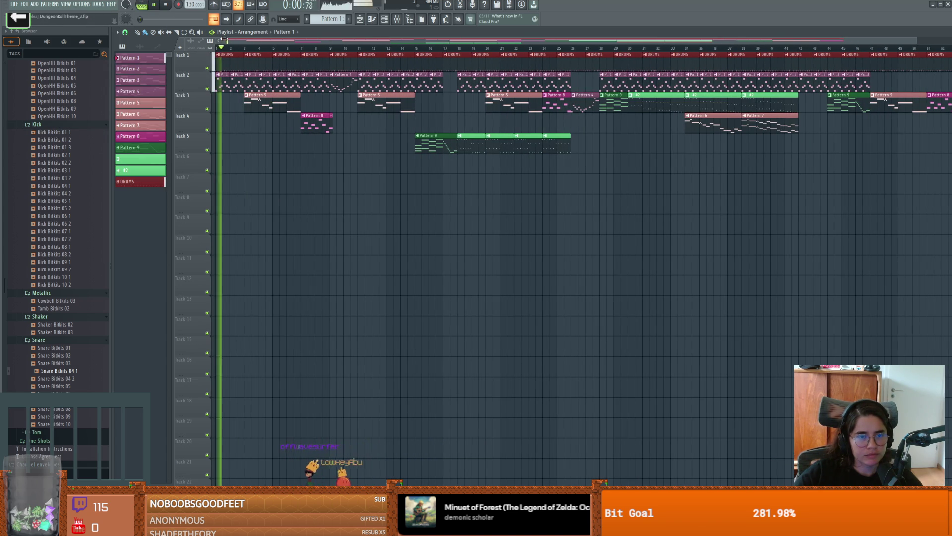
left_click(15, 5)
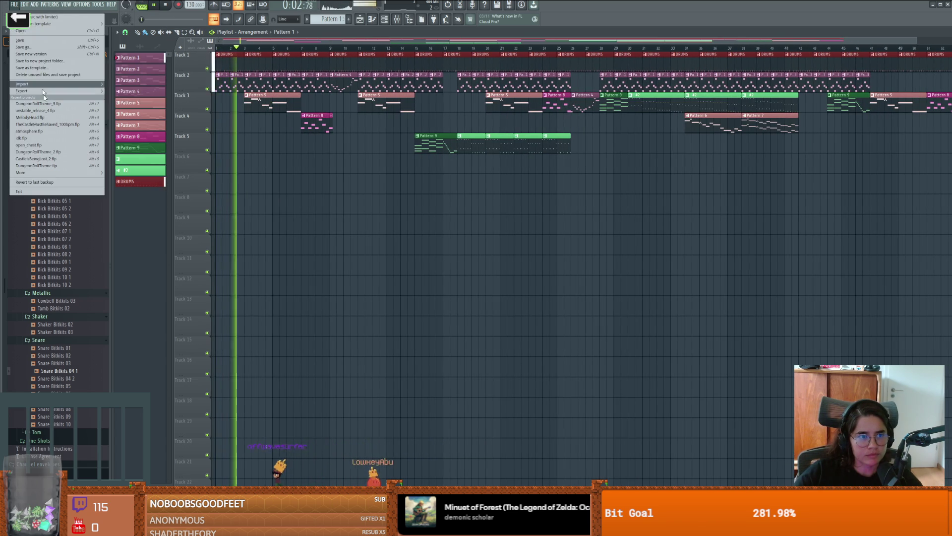
left_click(39, 131)
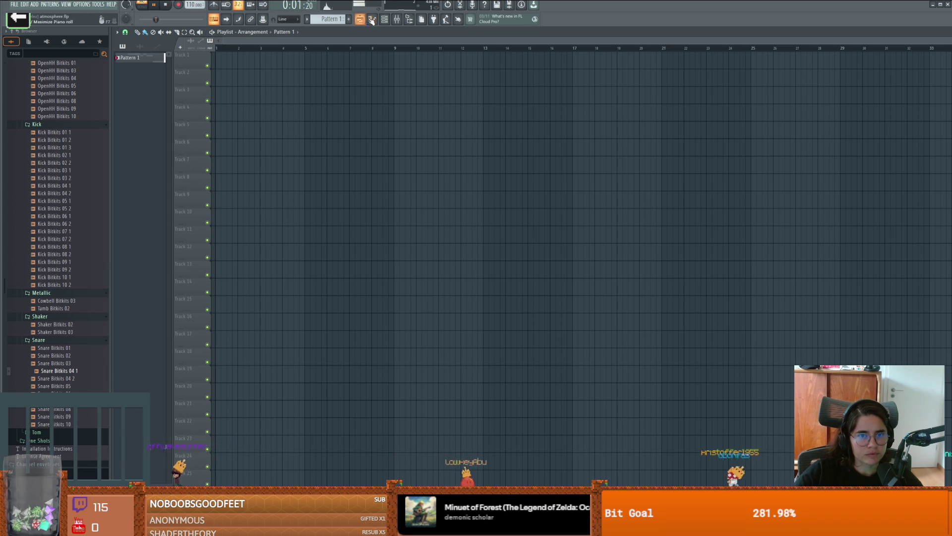
left_click(14, 4)
left_click(13, 5)
left_click(12, 6)
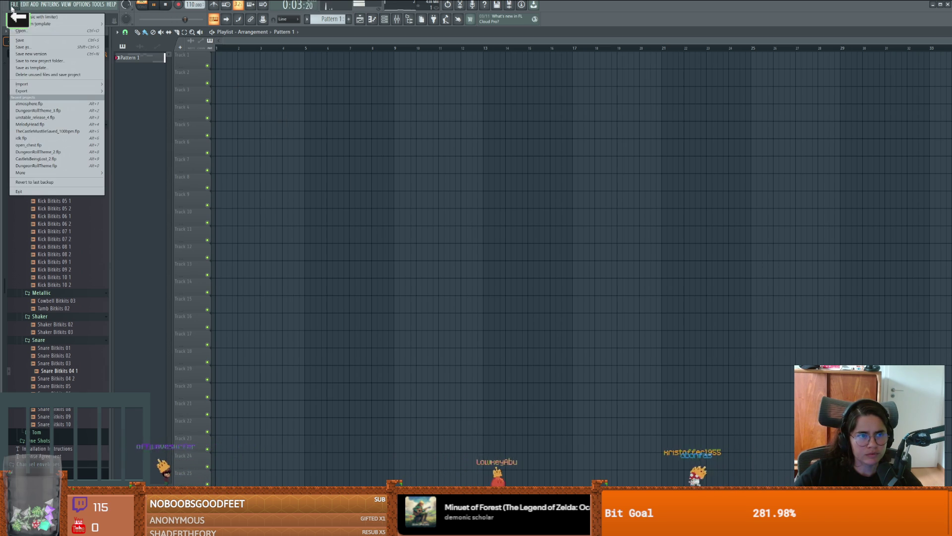
left_click(58, 159)
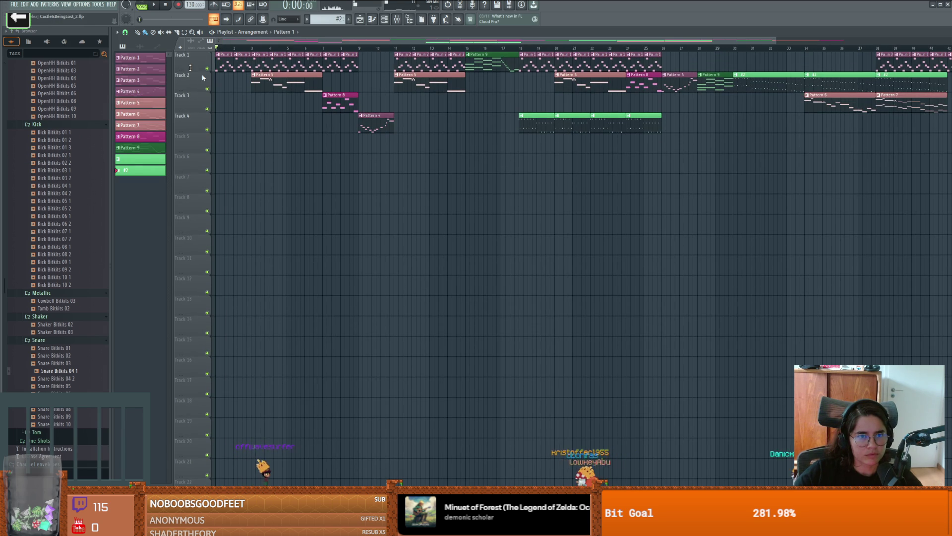
left_click(20, 5)
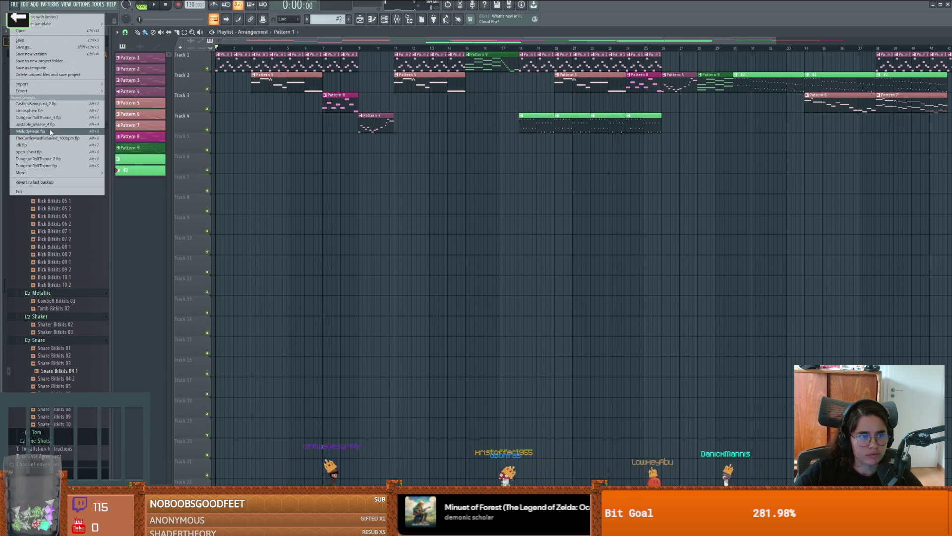
left_click(28, 145)
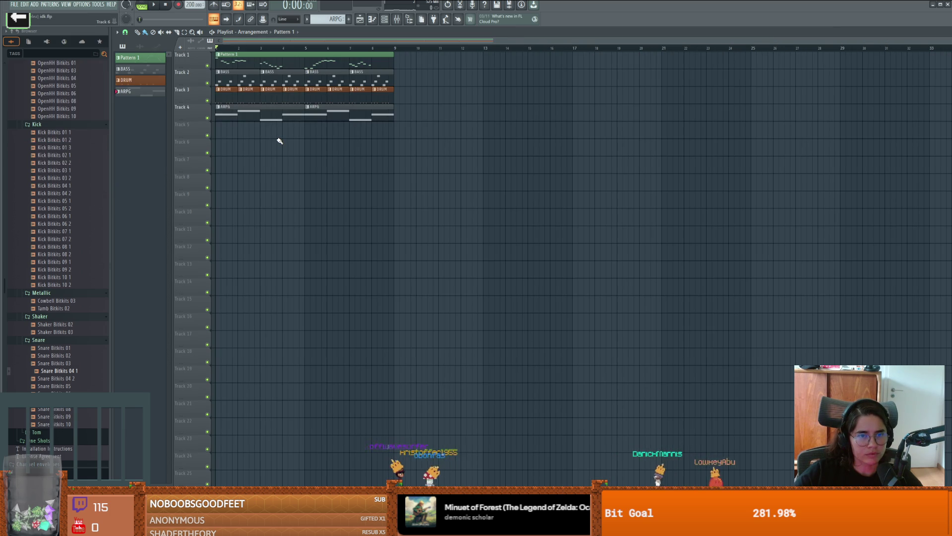
Play the idk.flp song through, stop it, and show the Channel rack
key("space")
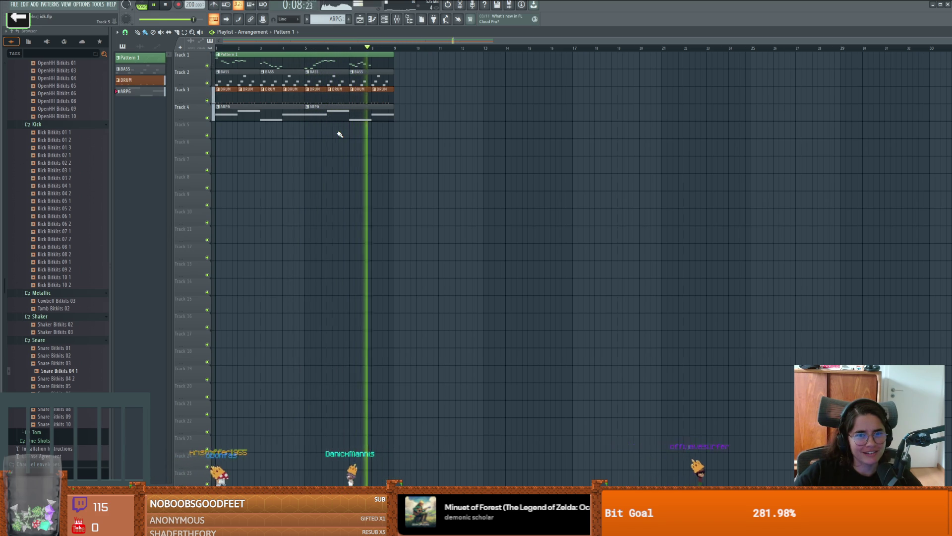
key("space")
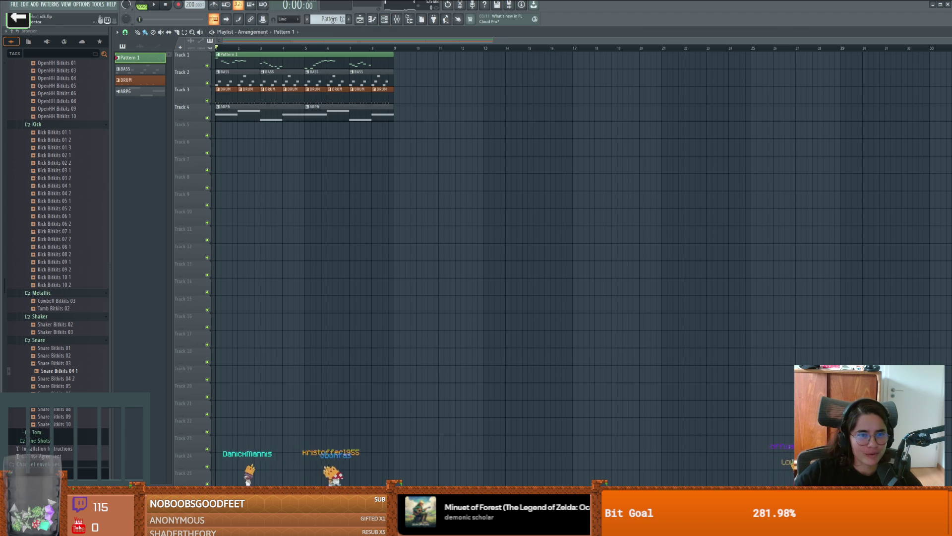
left_click(384, 20)
Open the 808 Kick piano roll, play and stop its pattern, then quit FL Studio
left_click(372, 21)
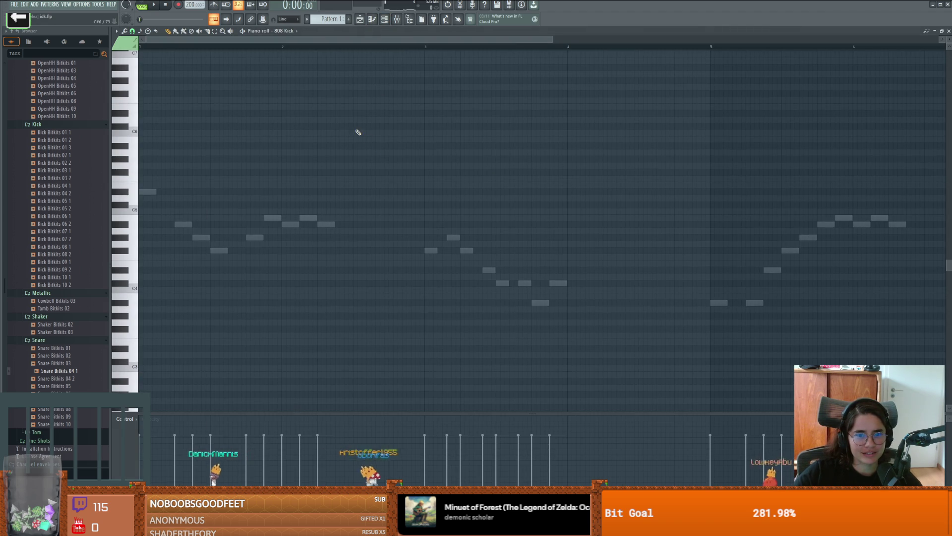
scroll(350, 169, "down", 2, "ctrl")
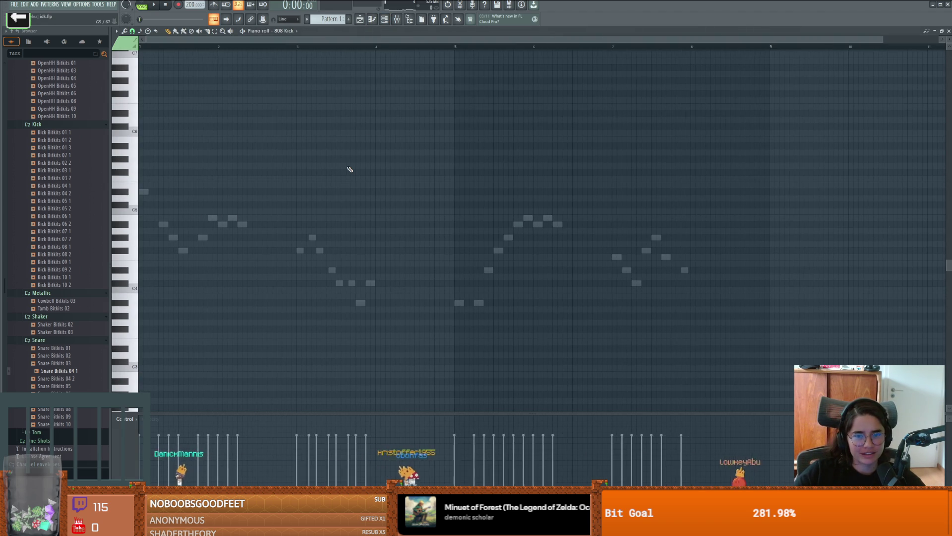
left_click(18, 7)
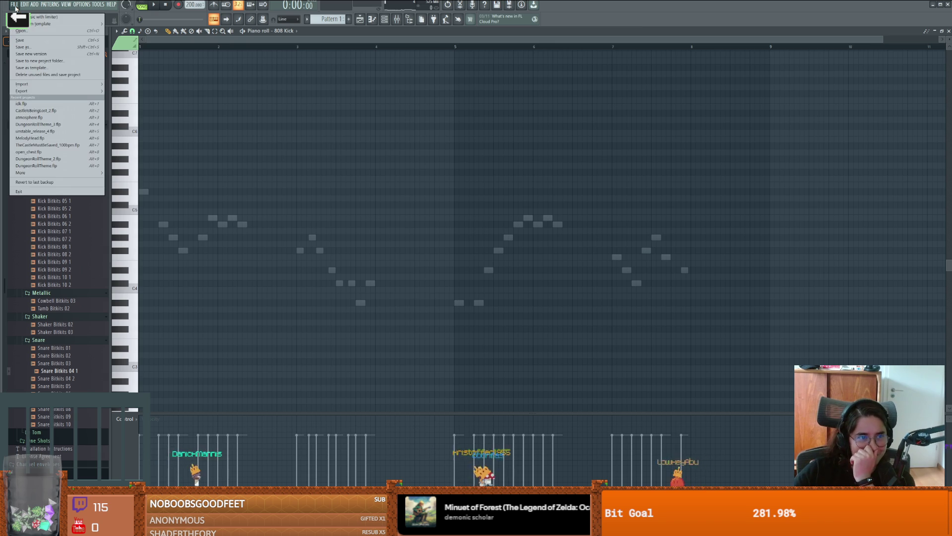
mouse_move(49, 4)
left_click(511, 73)
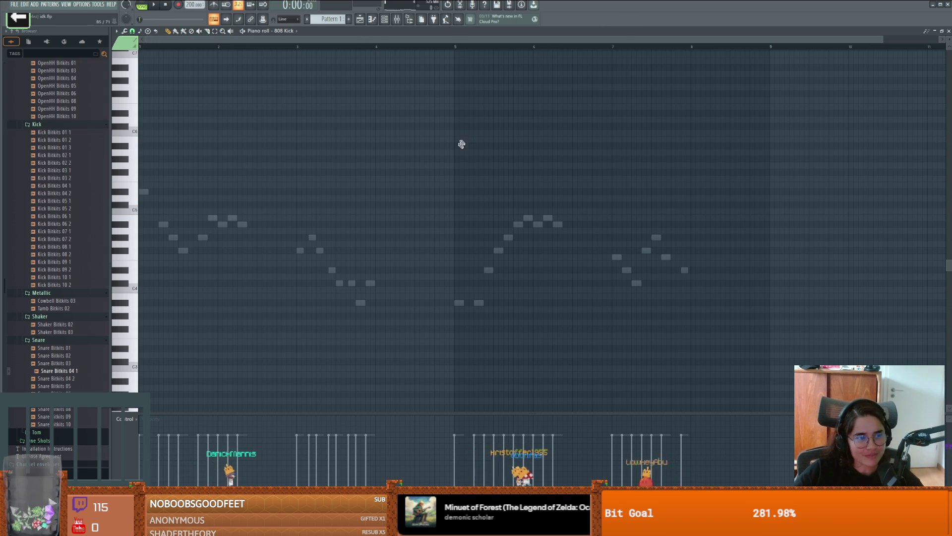
key("space")
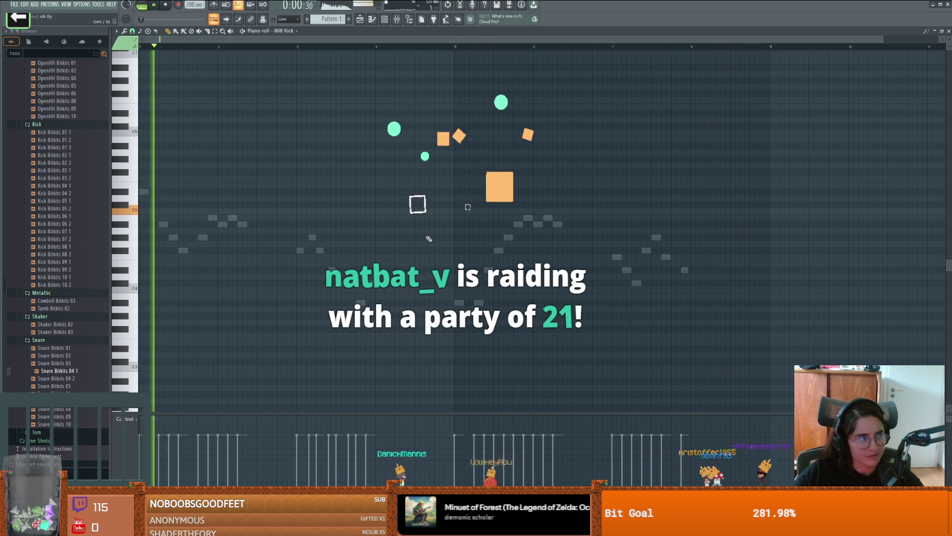
key("space")
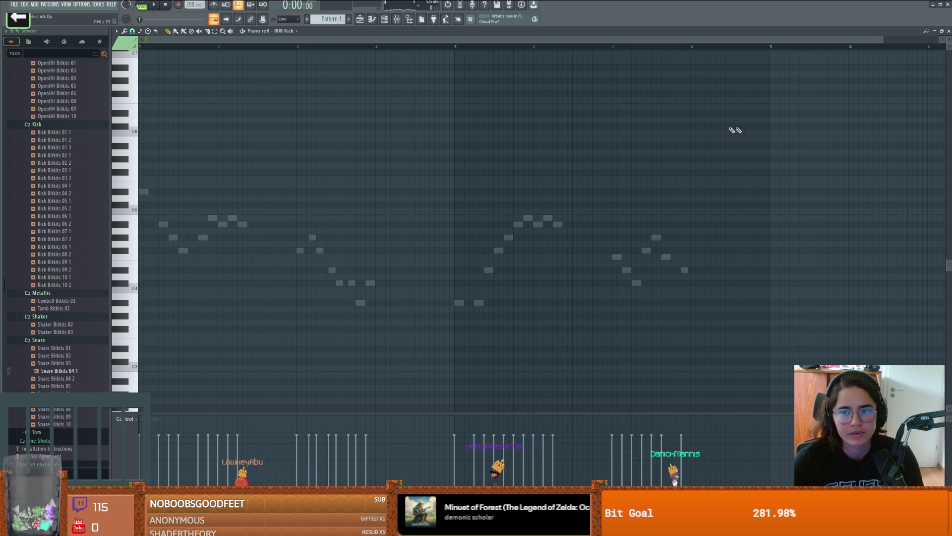
left_click(947, 4)
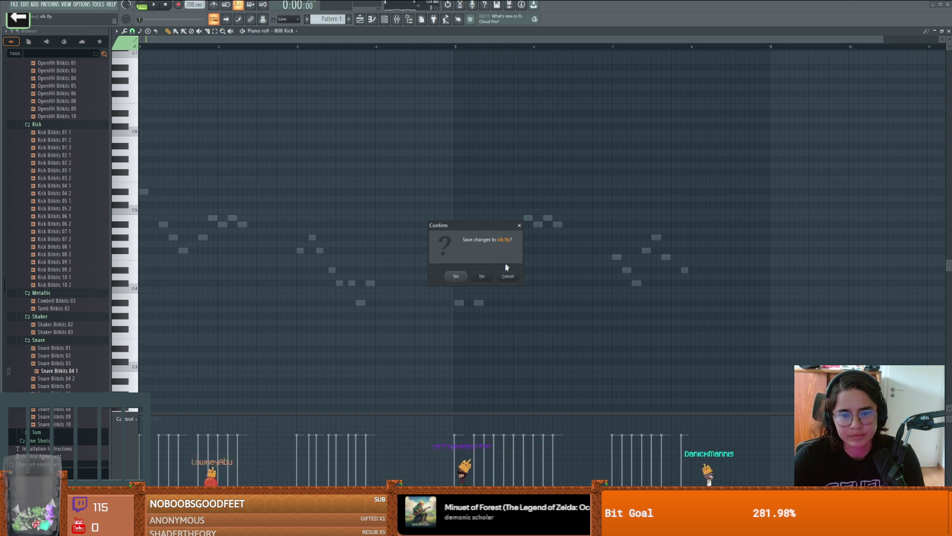
Discard changes to idk.flp, close the unresponsive FL Studio, and click line 29 of room_generation.gd
left_click(489, 281)
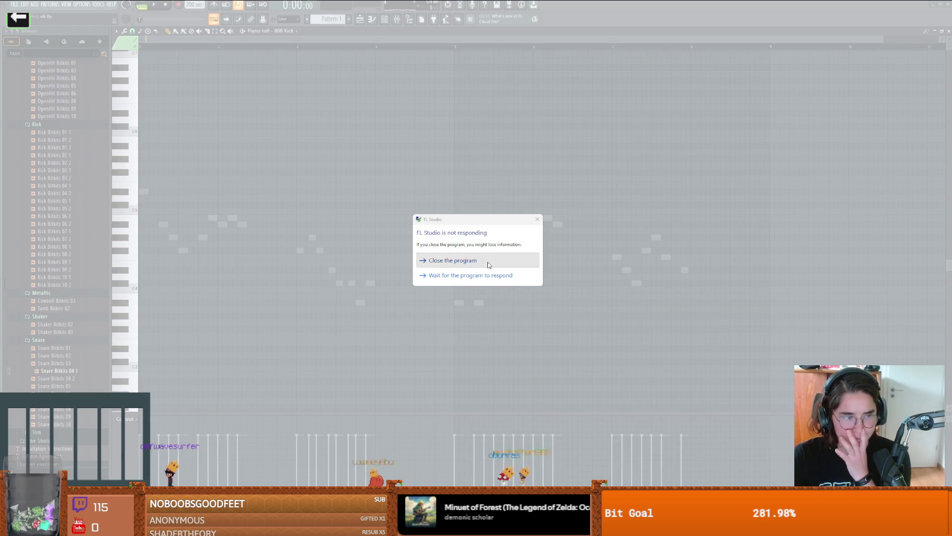
left_click(487, 261)
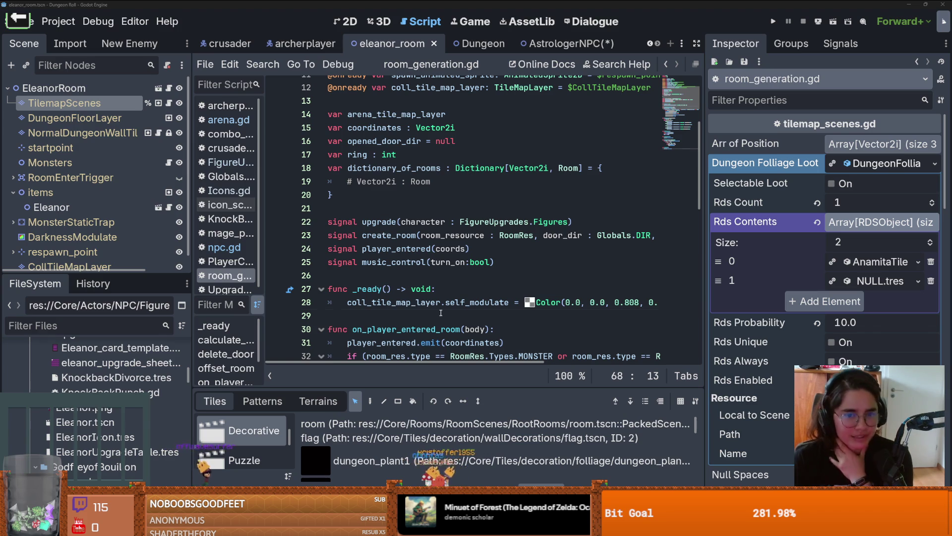
left_click(441, 313)
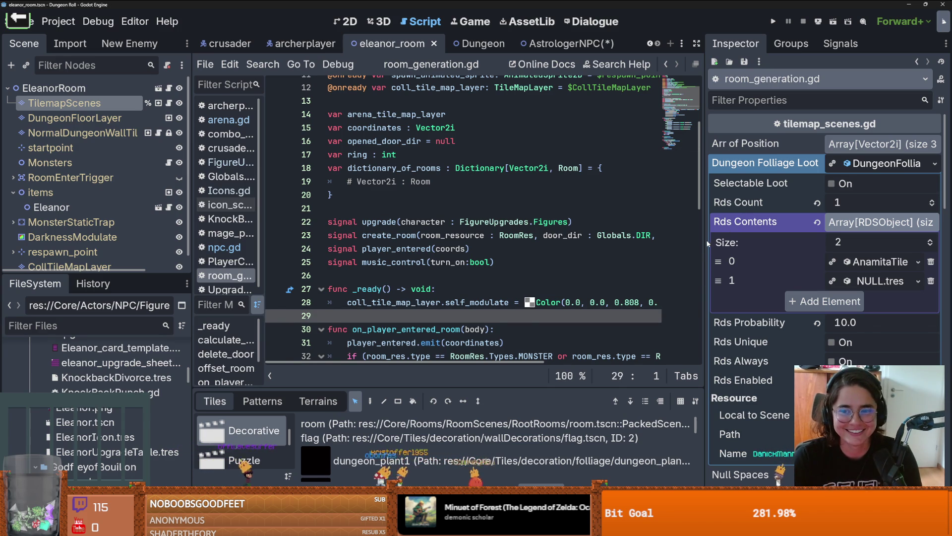
Widen the script editor, show the Audio bus layout panel, and start a debug run of Dungeon Roll
left_click_drag(708, 243, 760, 243)
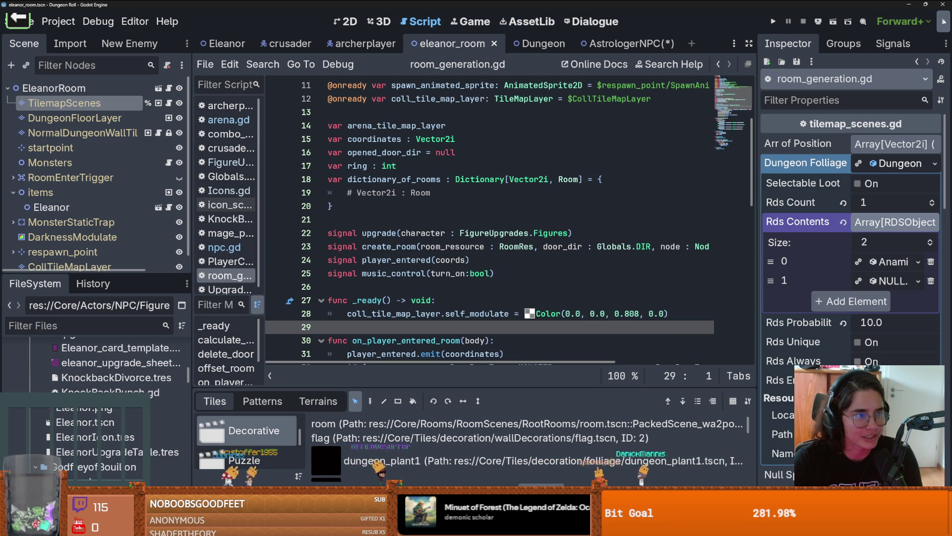
left_click(654, 265)
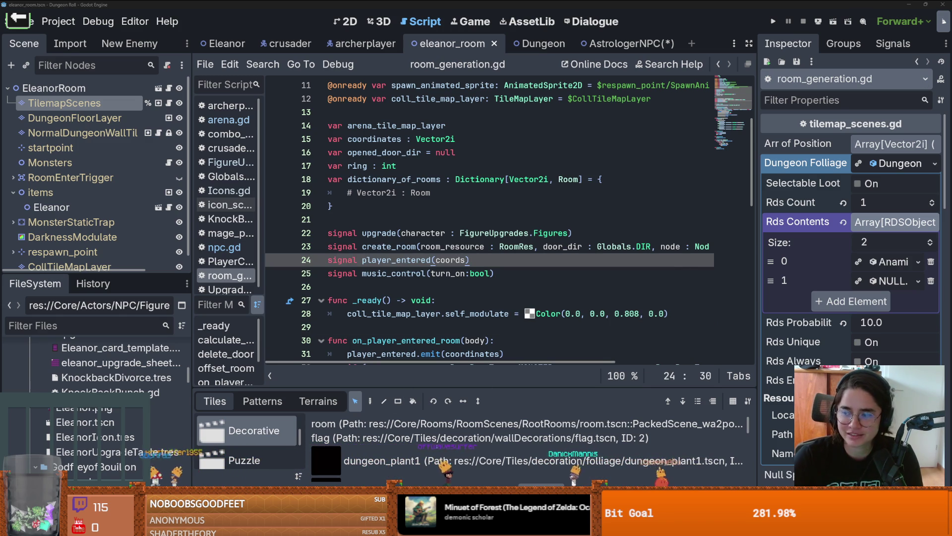
key("alt+a")
key("alt+n")
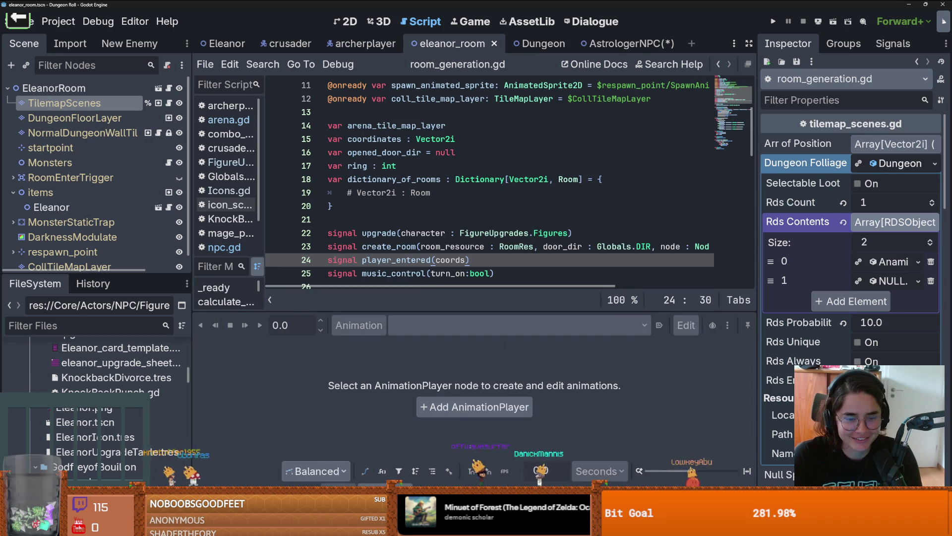
key("alt+a")
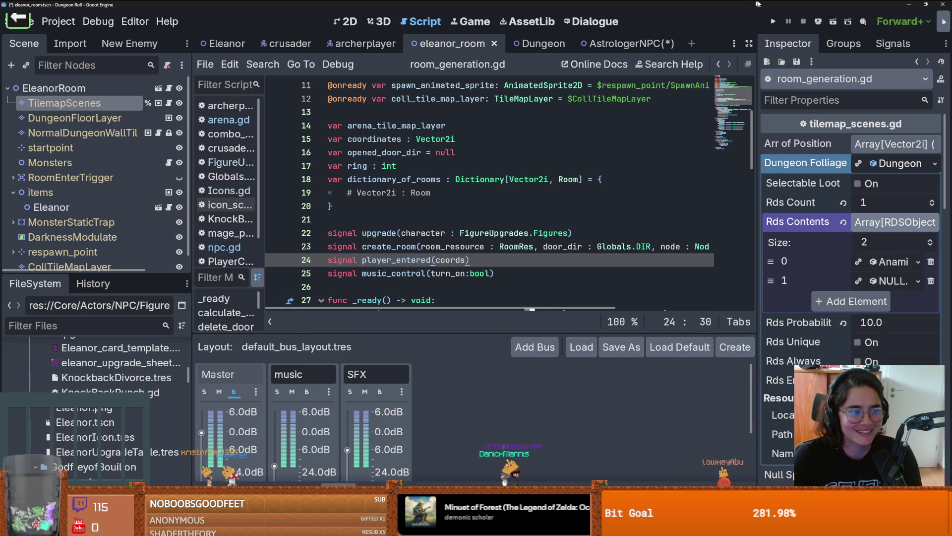
left_click(772, 20)
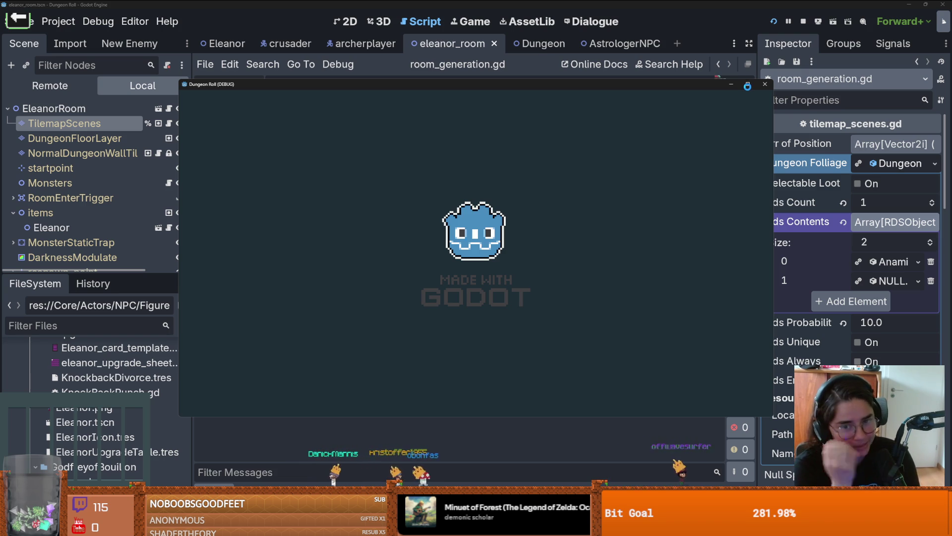
Maximize the game window, smash the crates, collect the coins, and reach the top door
left_click(747, 85)
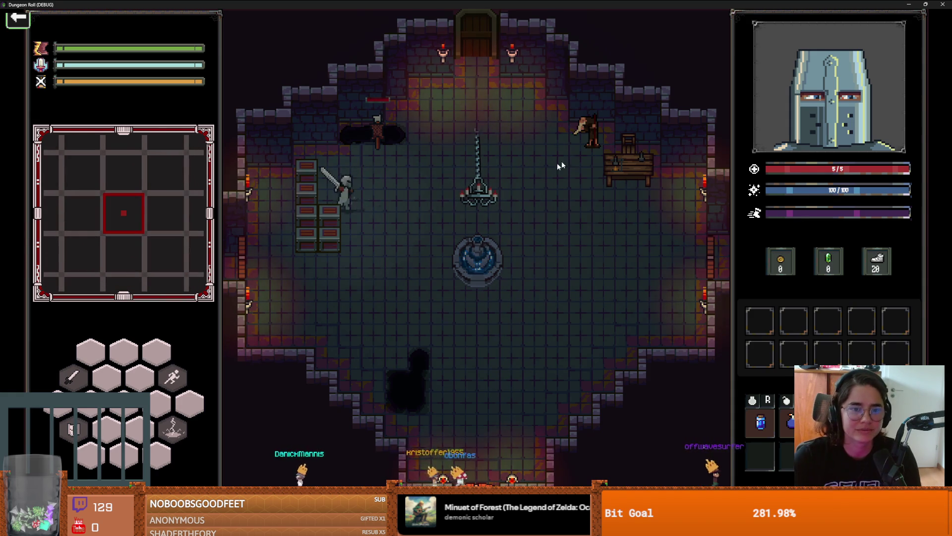
left_click(208, 206)
key("a")
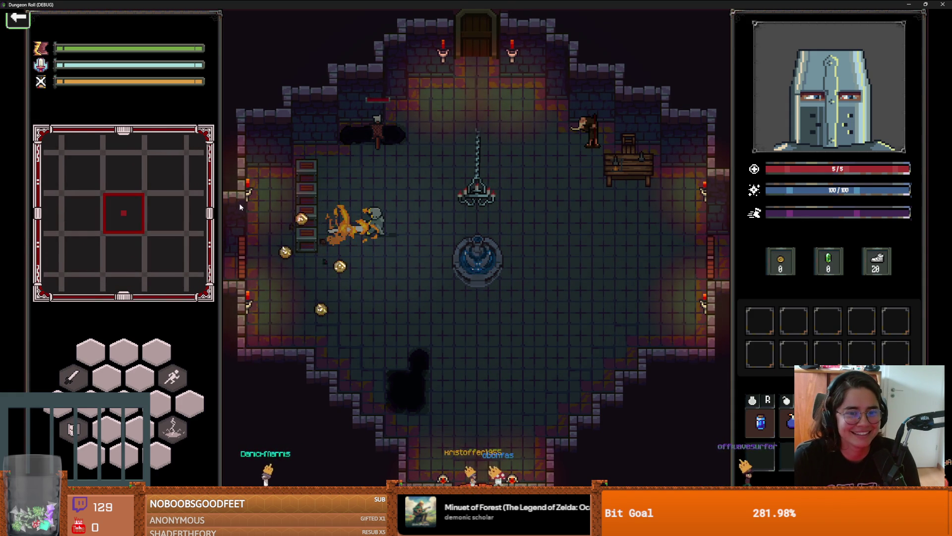
left_click(178, 216)
key("a")
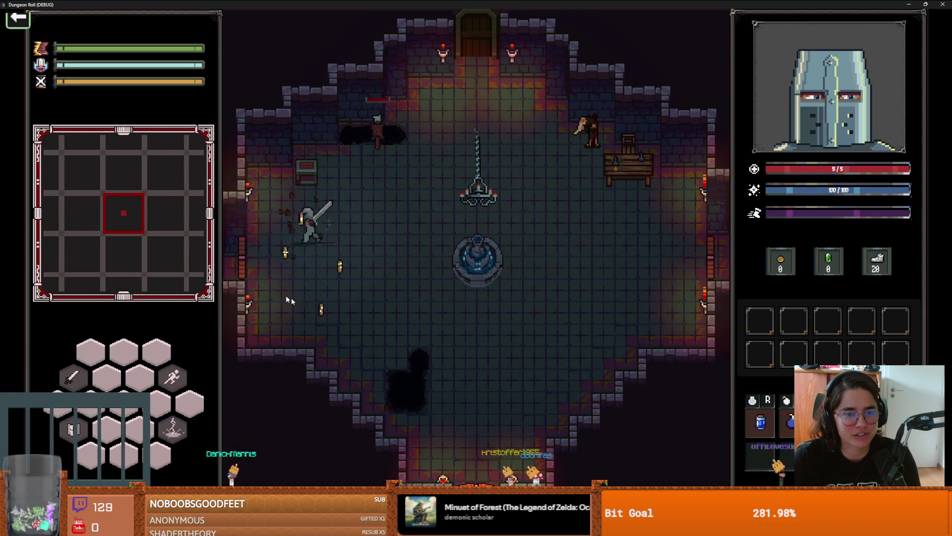
key("d")
key("s")
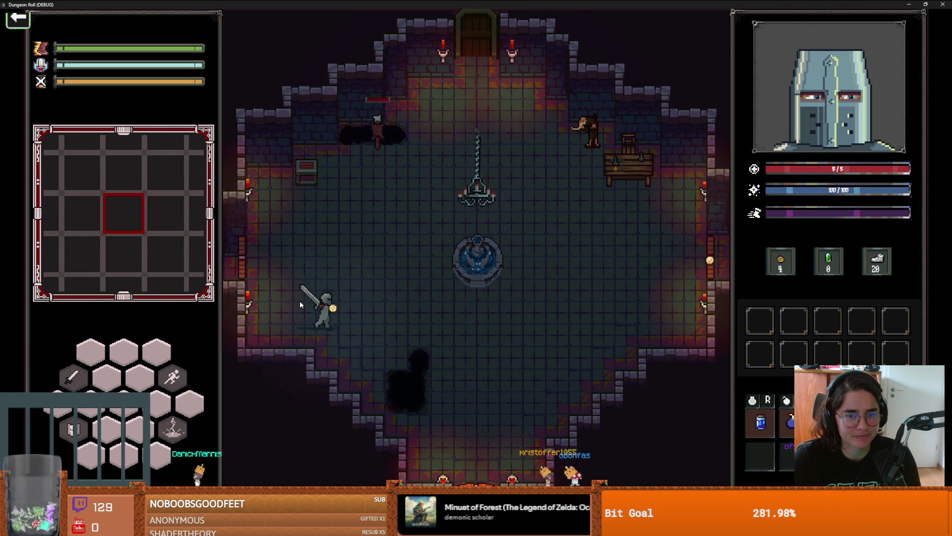
key("space")
key("w")
key("d")
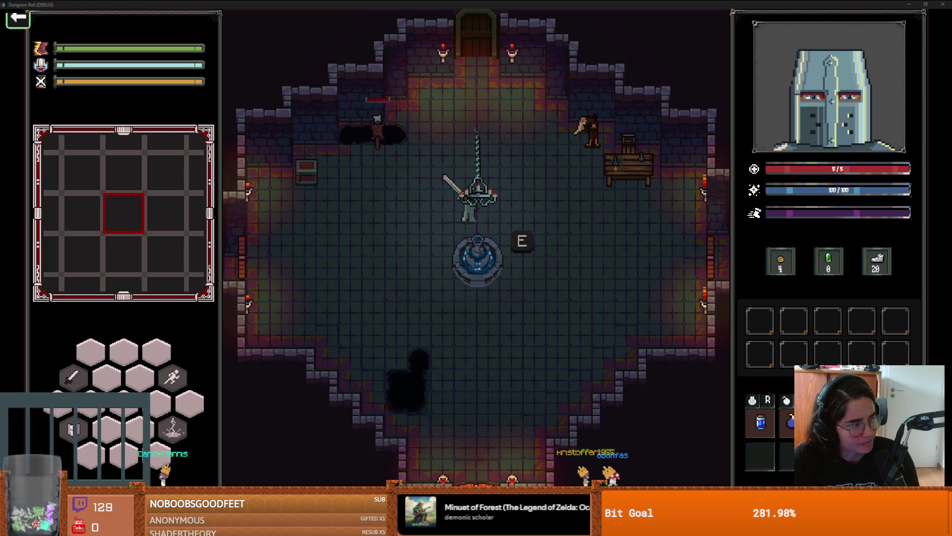
left_click(514, 184)
key("w")
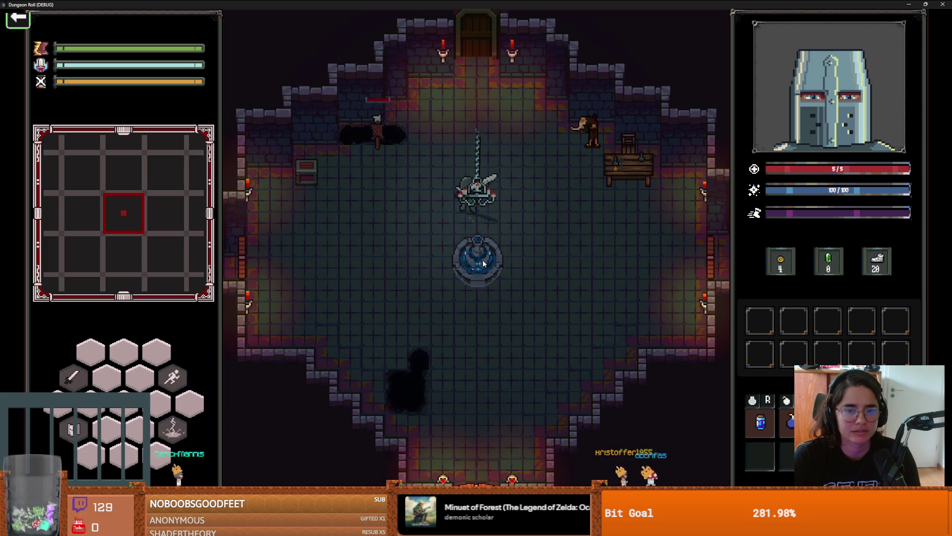
key("w")
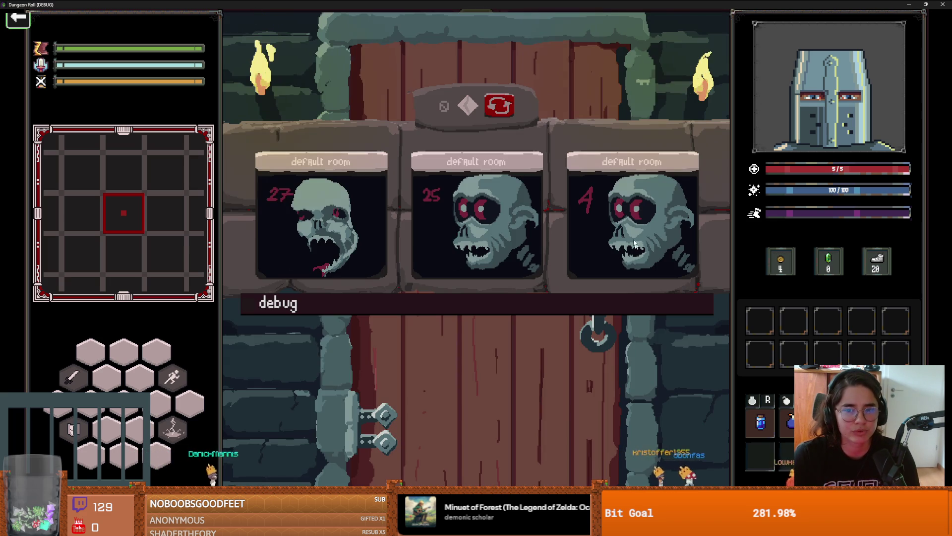
Enter the chosen room, kill the bat, and fight the goblins along the bottom and right side
left_click(634, 243)
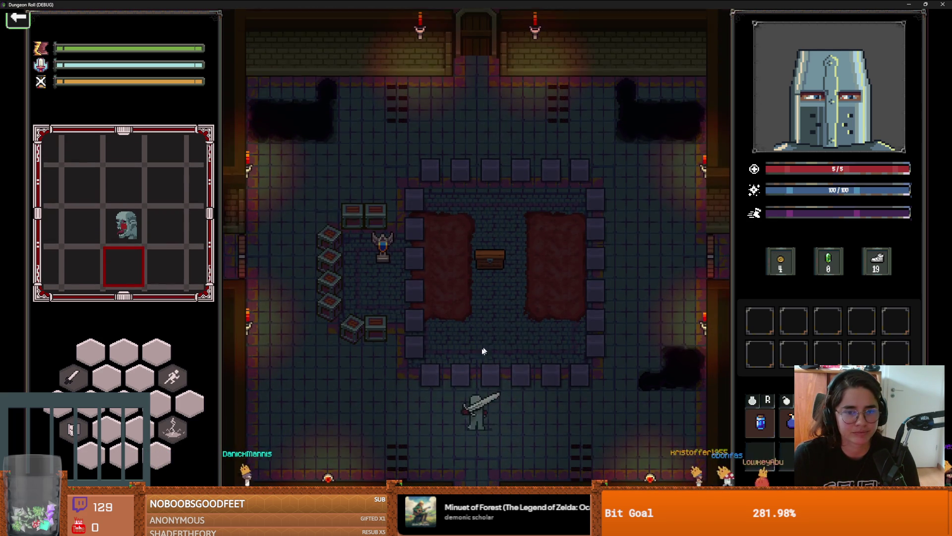
key("a")
key("w")
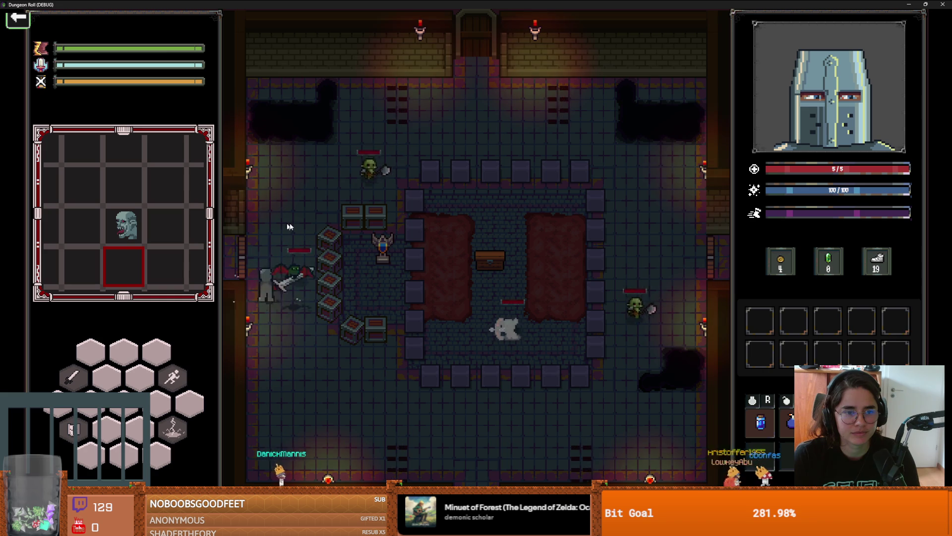
left_click(334, 305)
key("s")
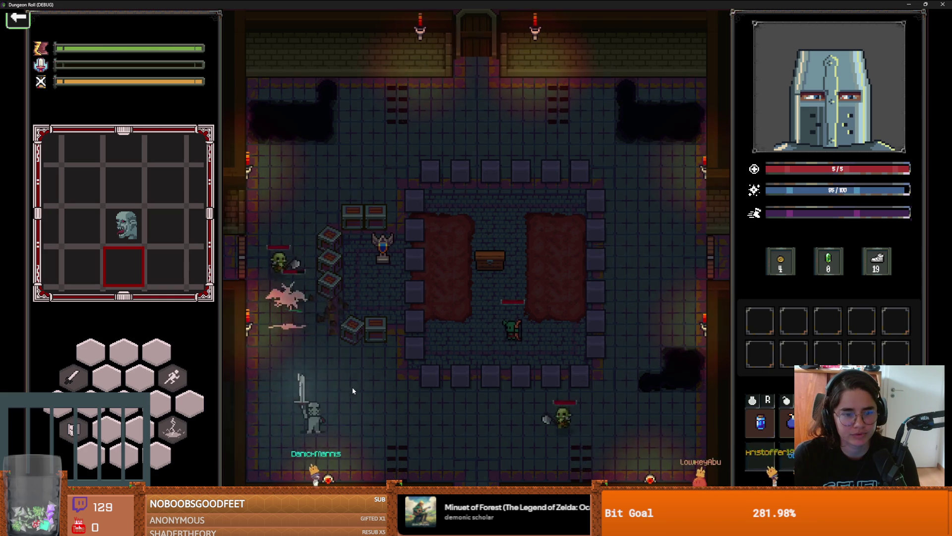
left_click(354, 391)
left_click(387, 396)
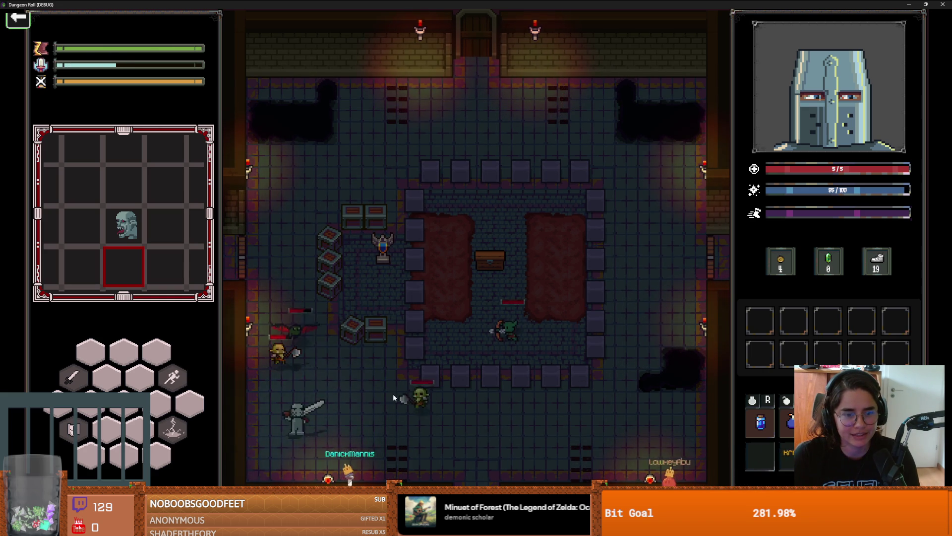
key("d")
left_click(422, 393)
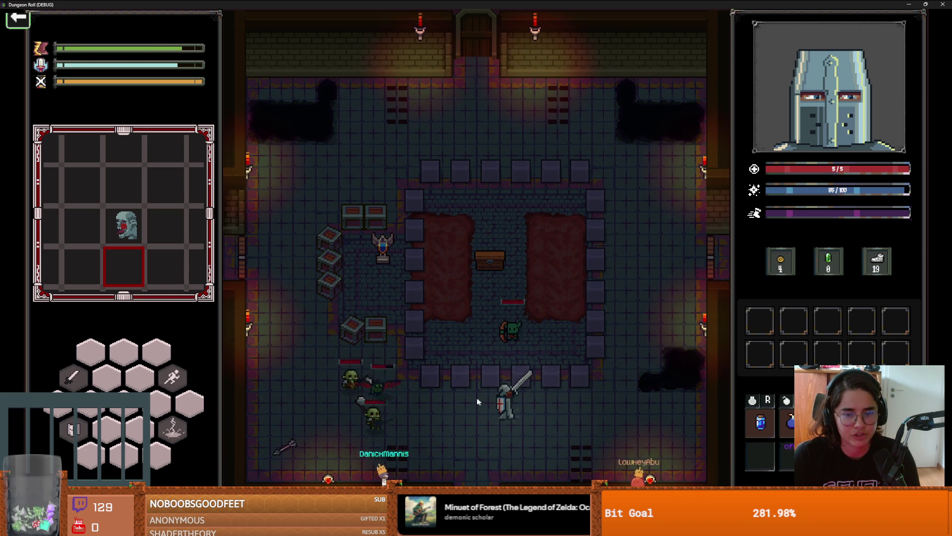
left_click(346, 377)
key("d")
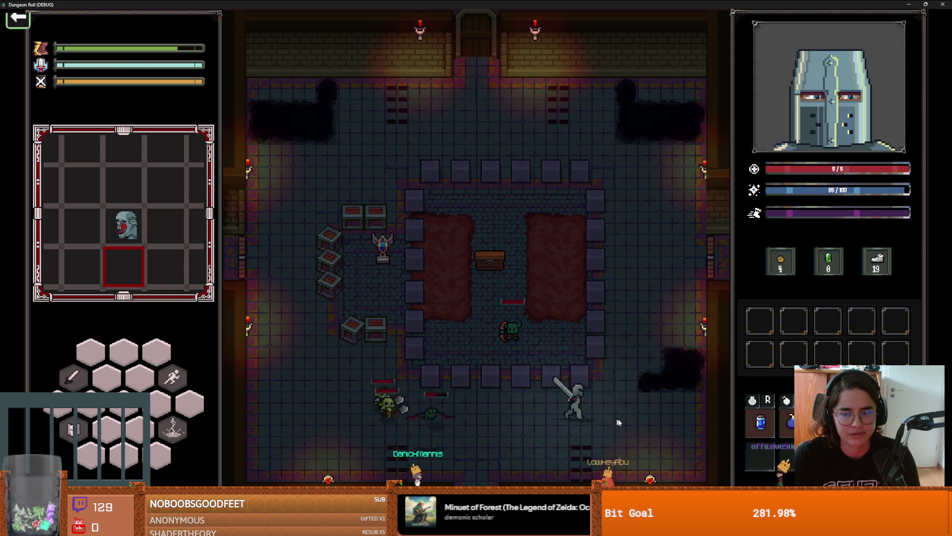
key("w")
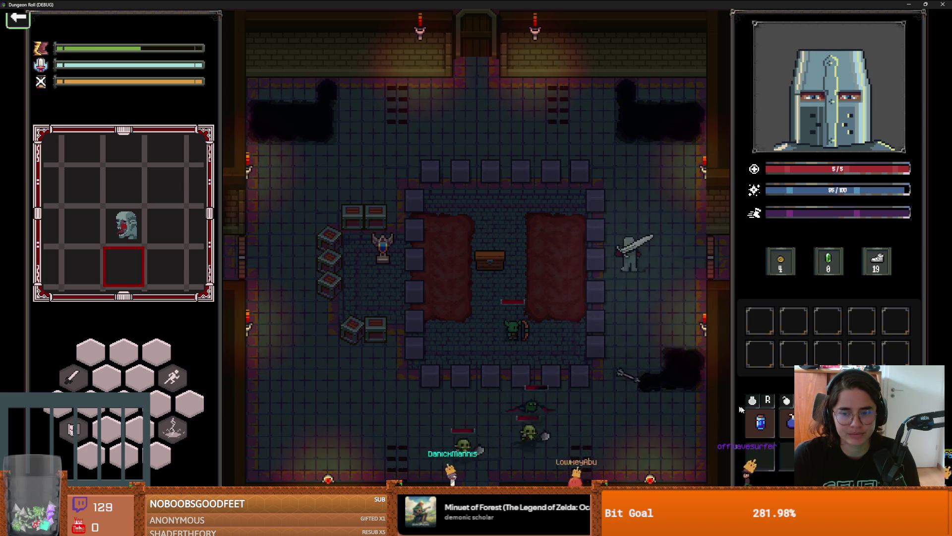
key("s")
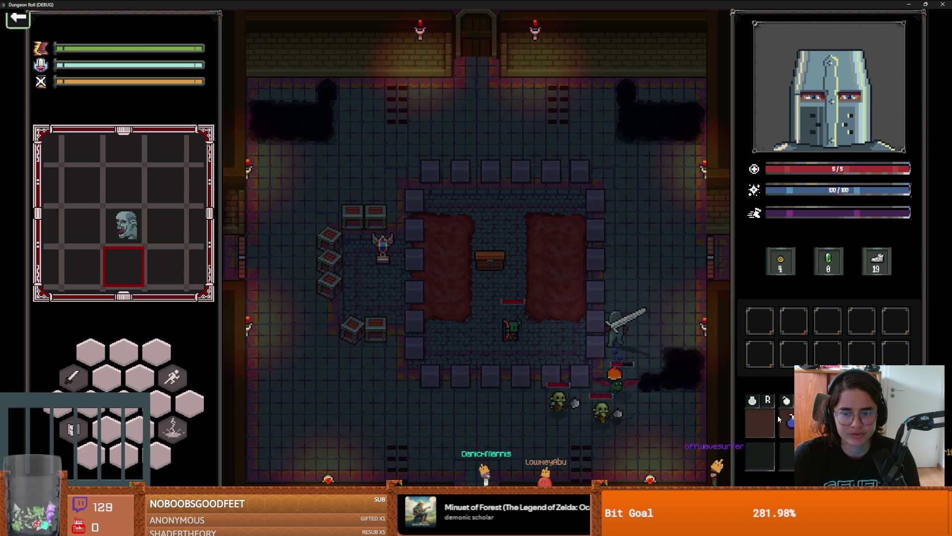
key("w")
Use the upward slash skill and maneuver around the arena's pillars
right_click(601, 405)
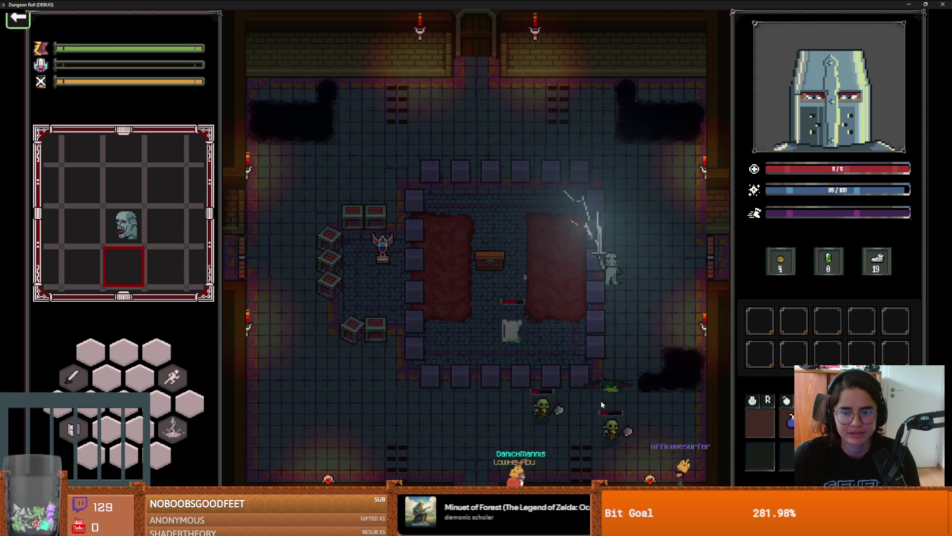
key("s")
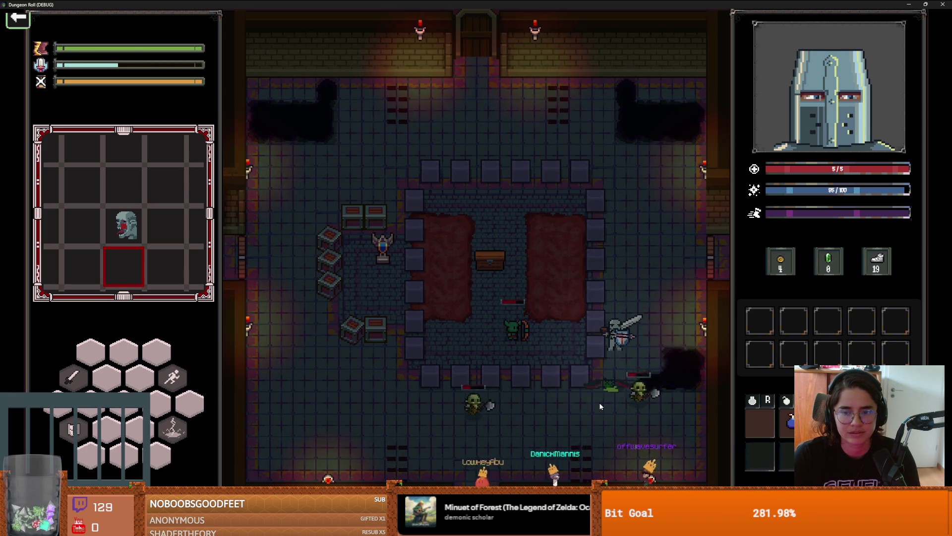
key("s")
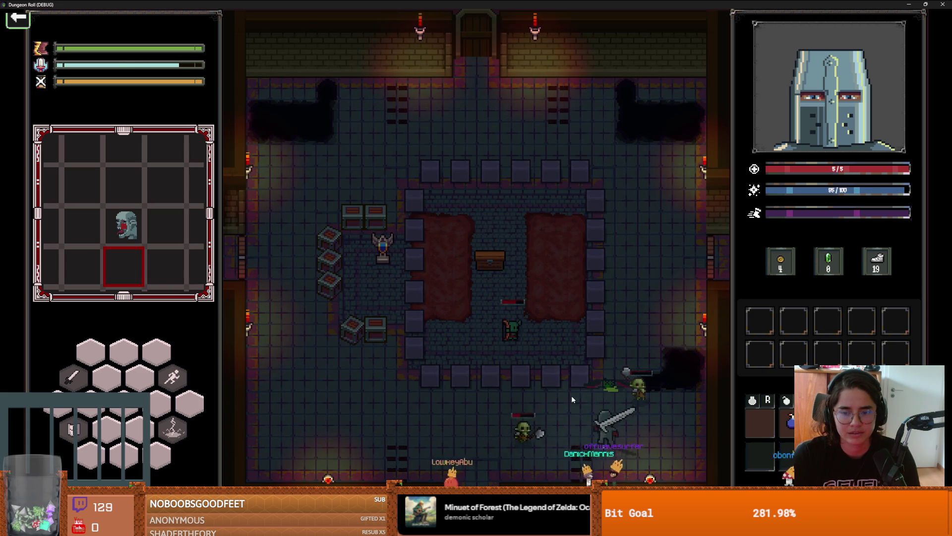
key("w+a")
key("a")
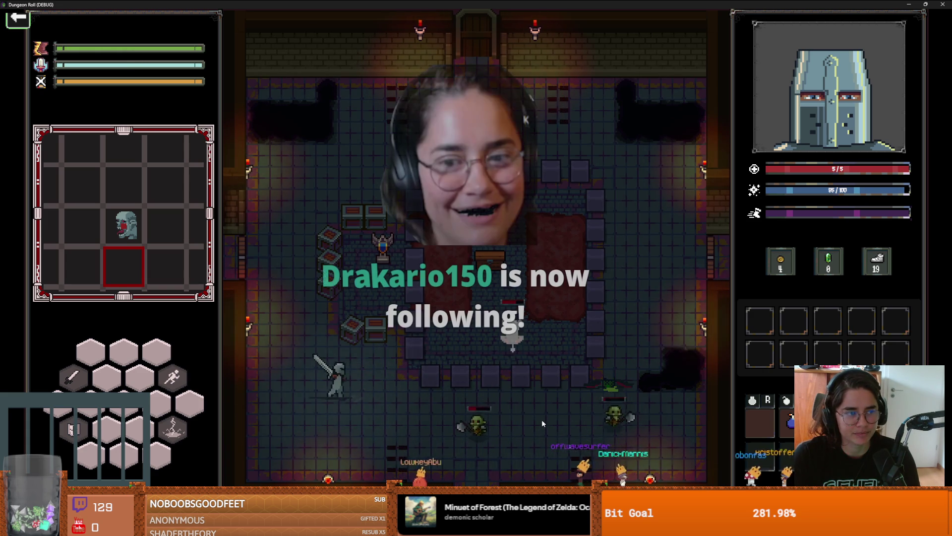
key("d")
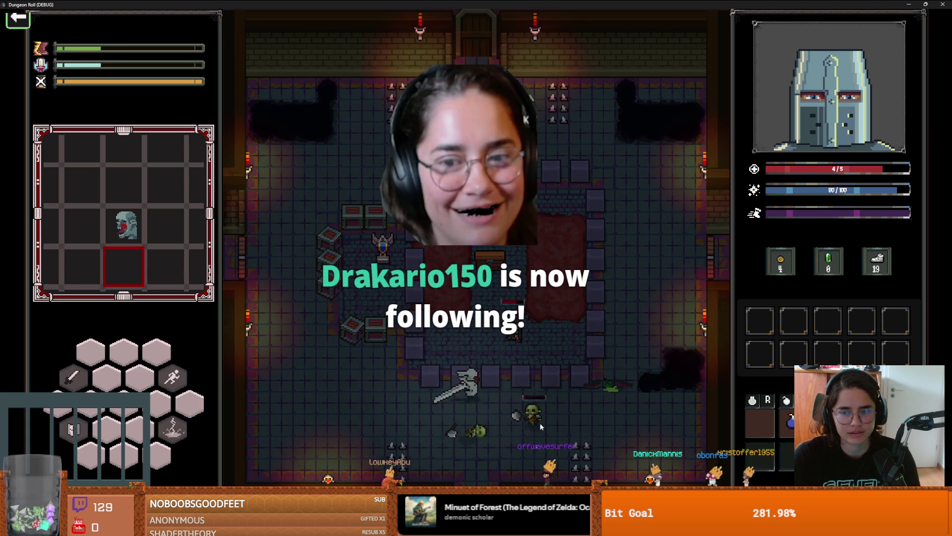
key("a")
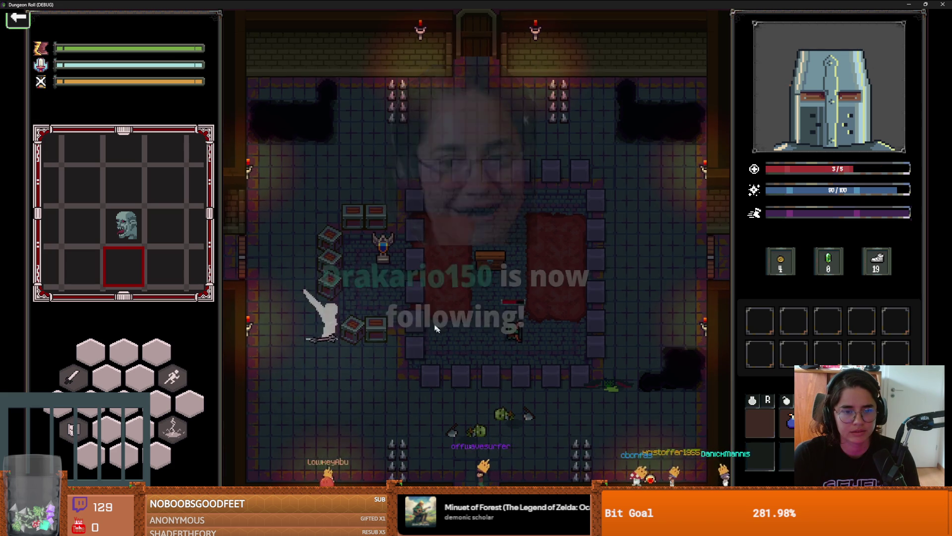
key("w")
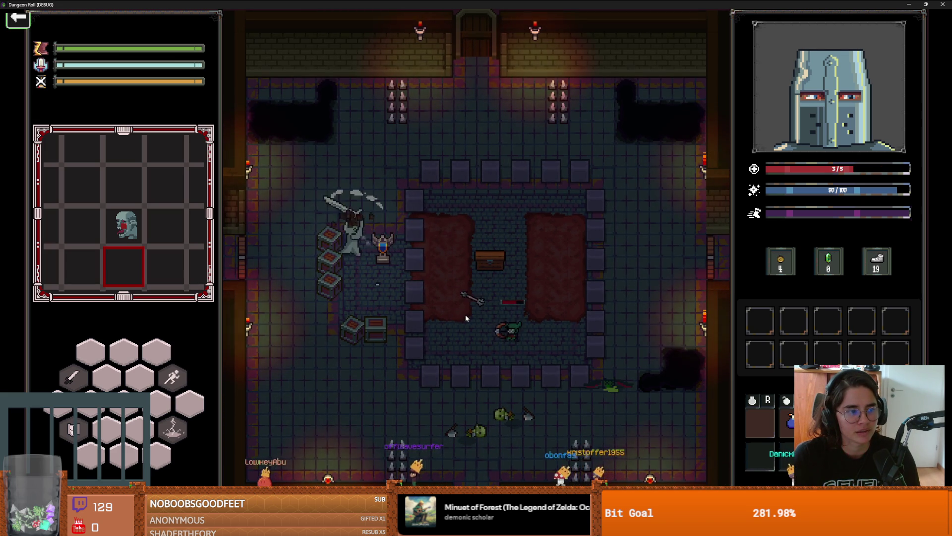
Smash the crates, kill the skeleton, and cut down the remaining goblins with sword and lightning
left_click(319, 287)
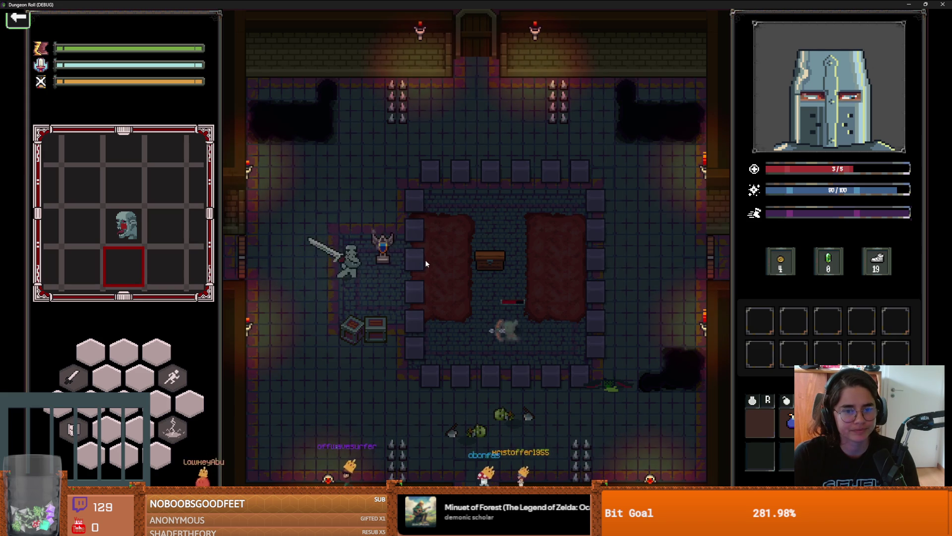
key("a")
key("d")
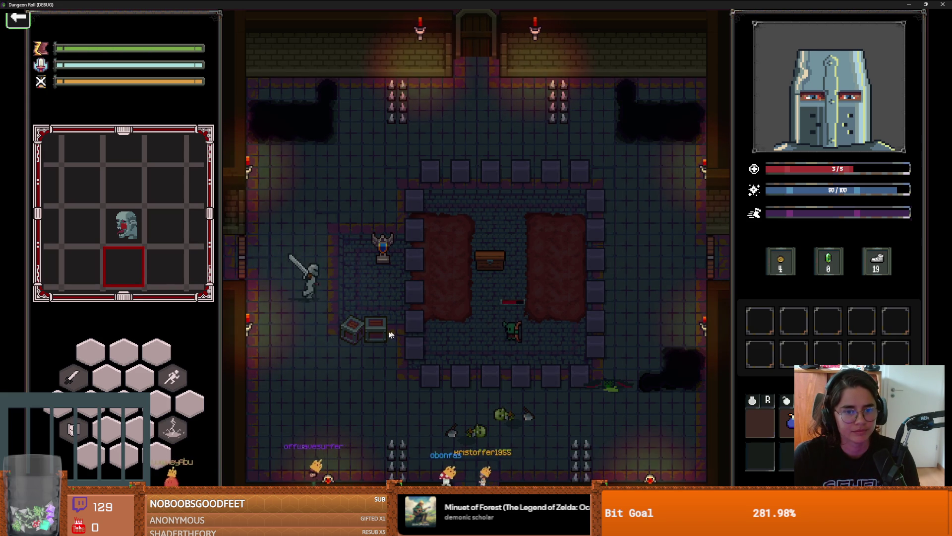
left_click(434, 308)
key("d")
left_click(470, 341)
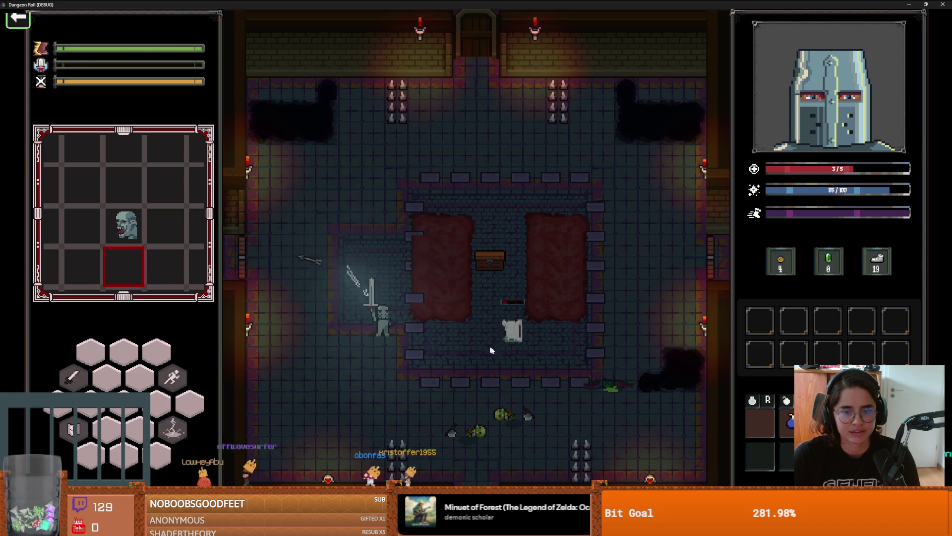
key("d")
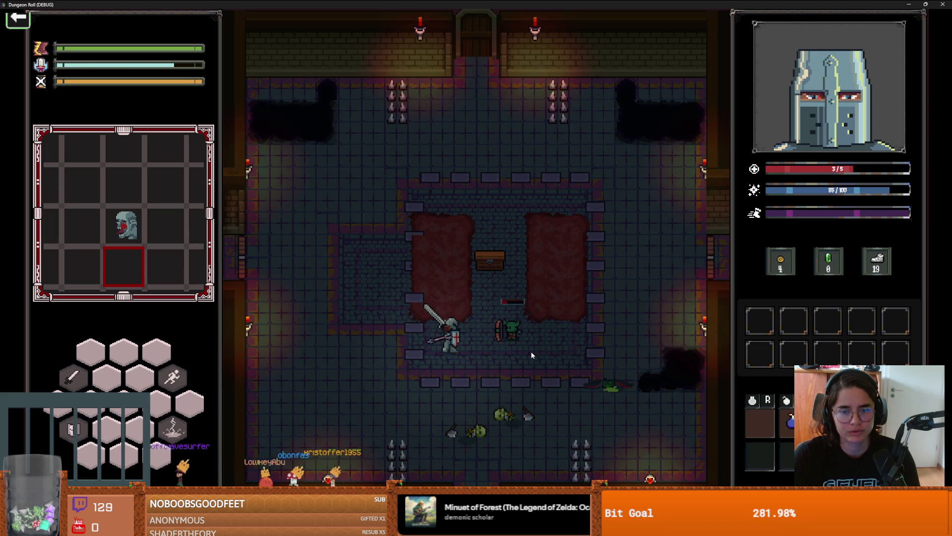
left_click(537, 349)
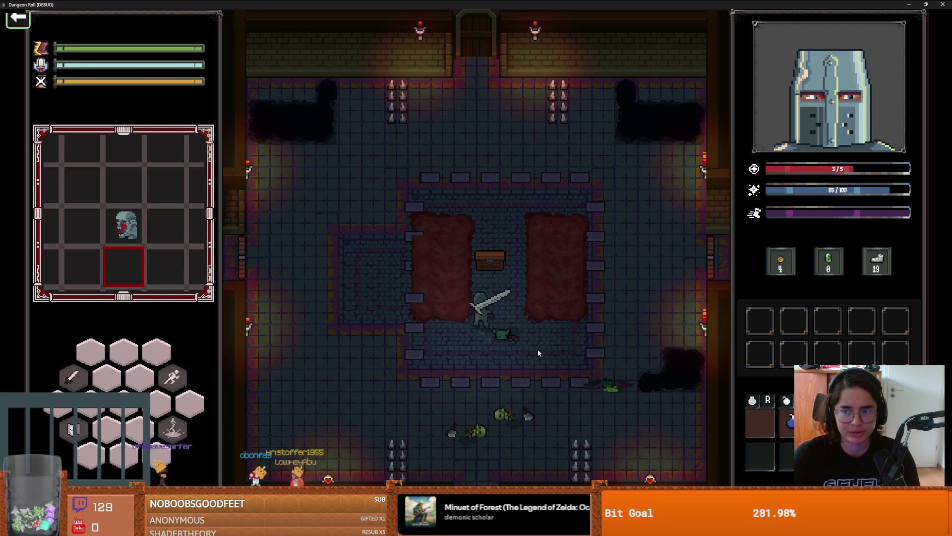
Finish the last goblin, visit the chest, and walk out the left exit
key("a")
key("d")
key("w")
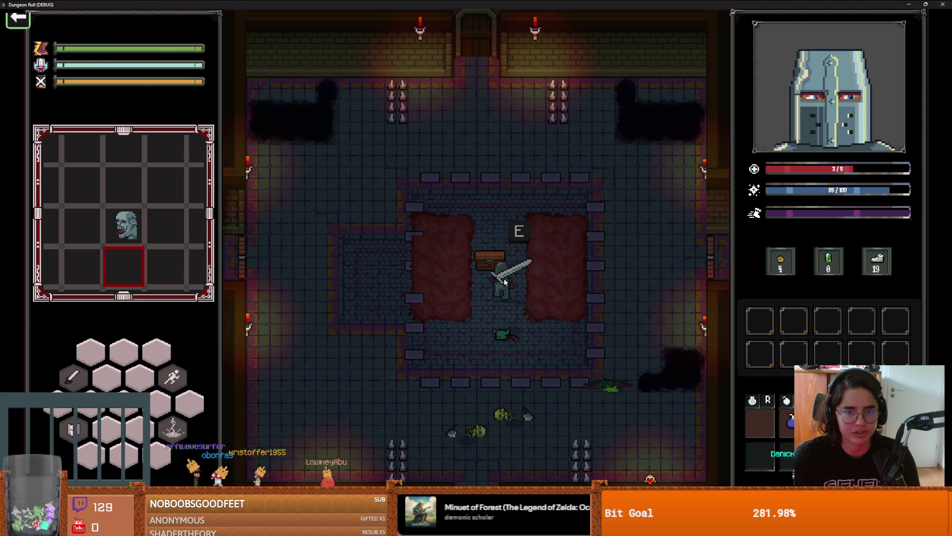
key("a")
key("s")
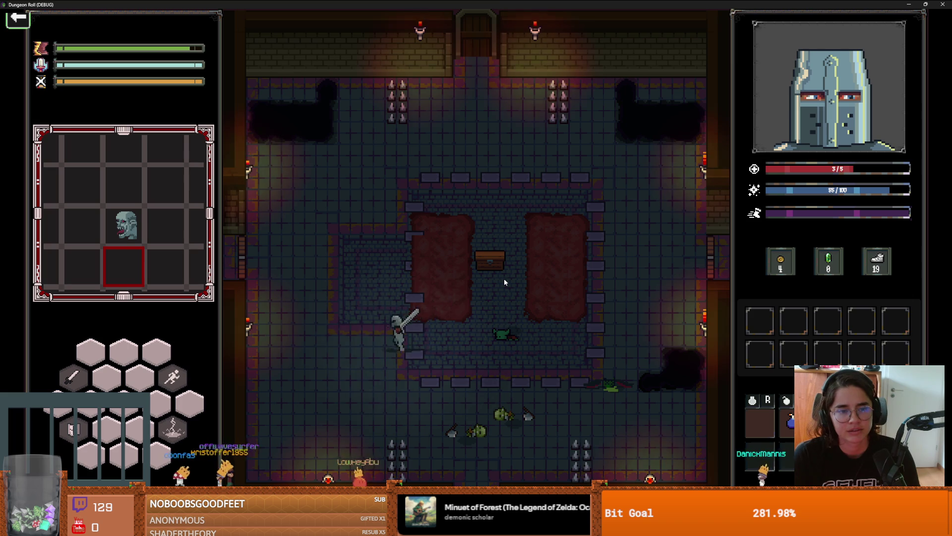
key("a")
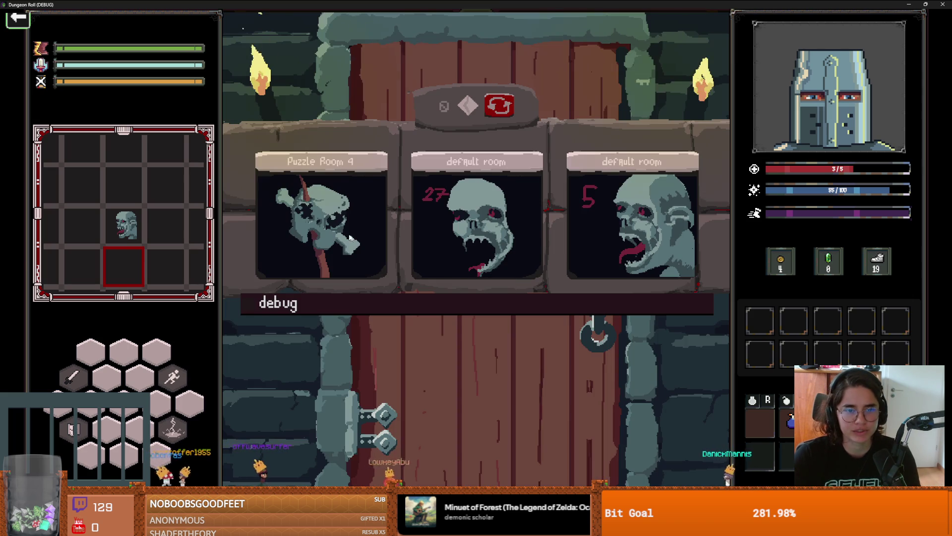
Enter Puzzle Room 4 and step on the black tile to turn it yellow
left_click(350, 238)
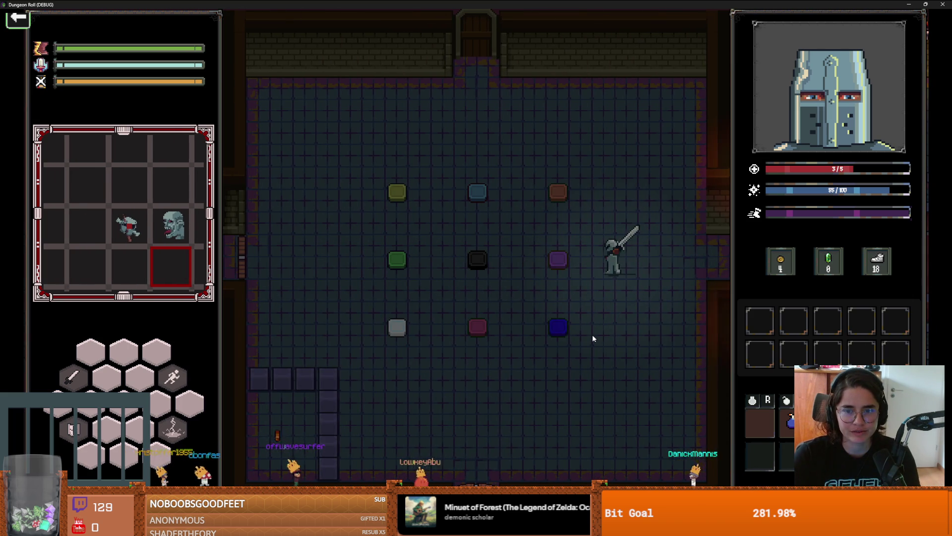
key("a")
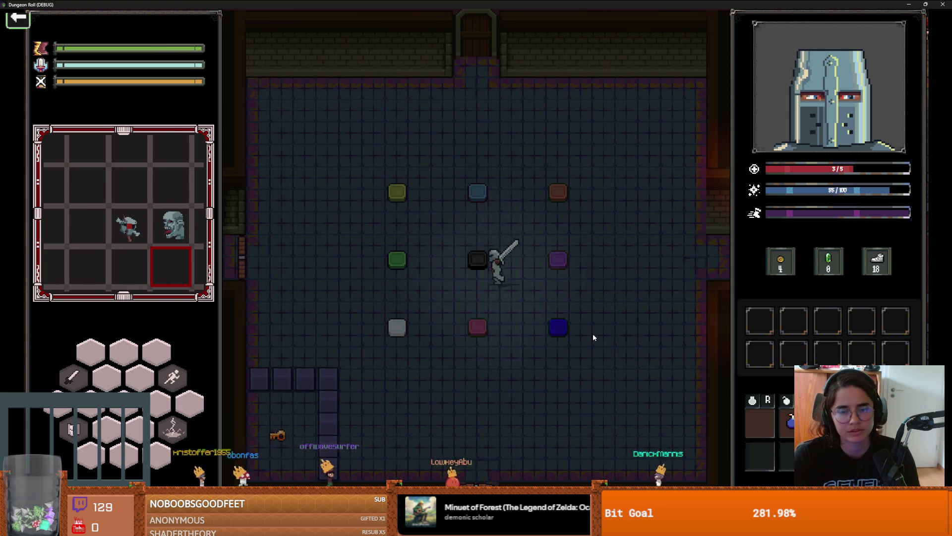
key("a")
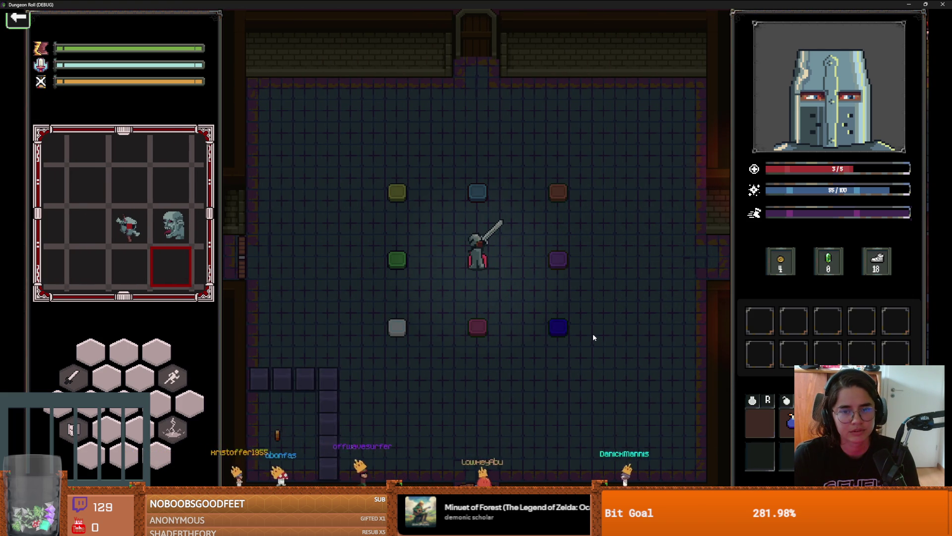
key("s")
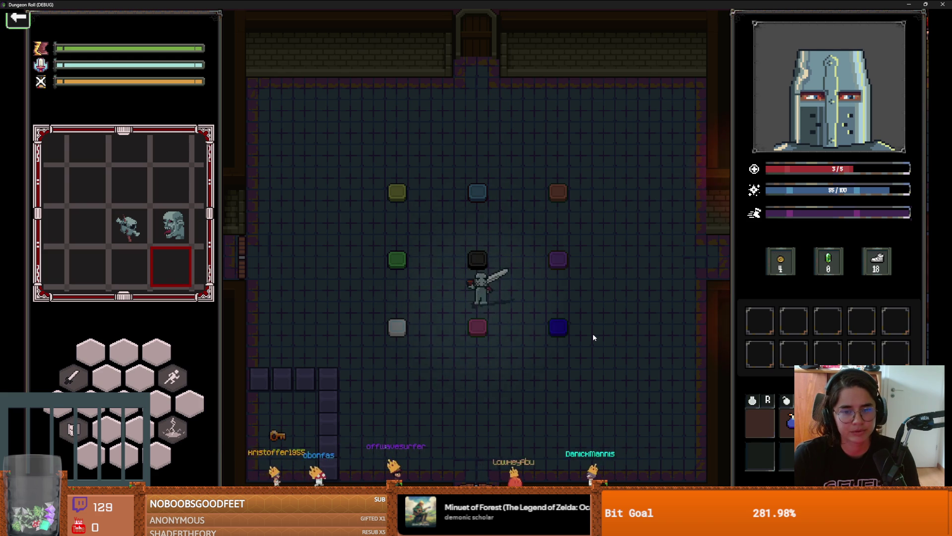
key("d")
key("w")
key("a")
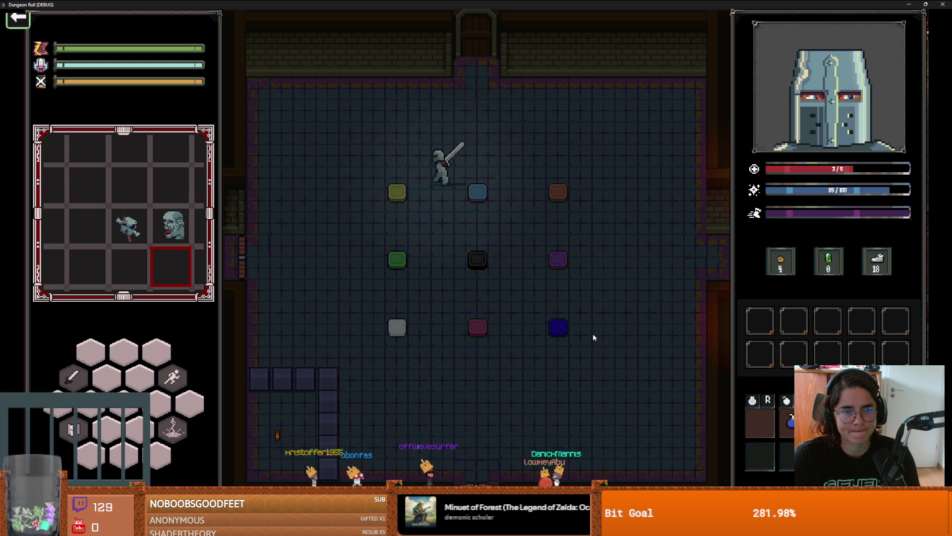
key("a")
key("s")
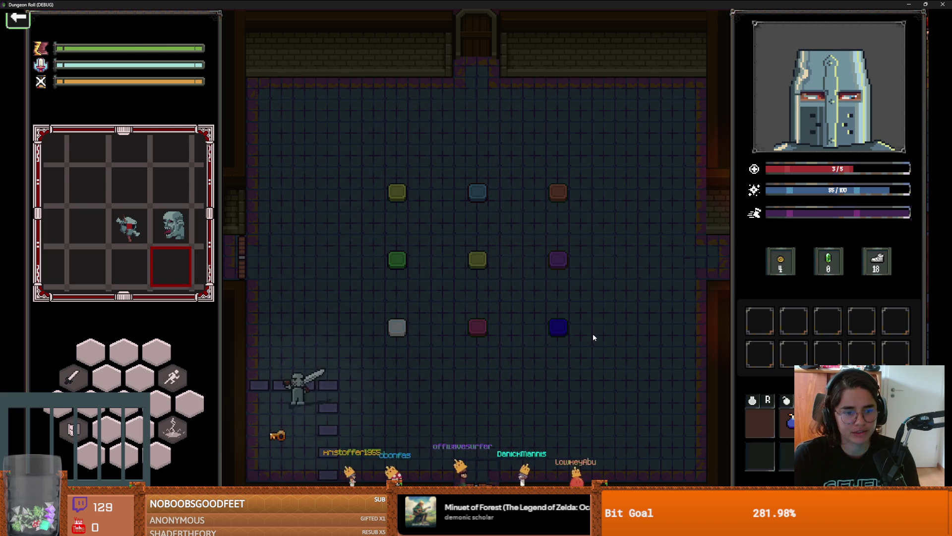
Unlock the left door and choose the Jerusalem room next
key("w")
key("a")
key("e")
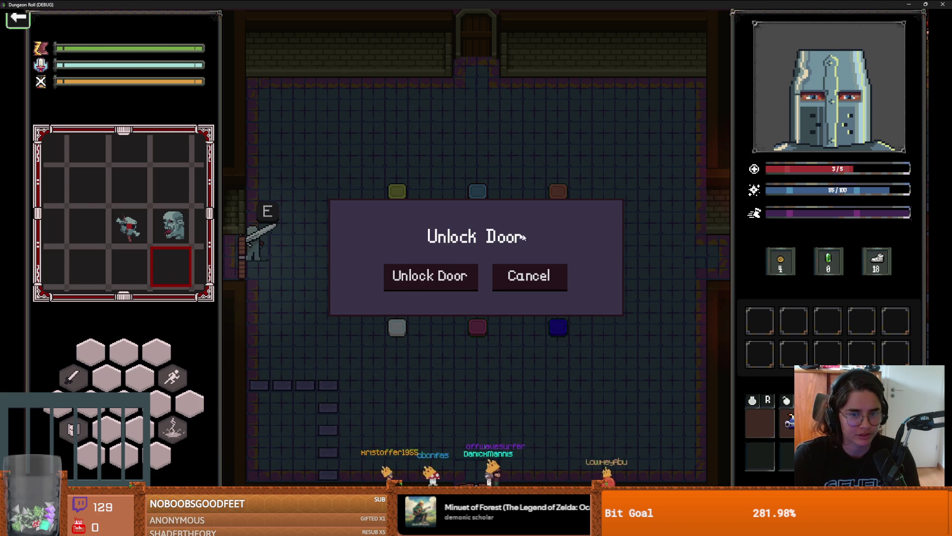
left_click(445, 276)
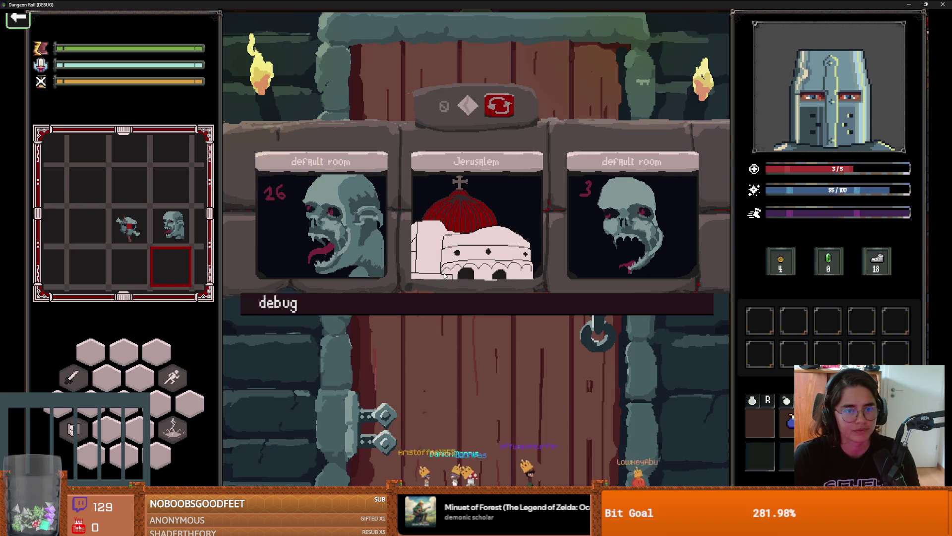
left_click(467, 234)
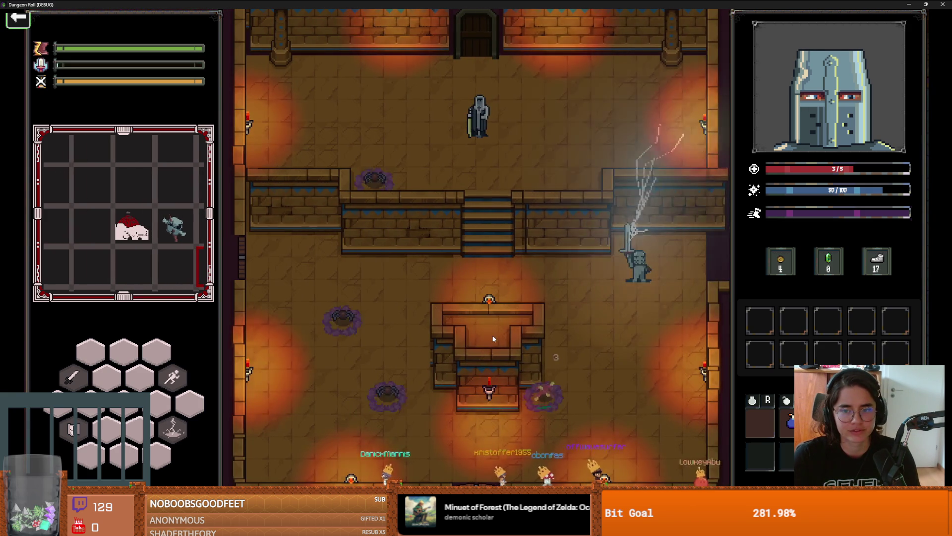
Walk into the temple room and run kill_all_monsters in the debug console
key("s")
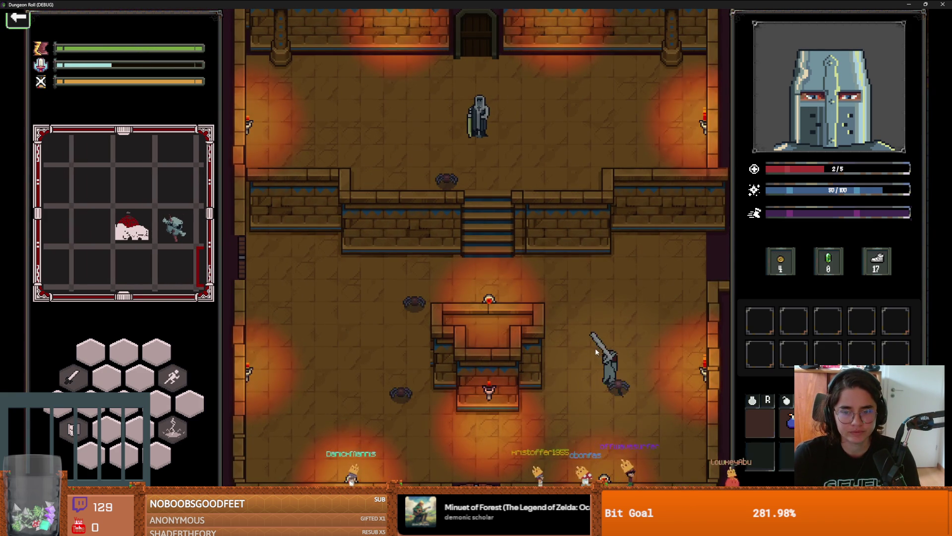
key("s")
key("a")
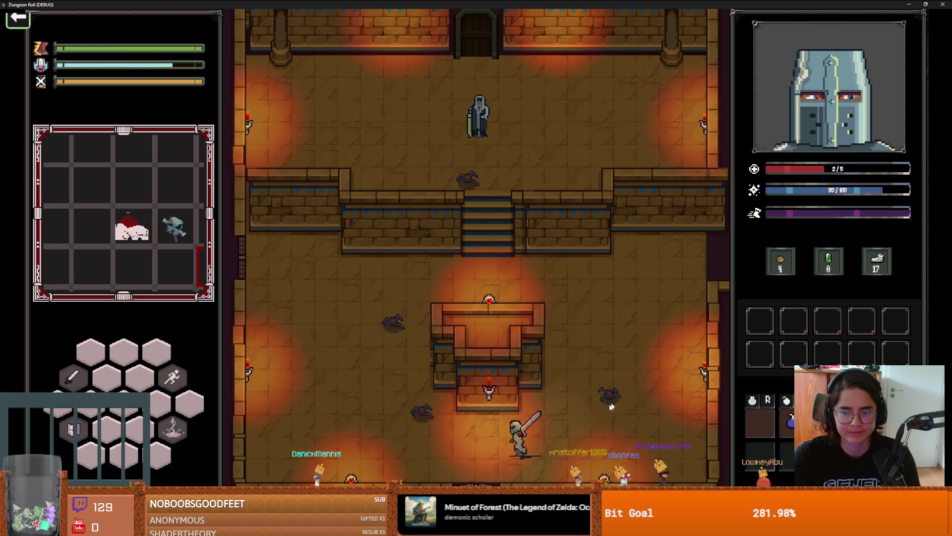
key("a")
key("grave")
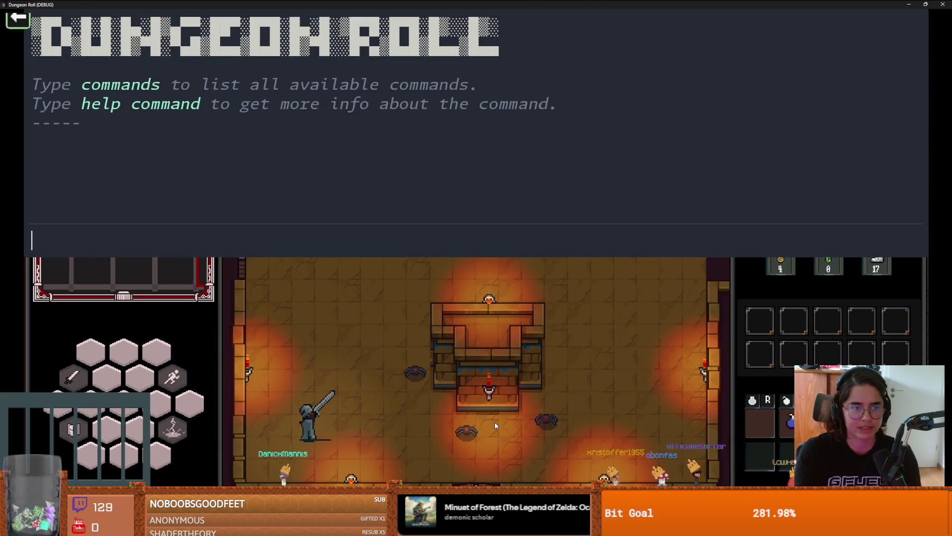
type("kill_all_monsters")
key("Return")
key("grave")
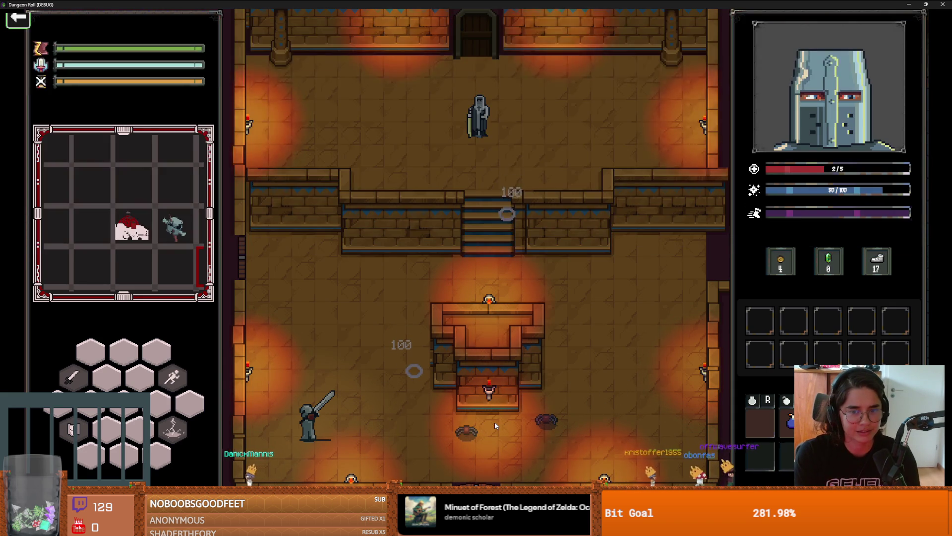
Run kill_all_monsters a second time to clear the remaining monsters
key("grave")
type("kil")
key("Tab")
key("Return")
key("grave")
key("grave")
key("Up")
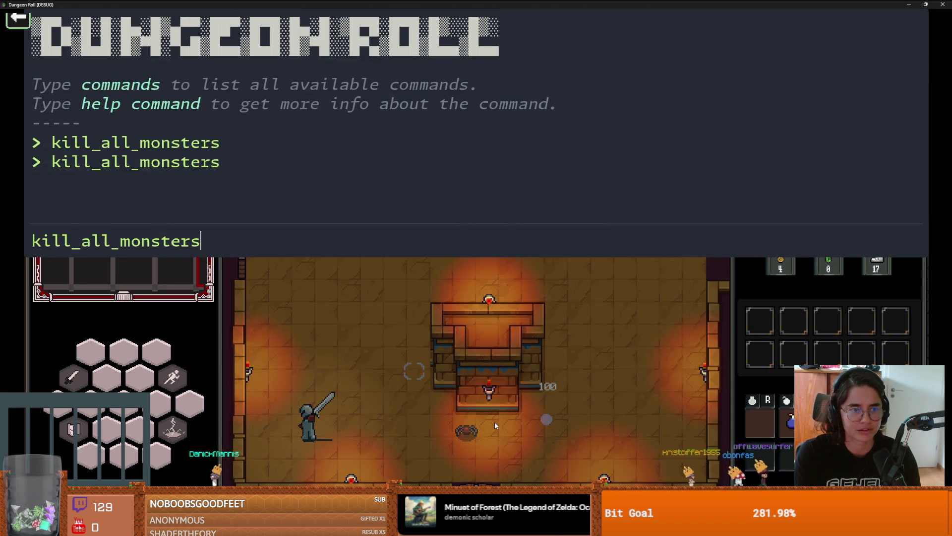
key("grave")
key("w")
Climb the stairs to King Baldwin and take one of his Baldwin Upgrades
key("d")
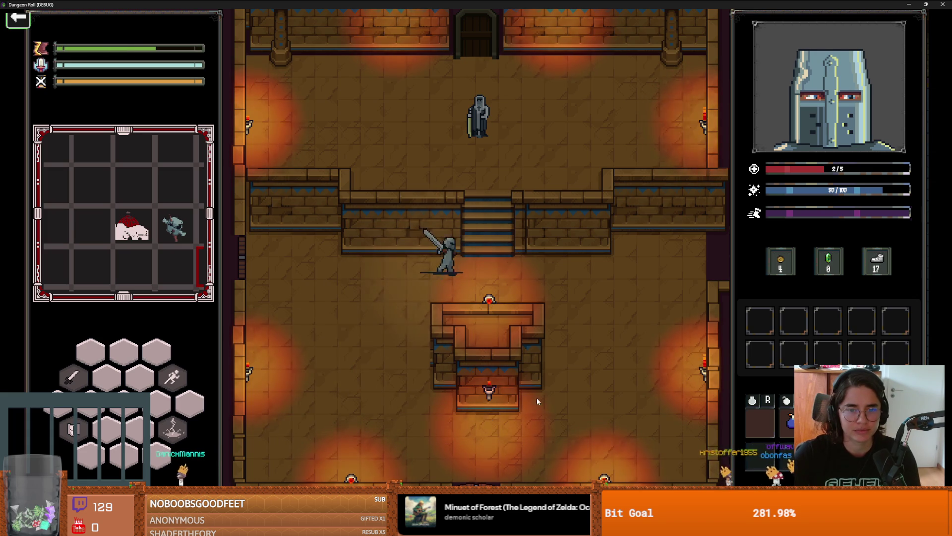
key("w")
key("e")
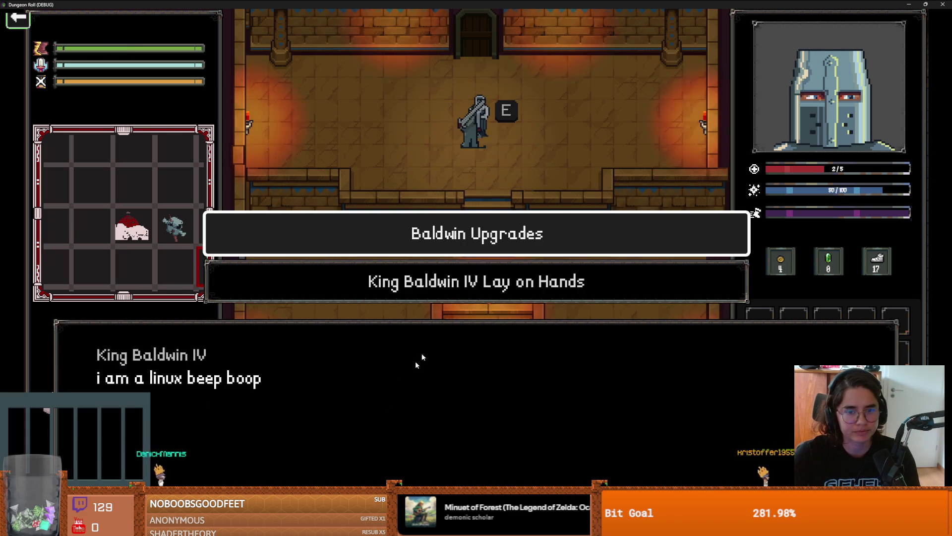
left_click(486, 240)
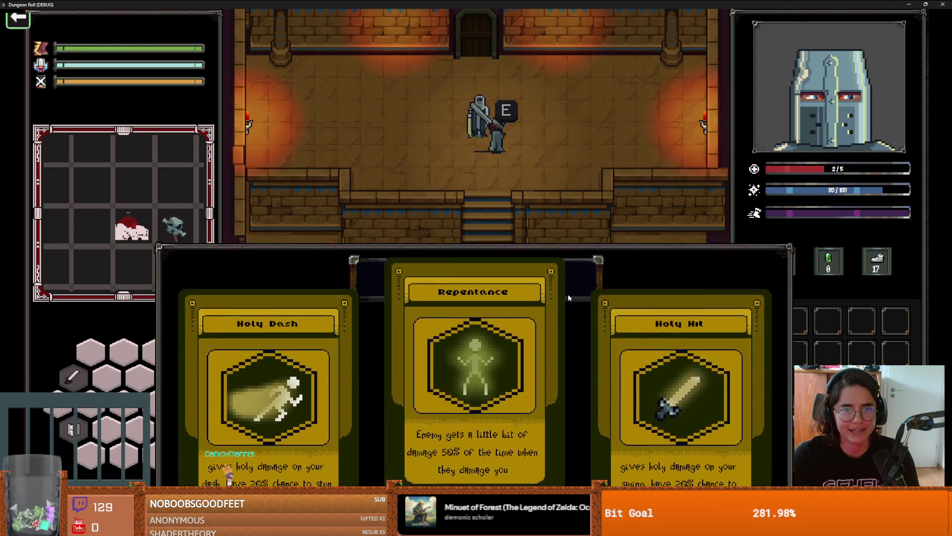
left_click(567, 294)
Walk back down the stairs and leave through the bottom exit
key("s")
key("a")
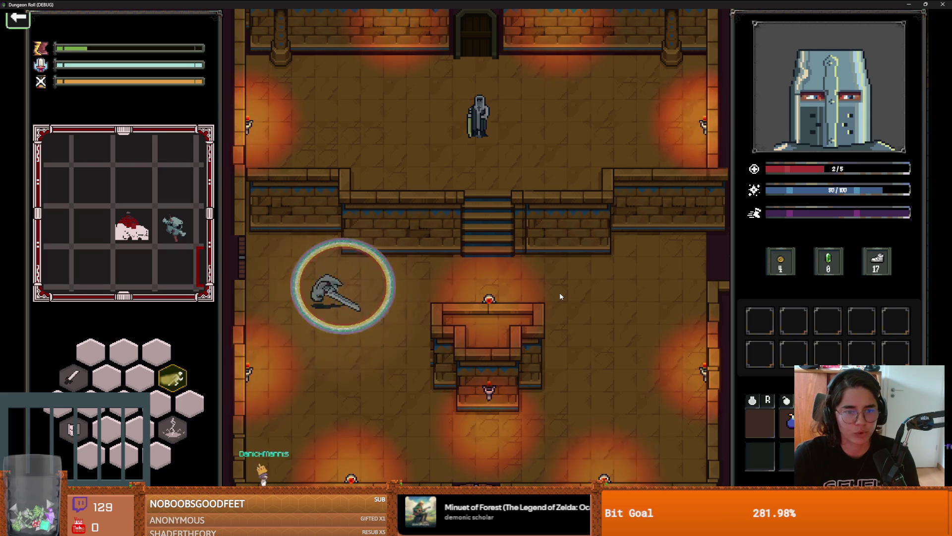
key("d")
key("s")
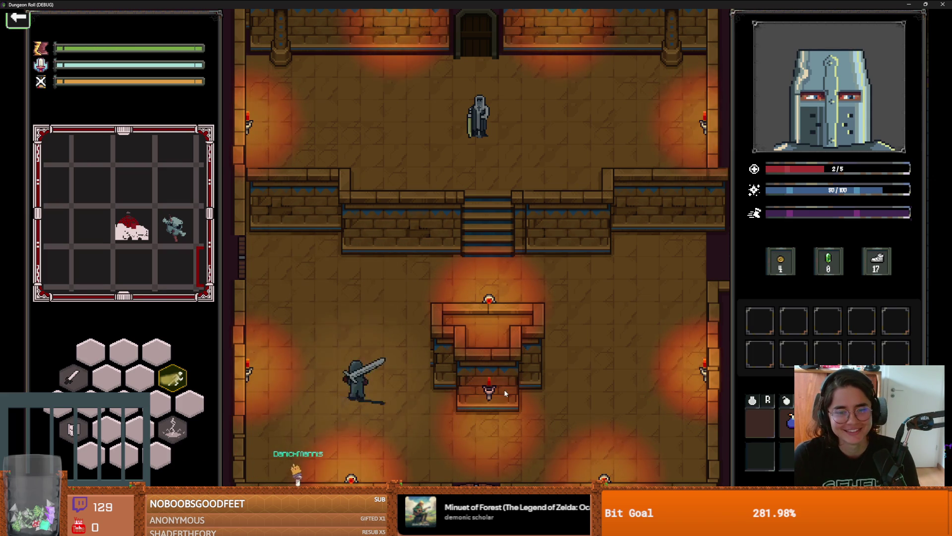
key("w")
key("d")
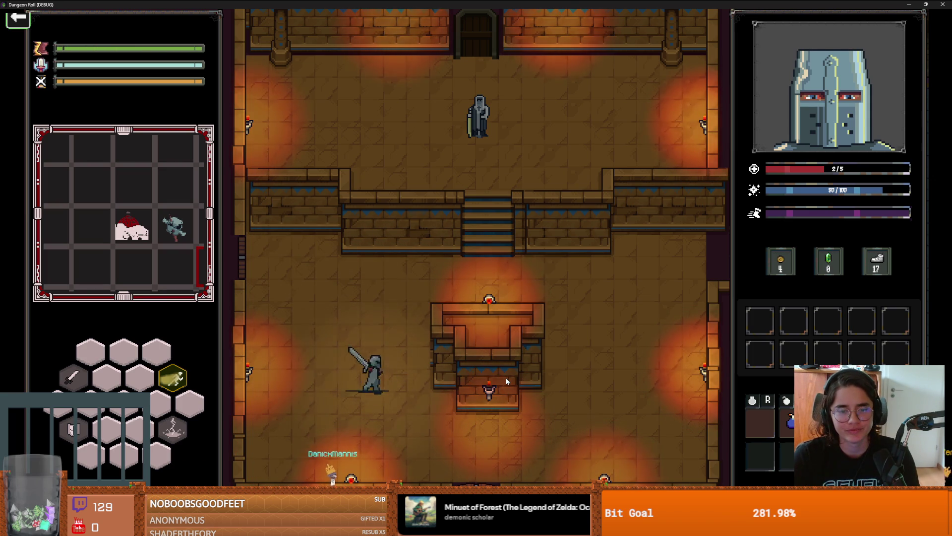
key("d")
key("s")
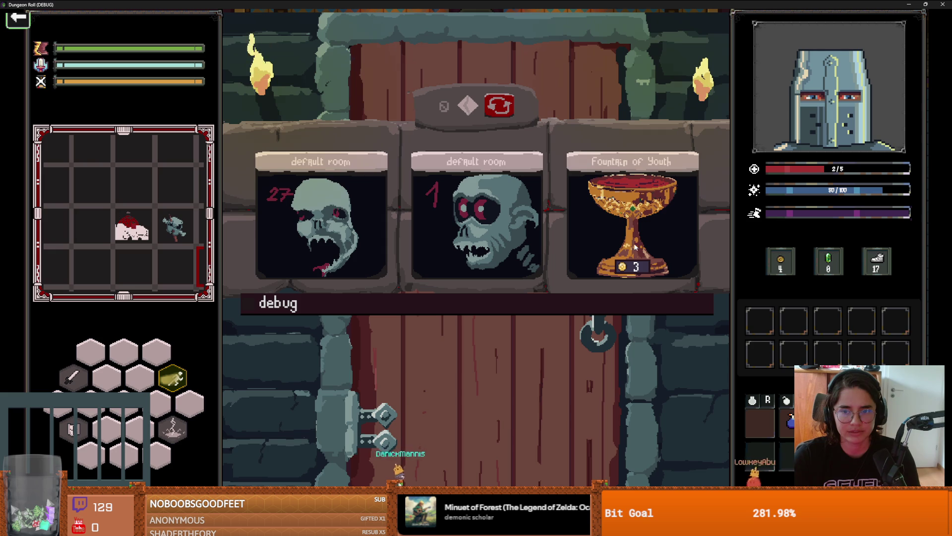
Pass through the Fountain of Youth room into the middle crowned-king room
left_click(631, 196)
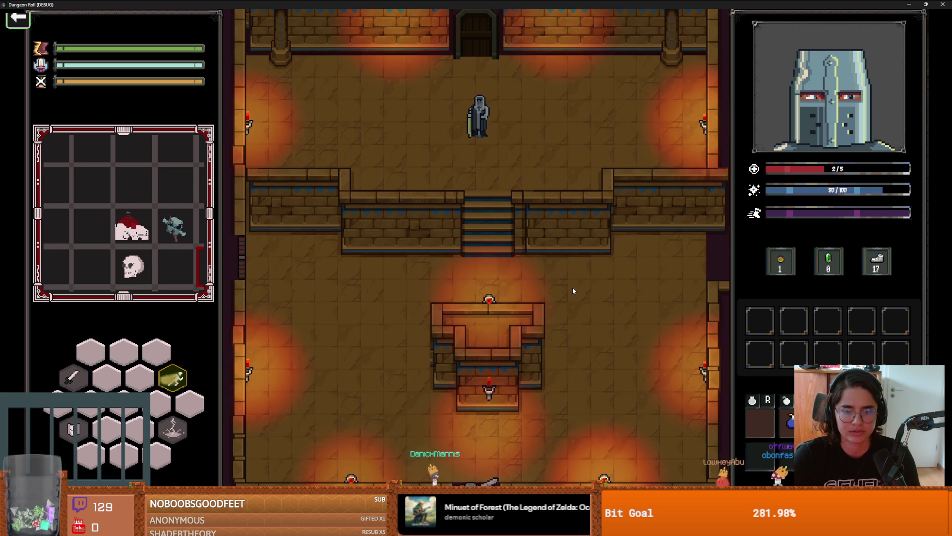
key("s")
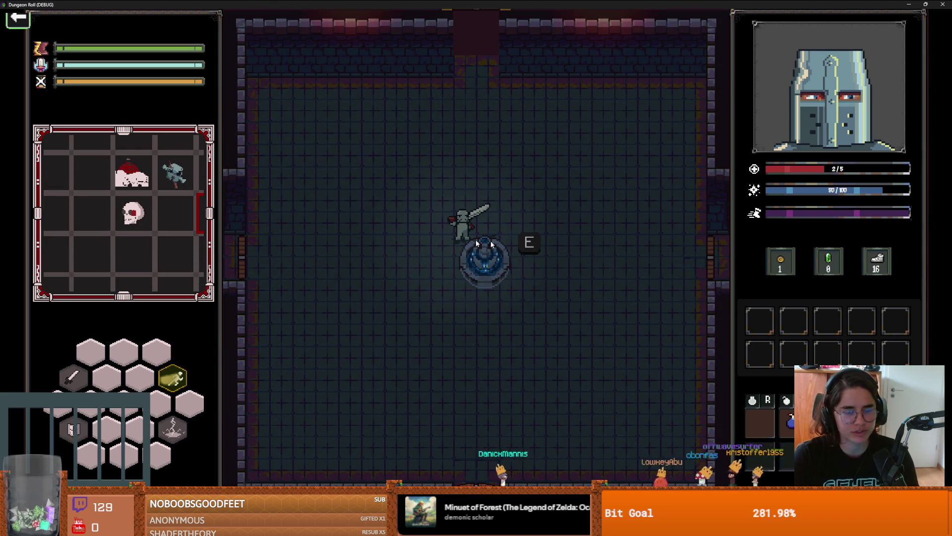
key("a")
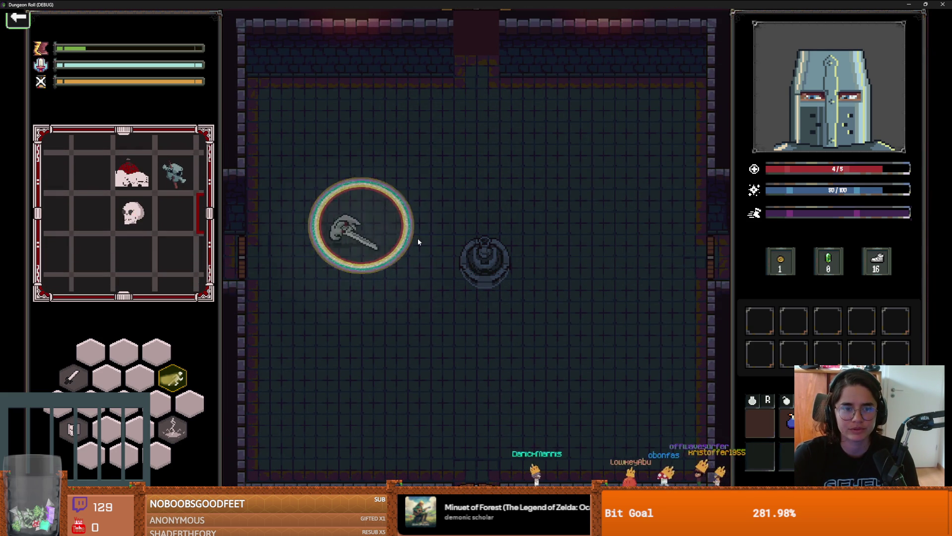
key("a")
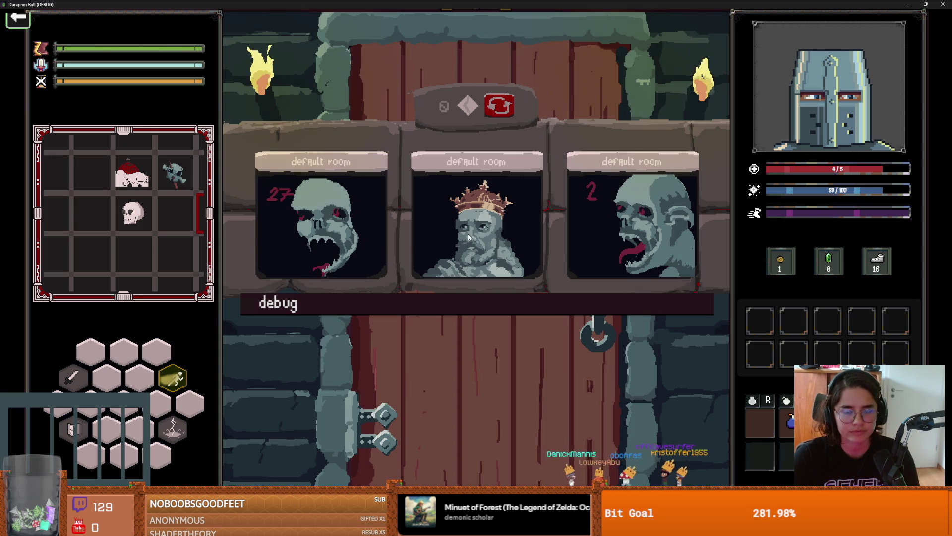
left_click(468, 237)
Take King Baldwin's Ricochet shield upgrade and walk out the bottom exit
key("e")
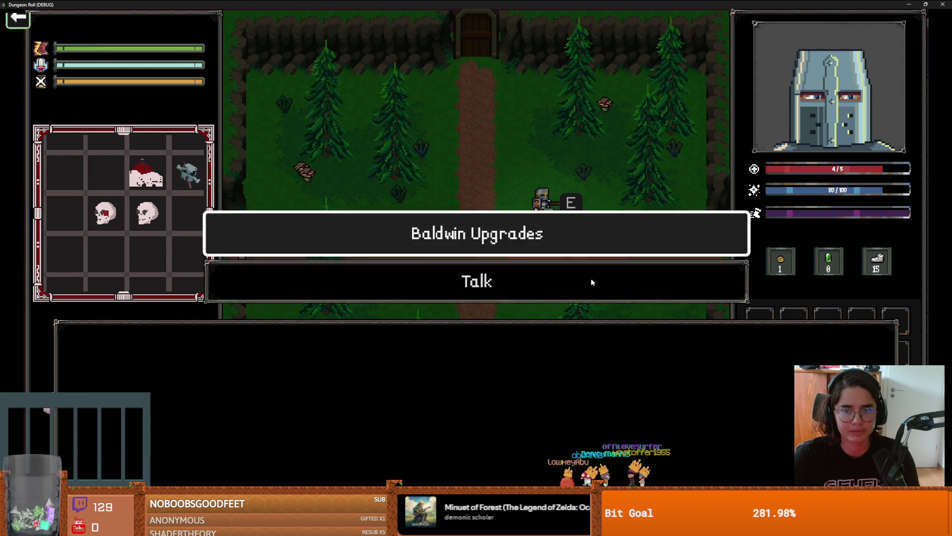
key("e")
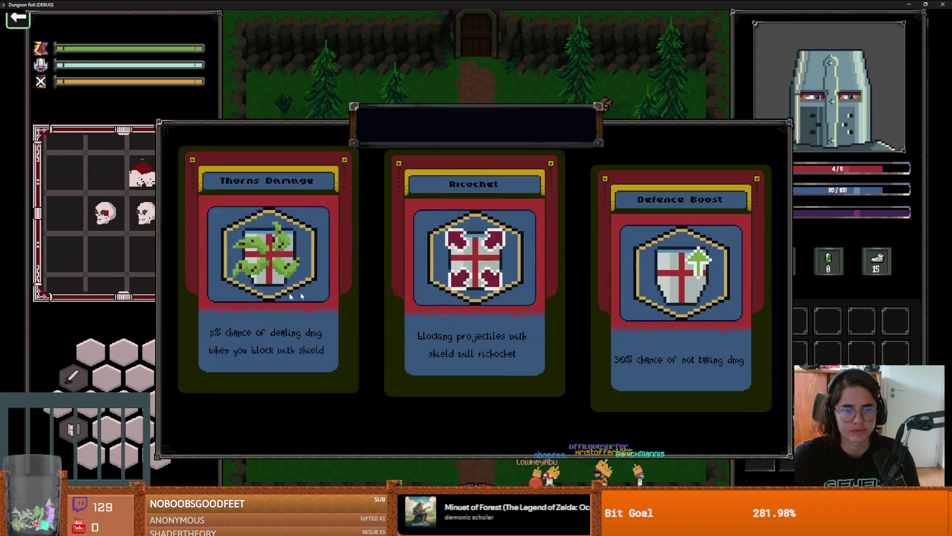
left_click(553, 333)
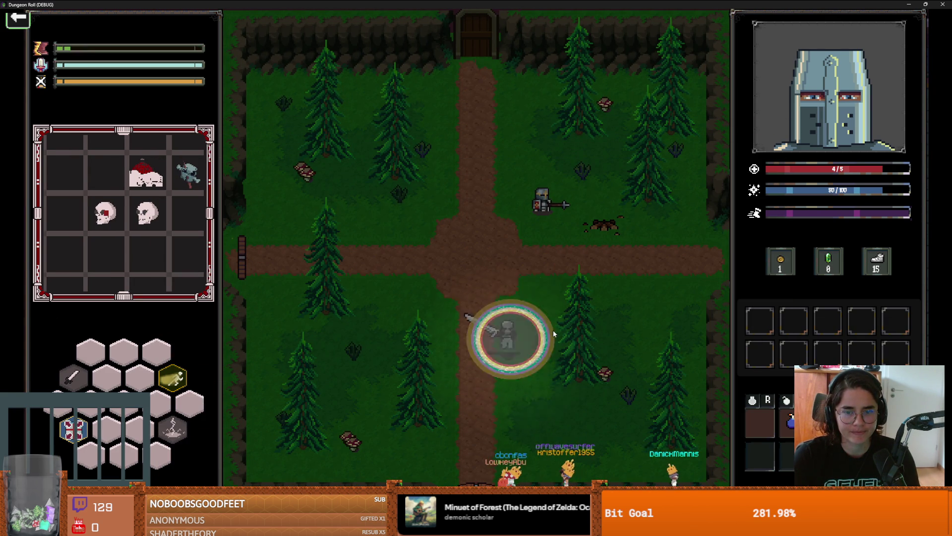
key("s")
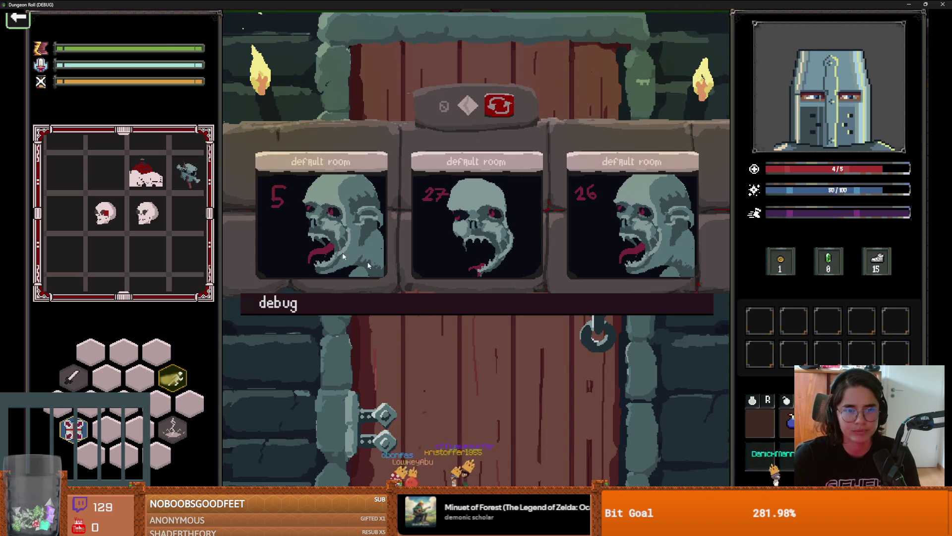
Enter the middle room numbered 27 and fire lightning at the goblins on its west side
left_click(483, 258)
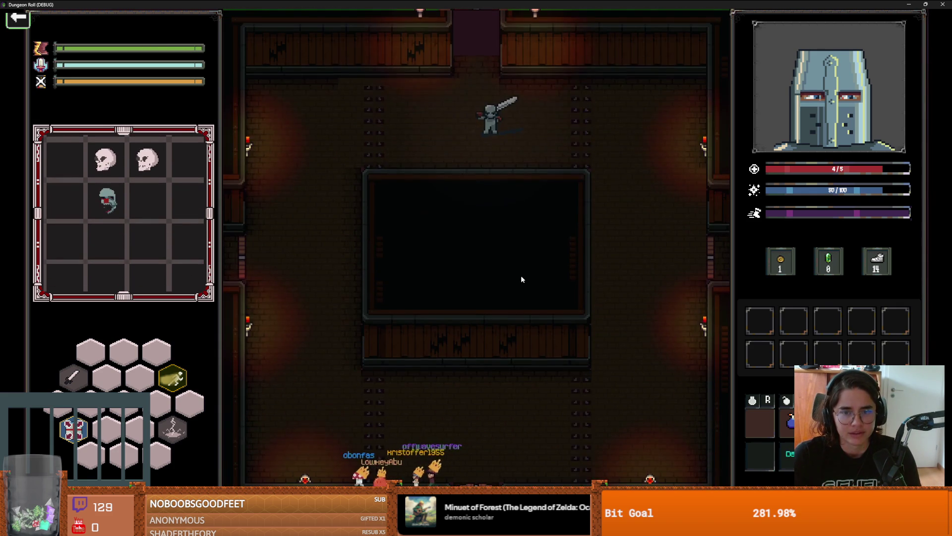
key("a")
left_click(323, 200)
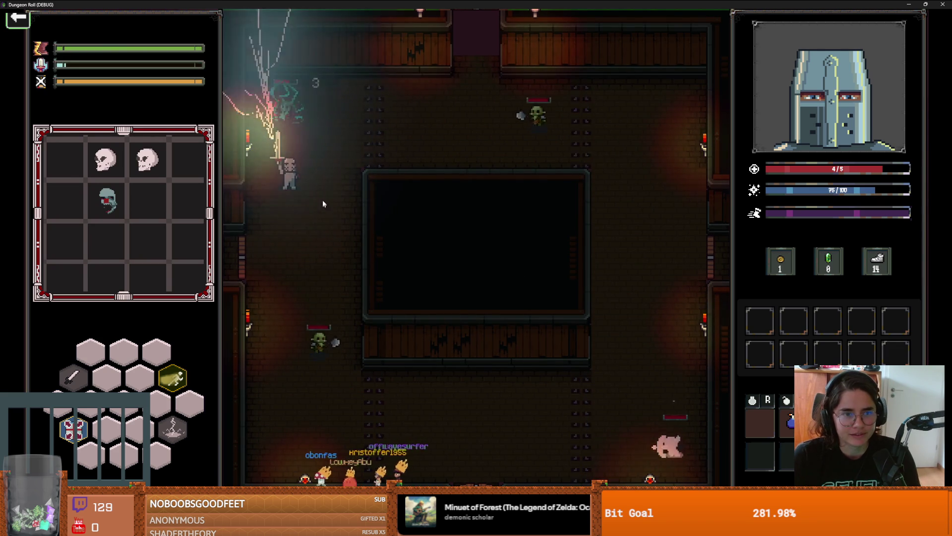
key("s")
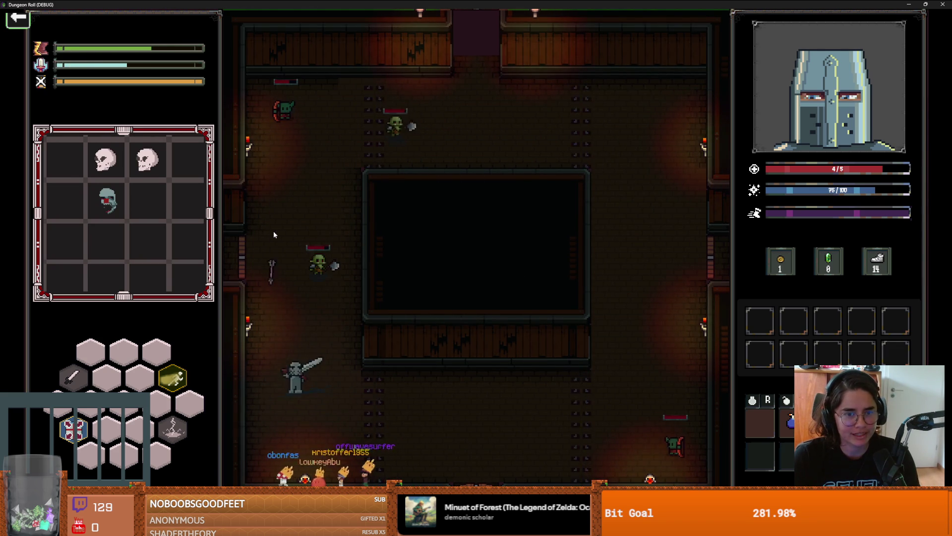
key("s")
key("d")
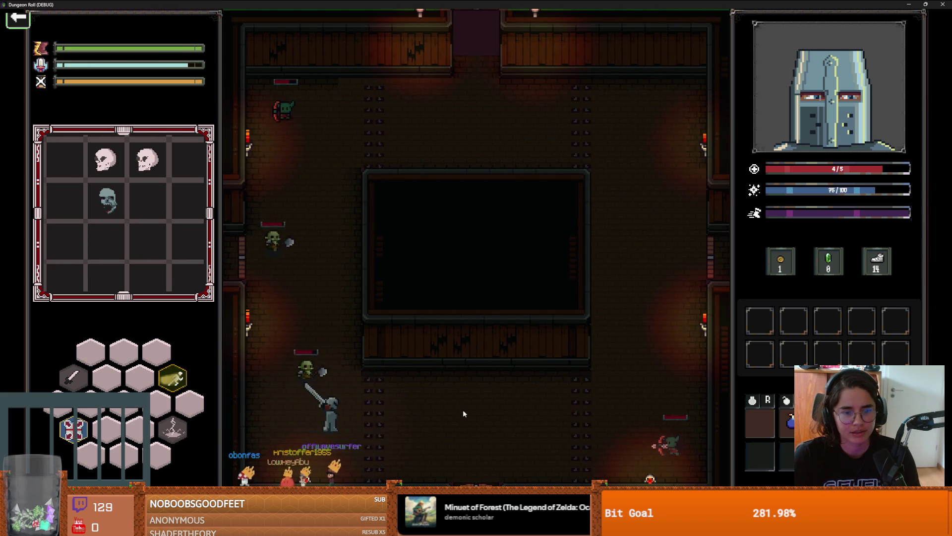
Dash right across the lower room and unleash a lightning burst on the goblins
key("d")
key("space")
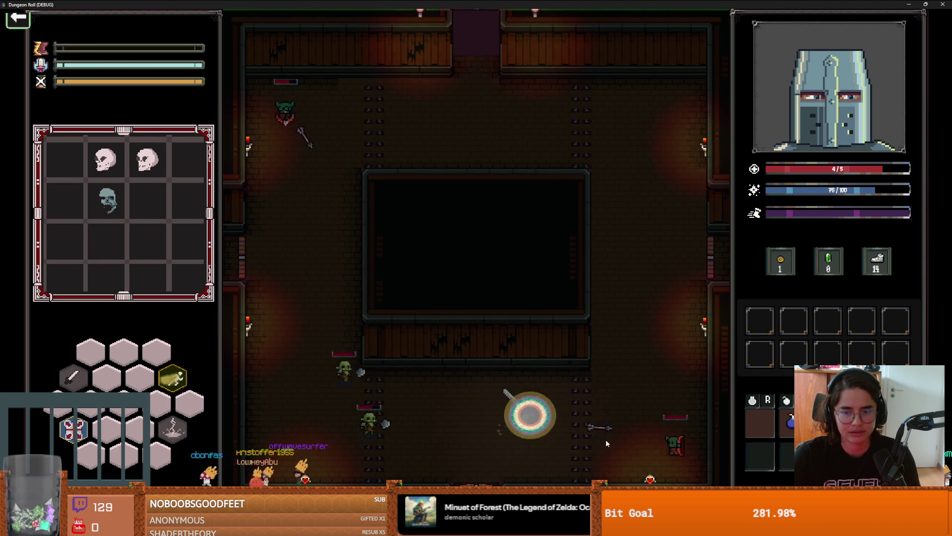
key("d")
key("w")
right_click(685, 468)
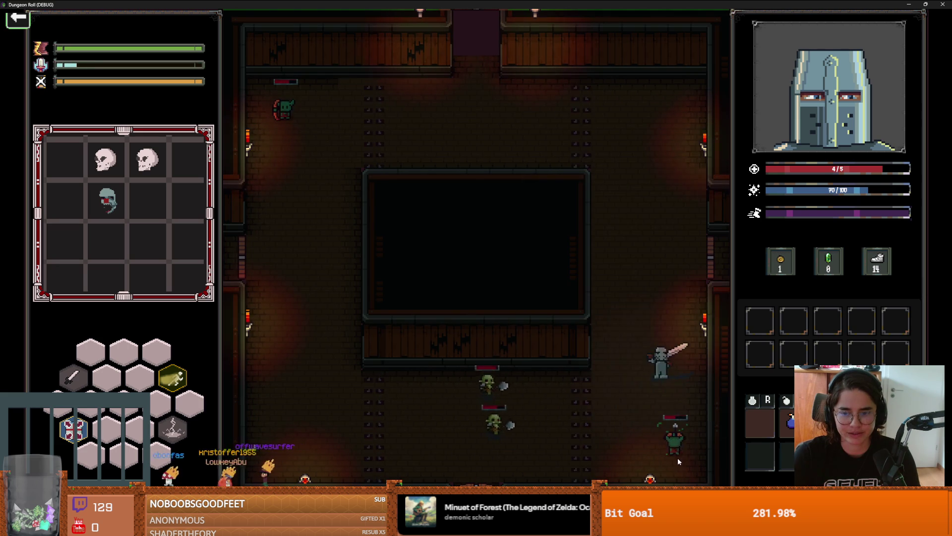
left_click(678, 457)
Kill the remaining goblins on the right side of the pit room
key("w")
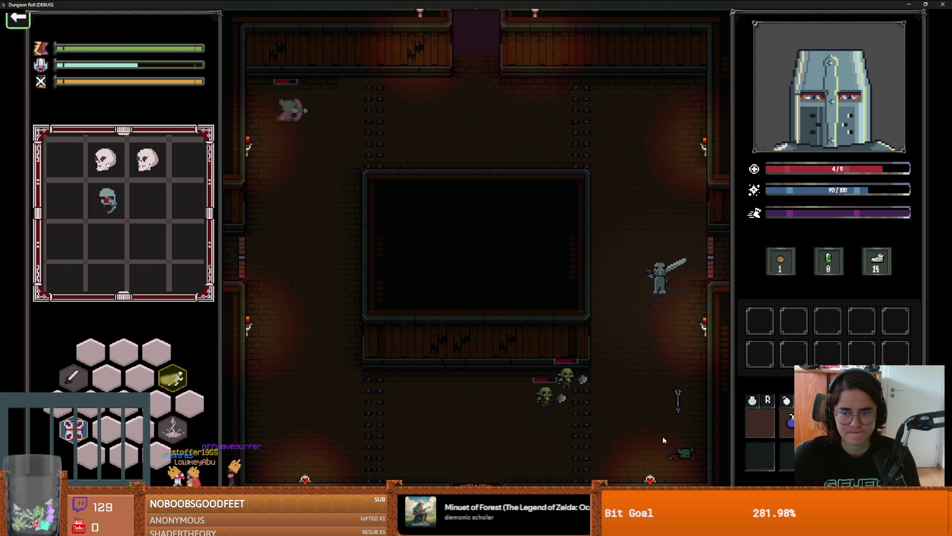
key("s")
left_click(548, 403)
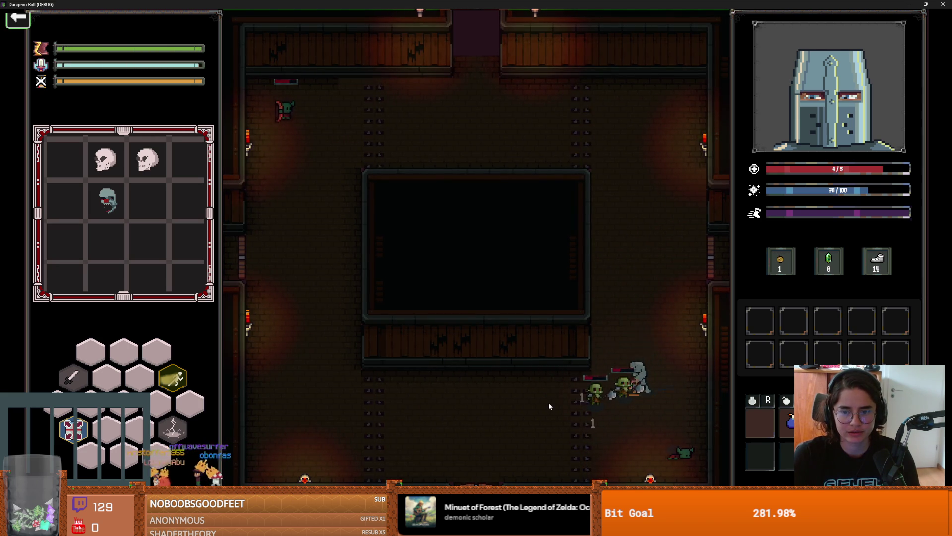
left_click(553, 400)
key("w")
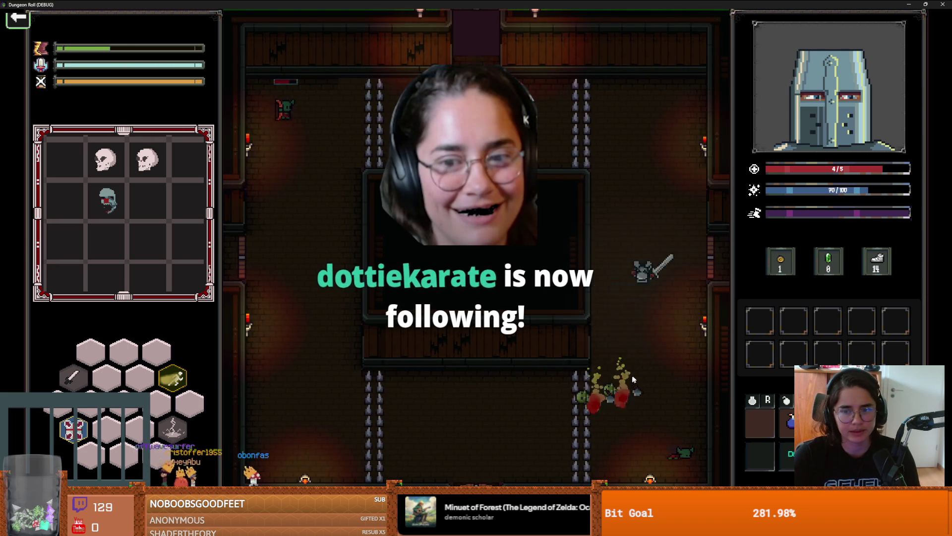
Run tp_to_before_boss in the debug console and walk down through the bottom doorway
key("grave")
type("tp")
key("Tab")
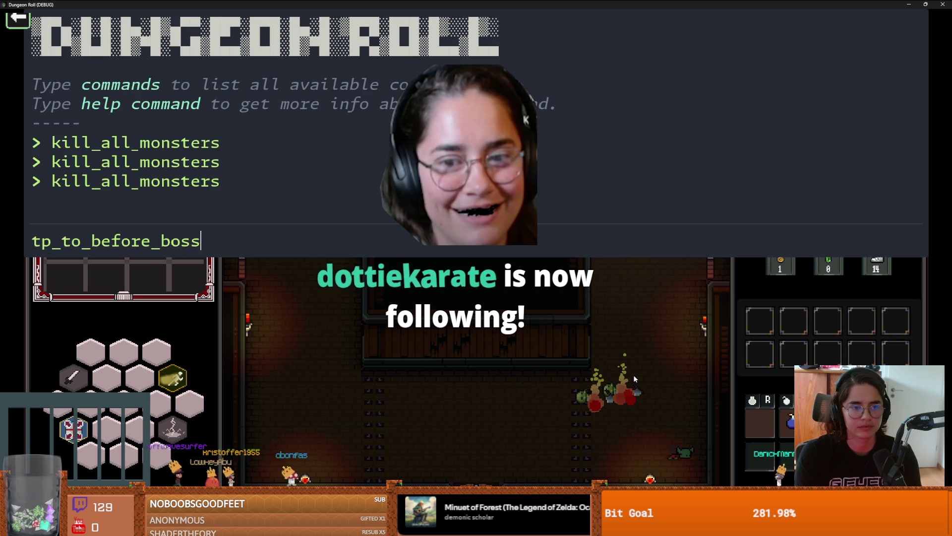
key("Return")
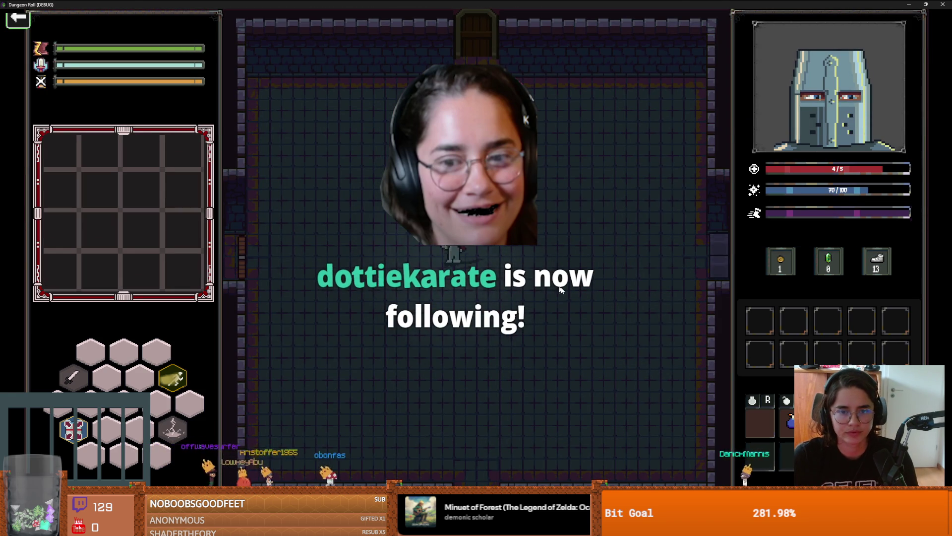
key("s")
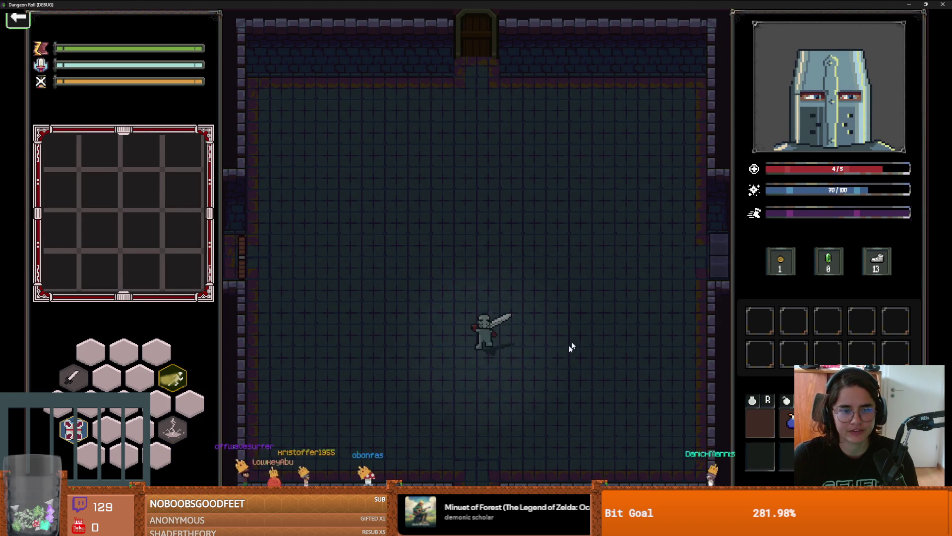
key("s")
key("a")
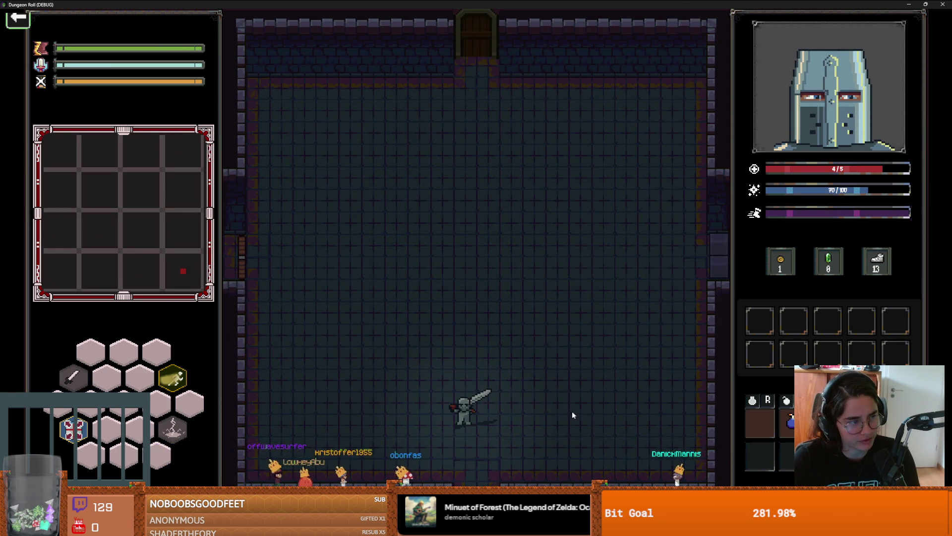
key("s")
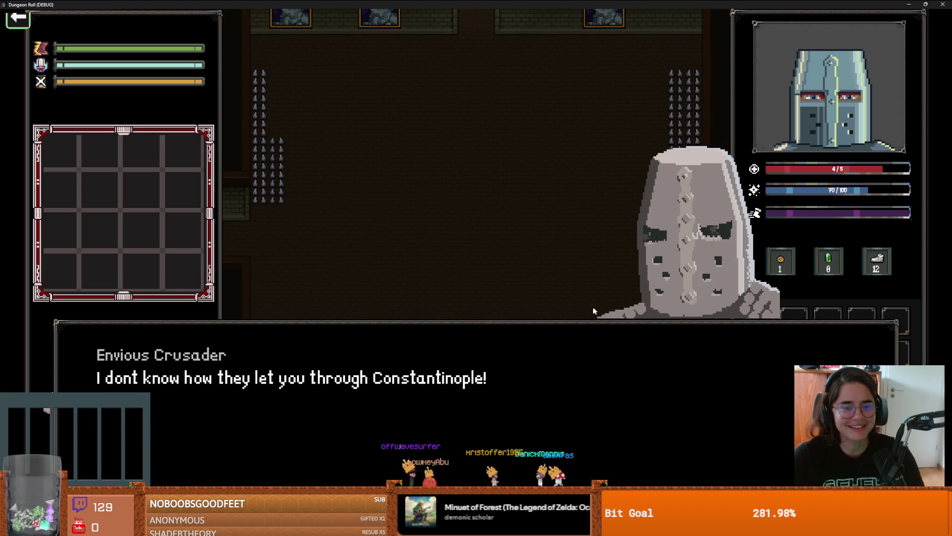
Click through the Envious Crusader's four taunting dialogue lines
left_click(631, 323)
left_click(529, 322)
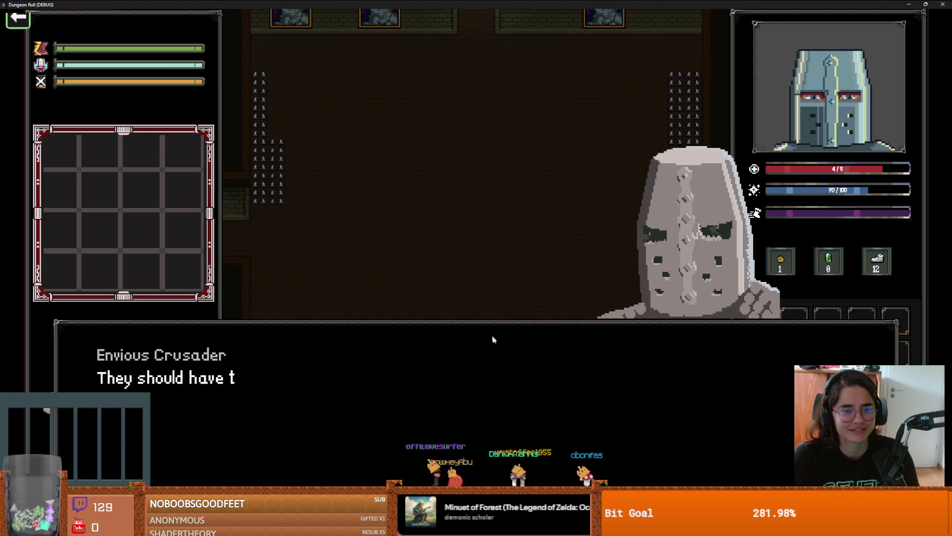
left_click(634, 381)
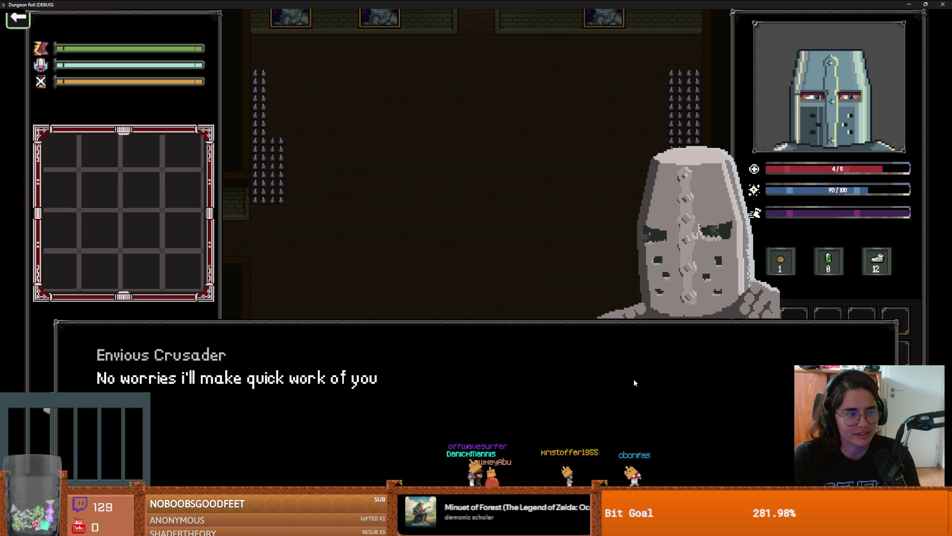
left_click(634, 381)
Move the knight around the boss room as the fight begins
key("a")
key("w")
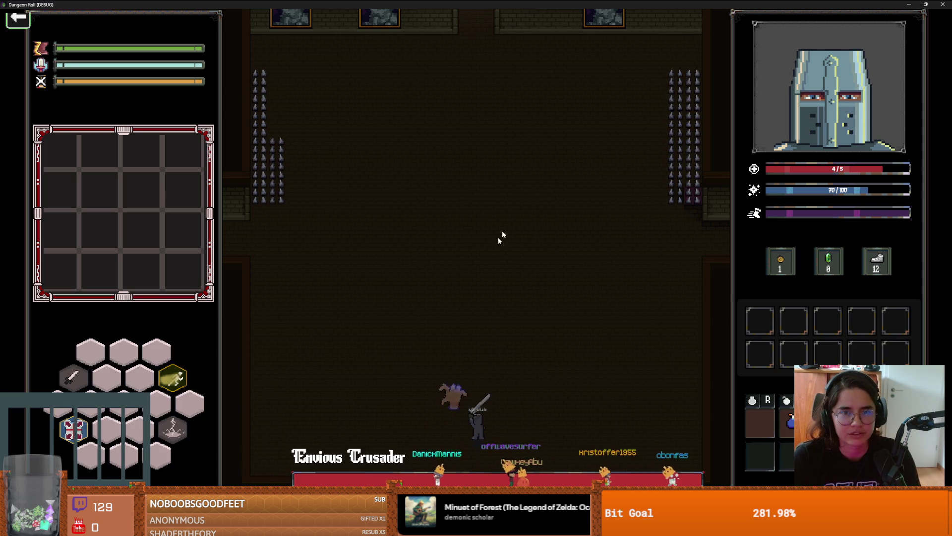
key("d")
key("s")
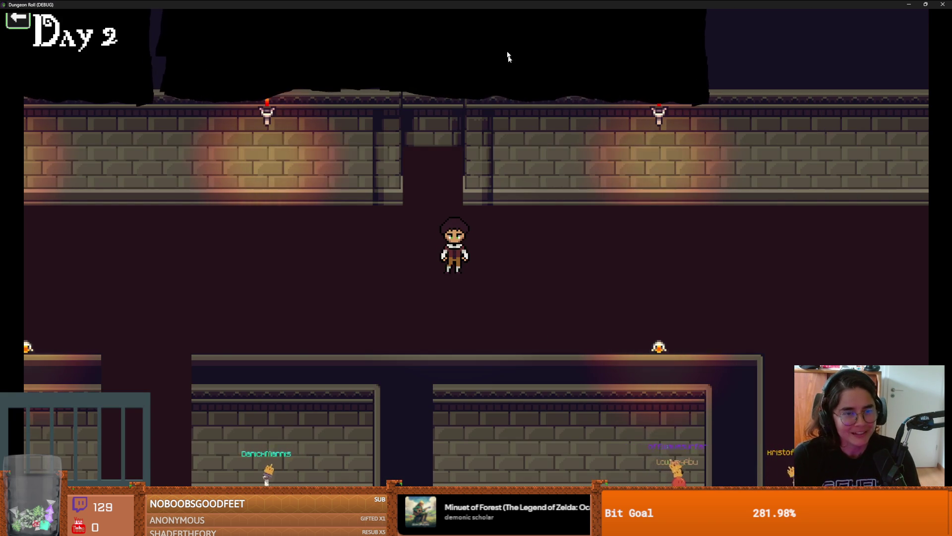
Resize the Dungeon Roll game window, then close it to end the debug run
left_click_drag(496, 5, 467, 182)
left_click(671, 183)
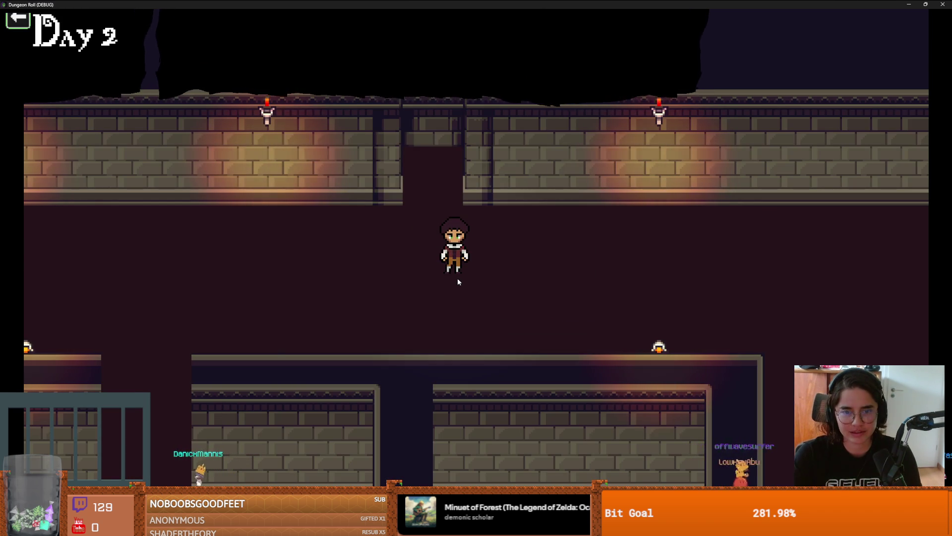
double_click(493, 5)
double_click(516, 128)
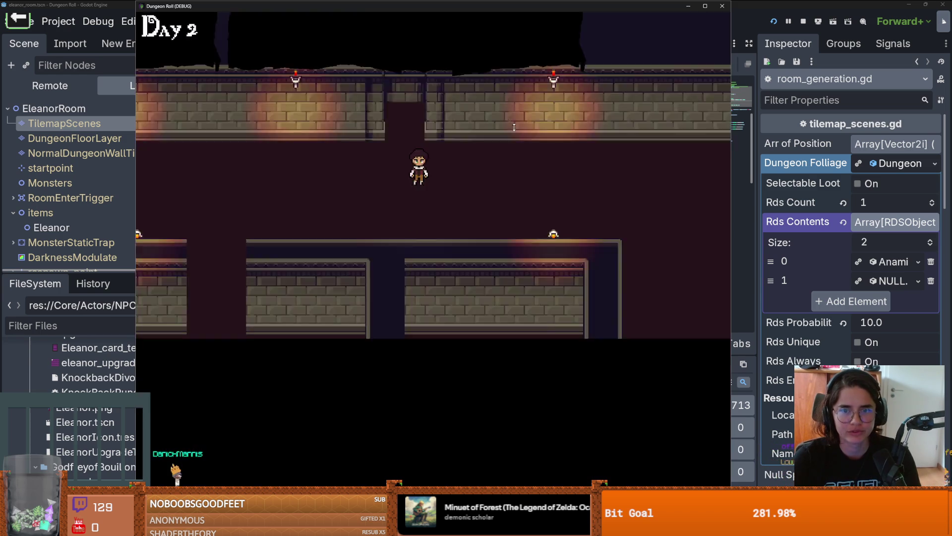
left_click(714, 10)
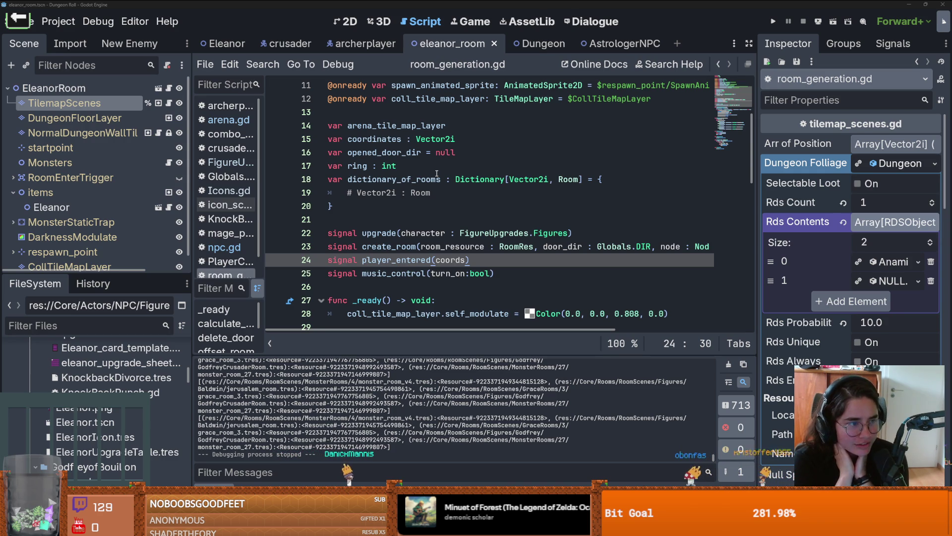
Re-add the blank line after the dictionary and save room_generation.gd
left_click(383, 219)
key("BackSpace")
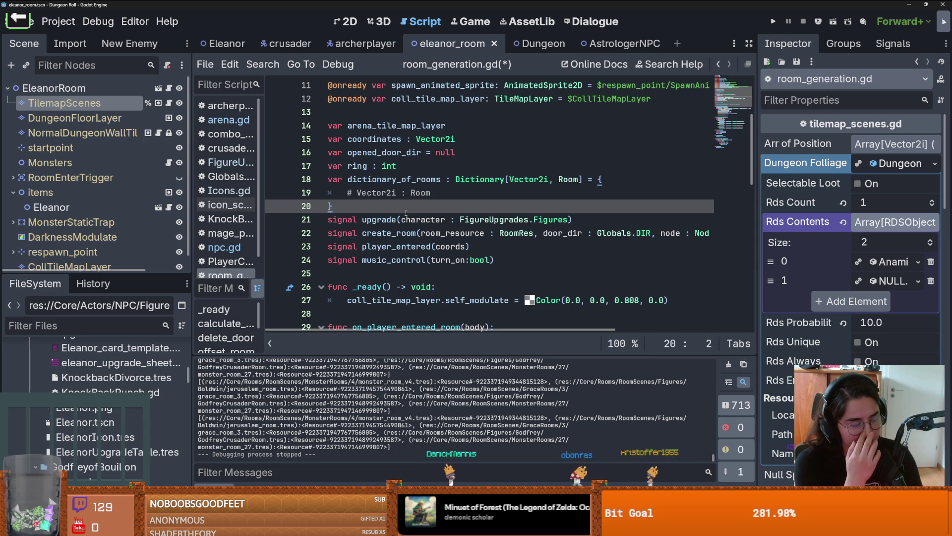
key("Return")
key("ctrl+s")
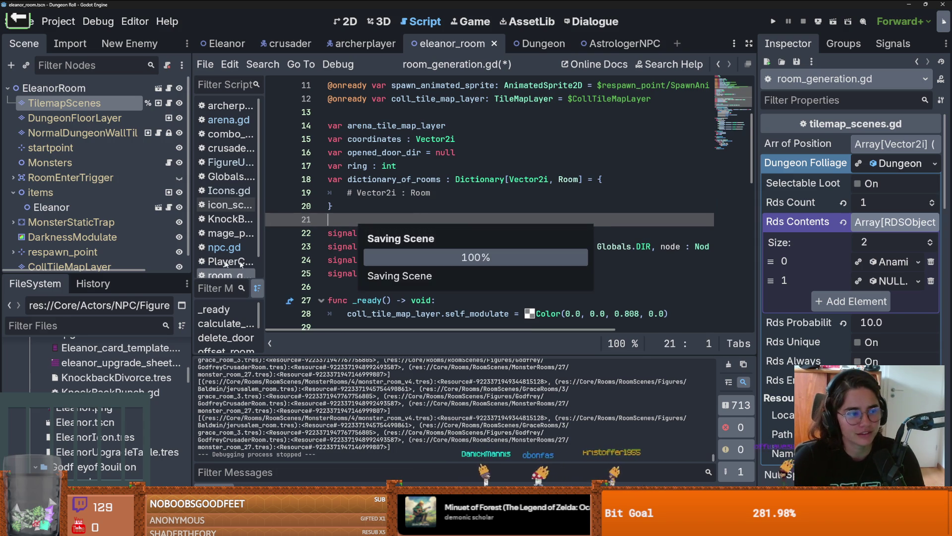
Show the archerplayer scene in the 2D view, then switch to the Steam store
left_click(347, 44)
left_click(349, 21)
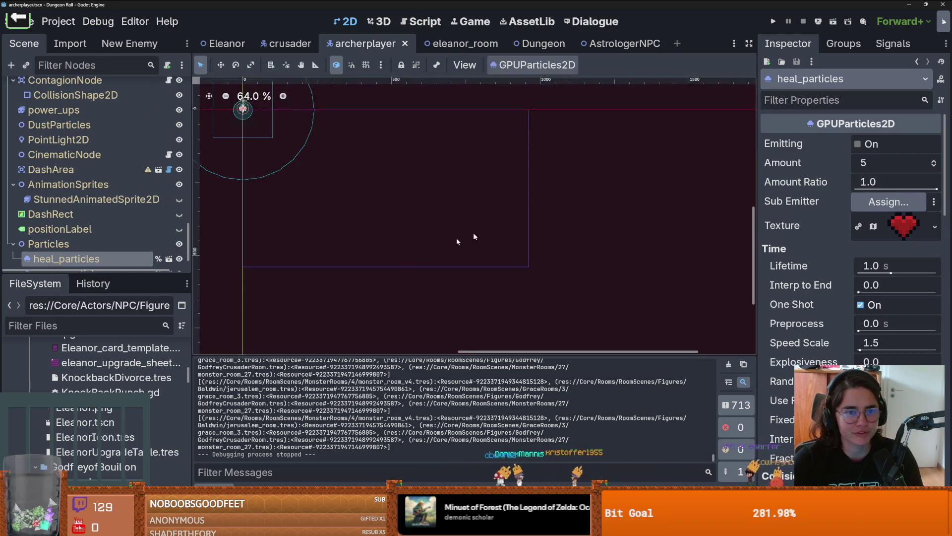
scroll(422, 233, "down", 2)
scroll(347, 168, "up", 3)
scroll(345, 165, "up", 5)
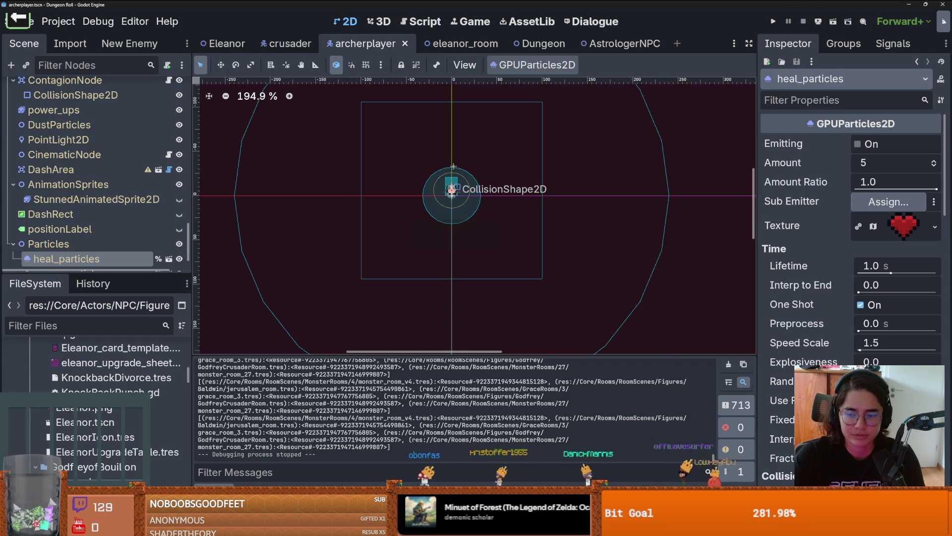
key("alt+Tab")
key("alt+Tab")
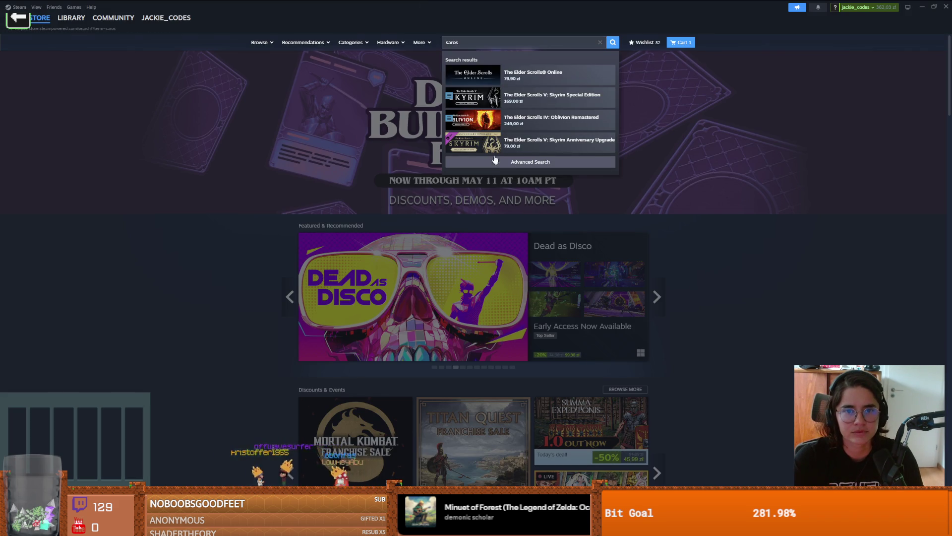
Check the saros search results, then drag Steam aside to reveal the browser's SAROS video
left_click(494, 160)
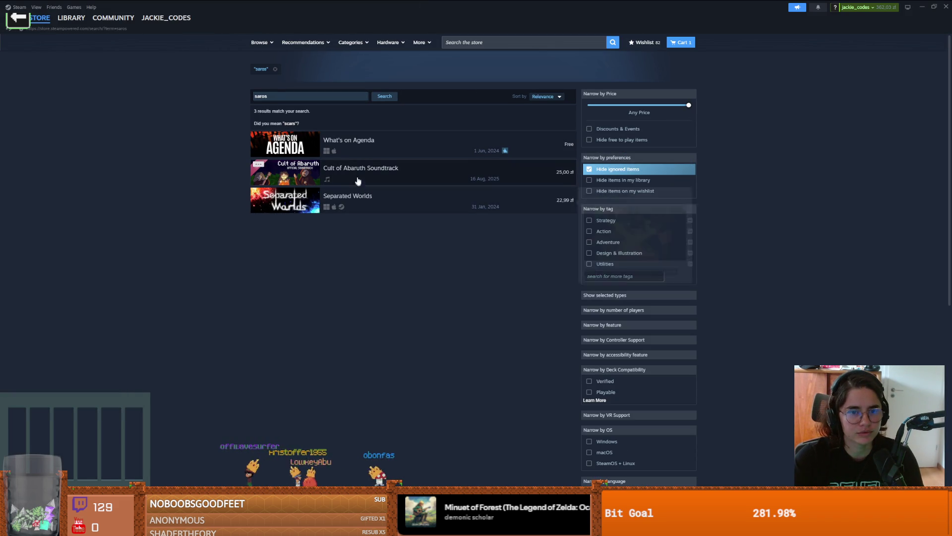
left_click(275, 94)
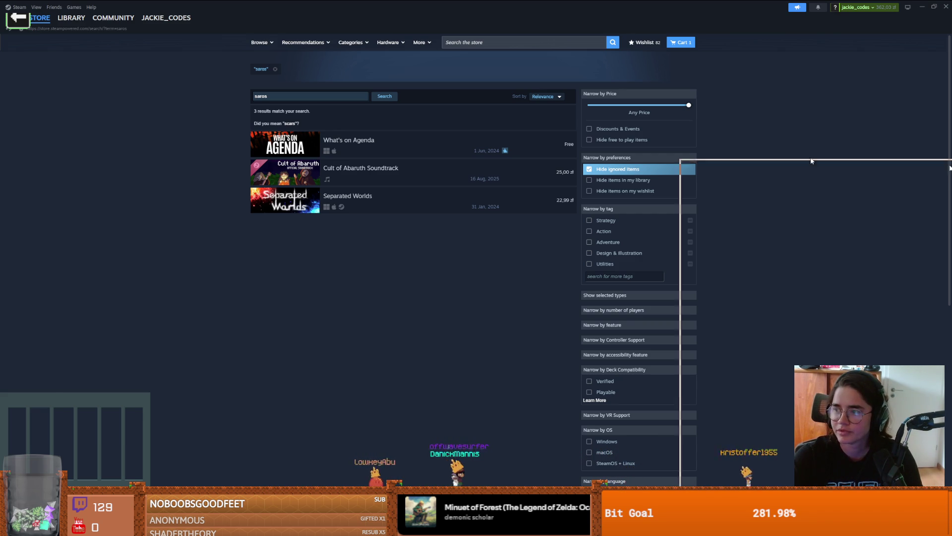
left_click_drag(811, 160, 951, 161)
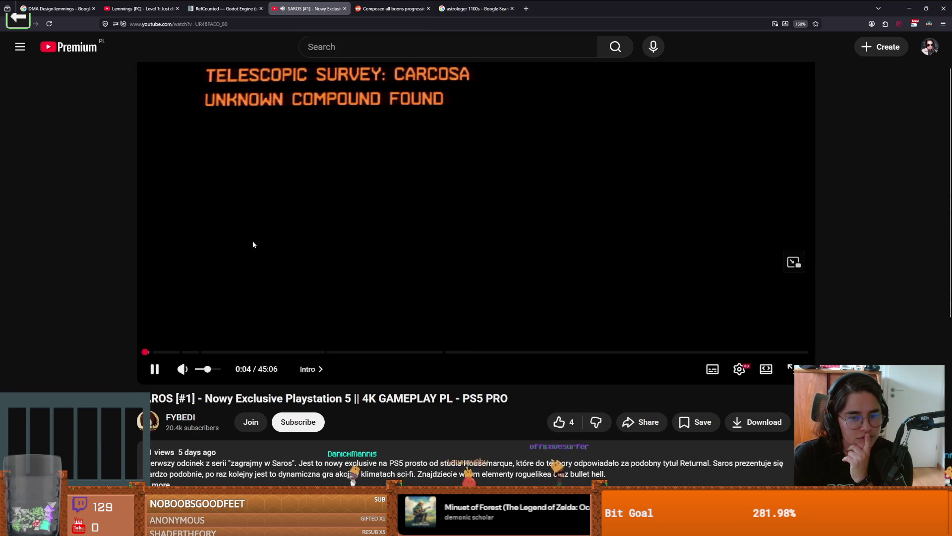
Pause the Polish Saros gameplay video, glance at Steam, then return to the Saros Gameplay Reveal Trailer
left_click(216, 255)
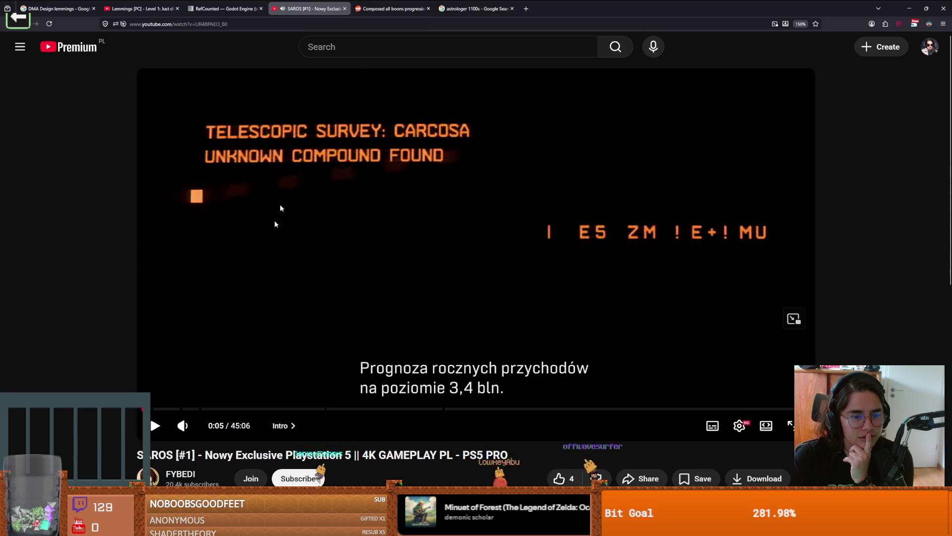
scroll(276, 224, "down", 3)
scroll(237, 270, "up", 3)
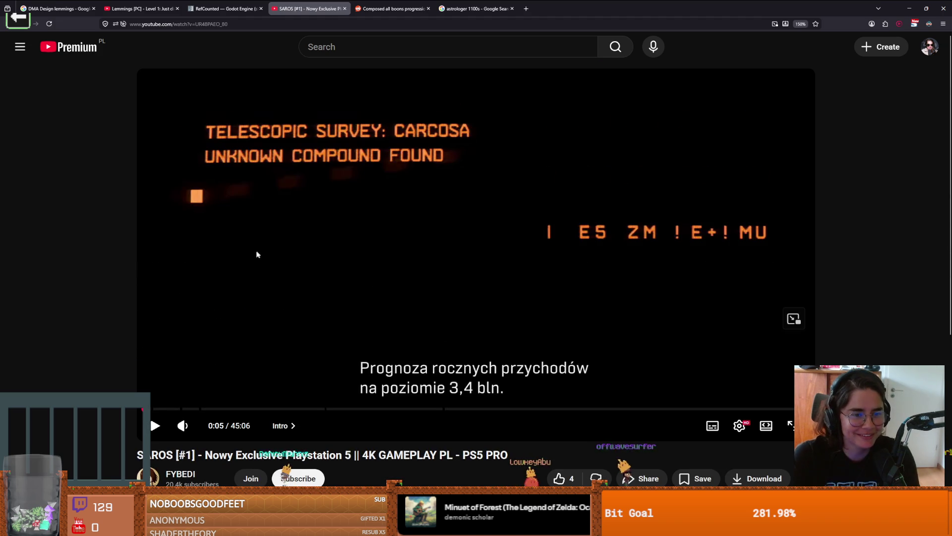
key("alt+Tab")
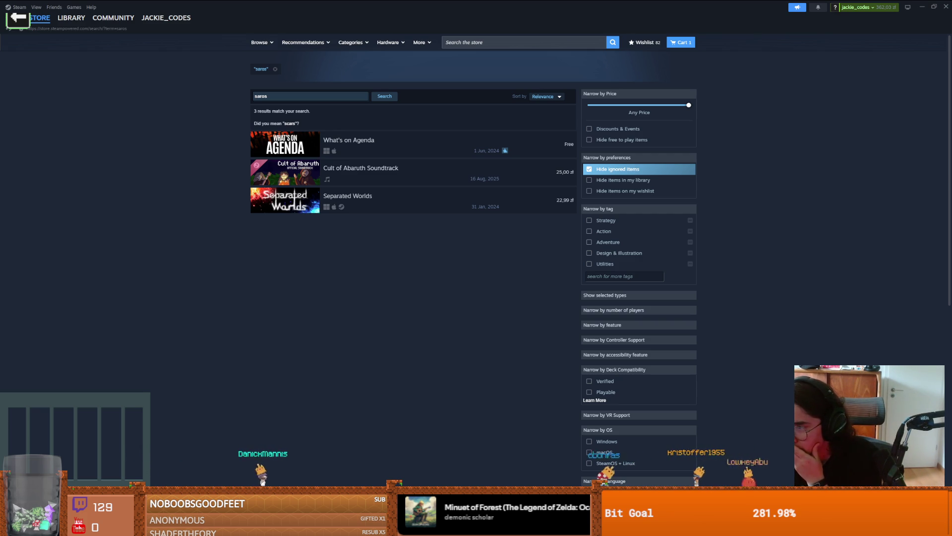
key("alt+Tab")
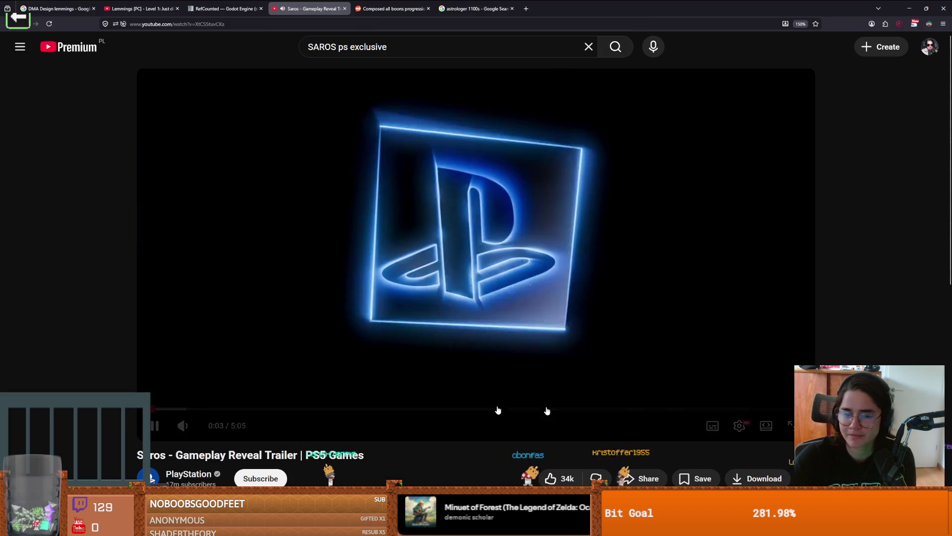
Play the Saros Gameplay Reveal Trailer in full screen
left_click(791, 425)
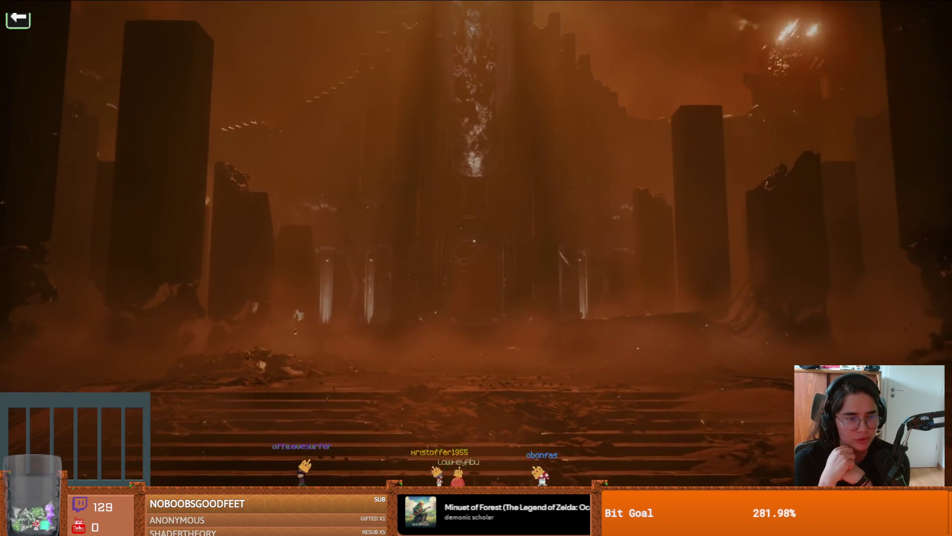
Skip ahead to the trailer's gameplay, pause at 2:51 and exit full screen
mouse_move(373, 435)
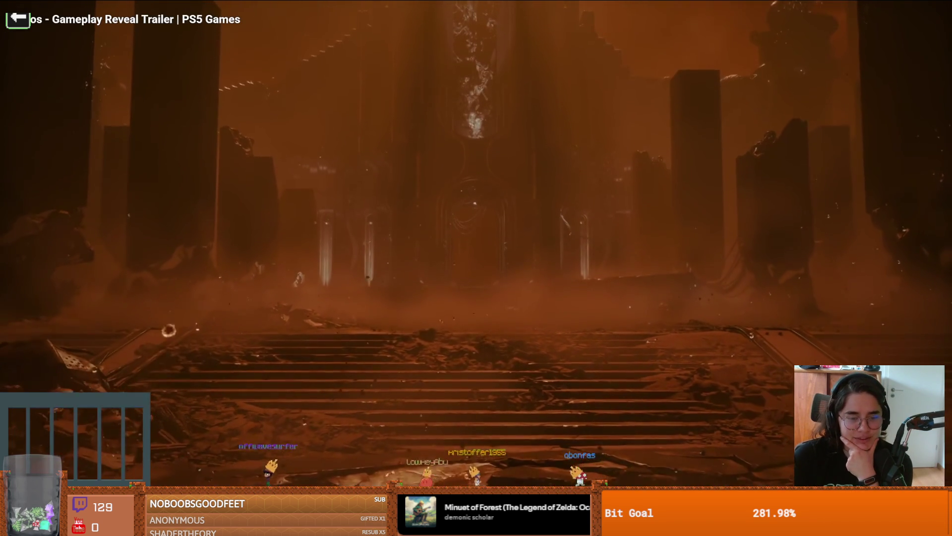
left_click_drag(258, 496, 232, 496)
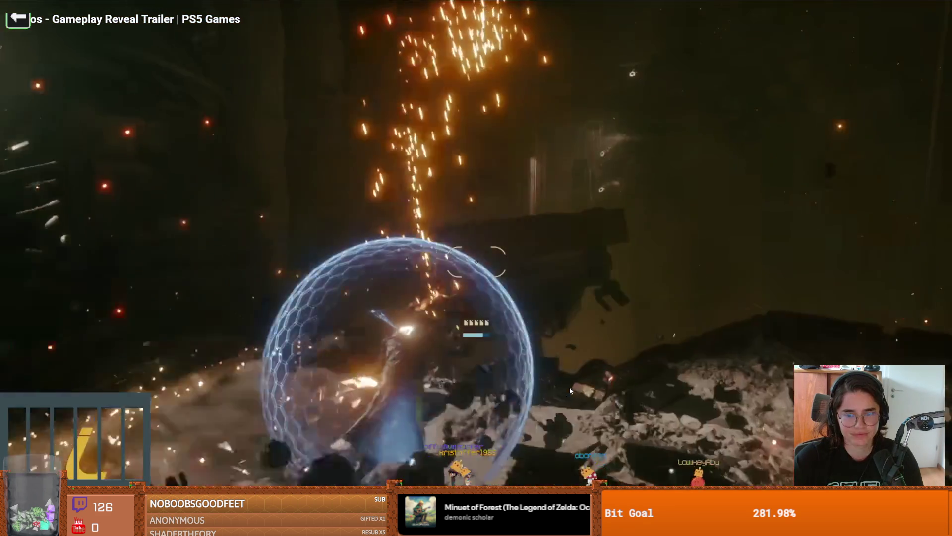
left_click(570, 391)
key("Escape")
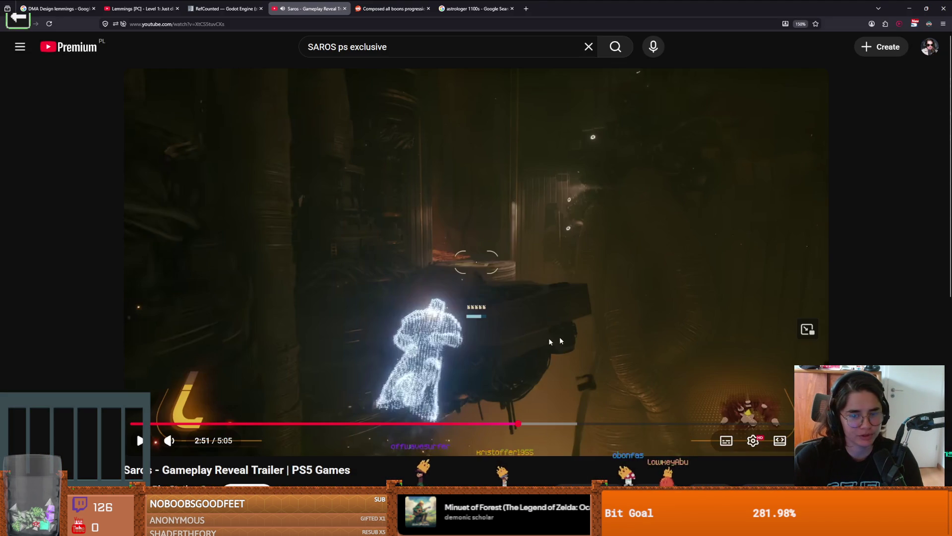
Read the trailer's description and comments, highlighting the view count and a Returnal comment, then switch to Steam
scroll(560, 341, "down", 5)
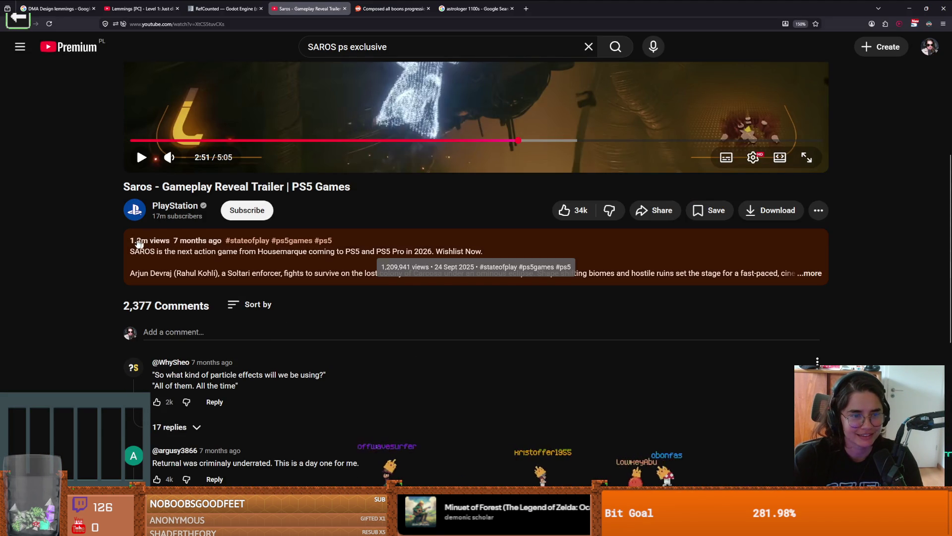
left_click_drag(128, 243, 186, 244)
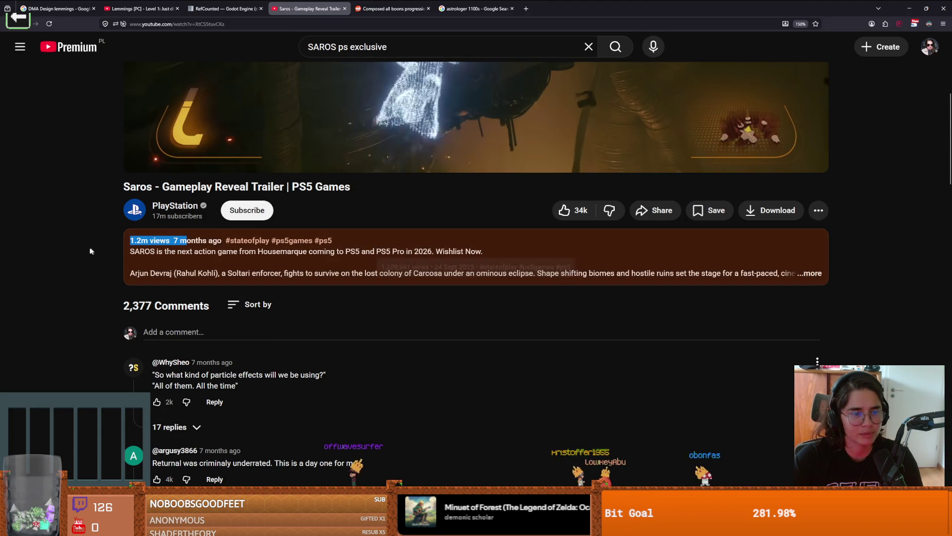
scroll(194, 271, "down", 2)
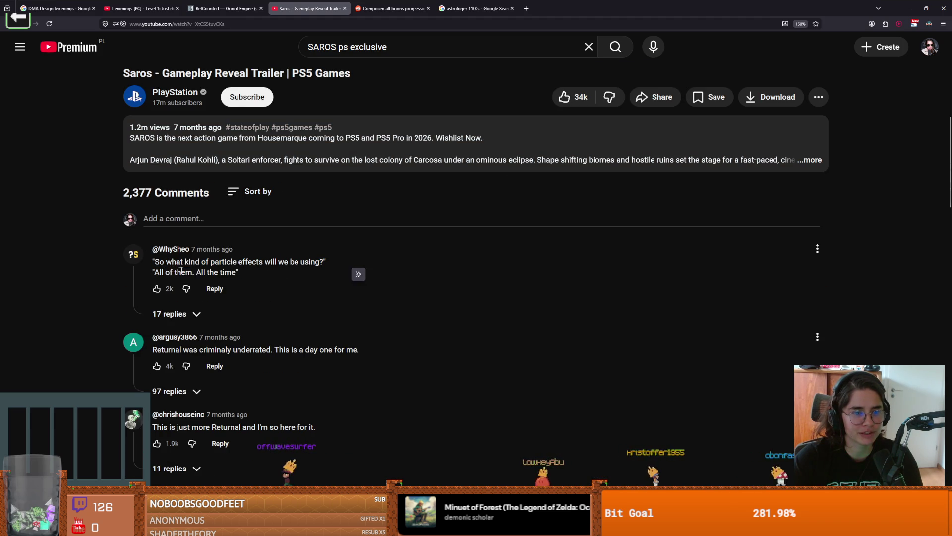
scroll(239, 287, "down", 2)
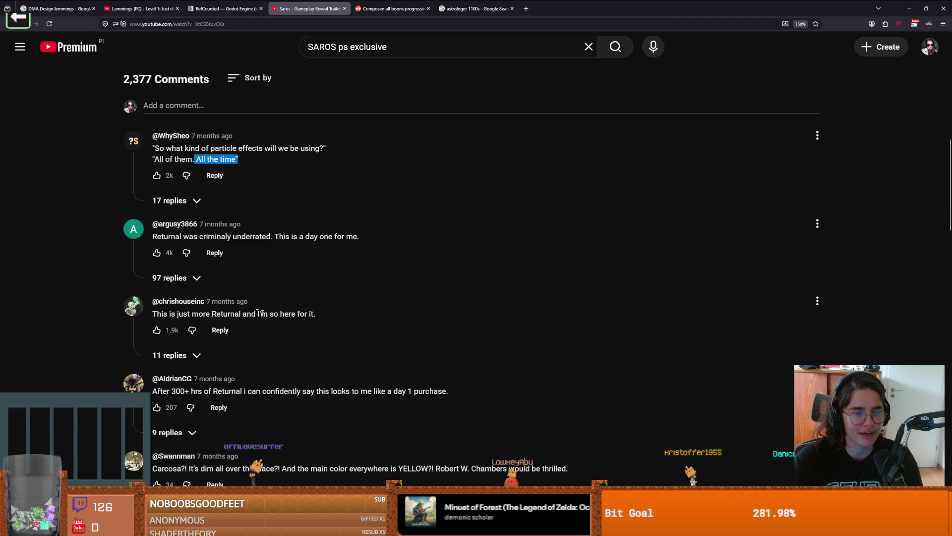
left_click_drag(161, 241, 284, 248)
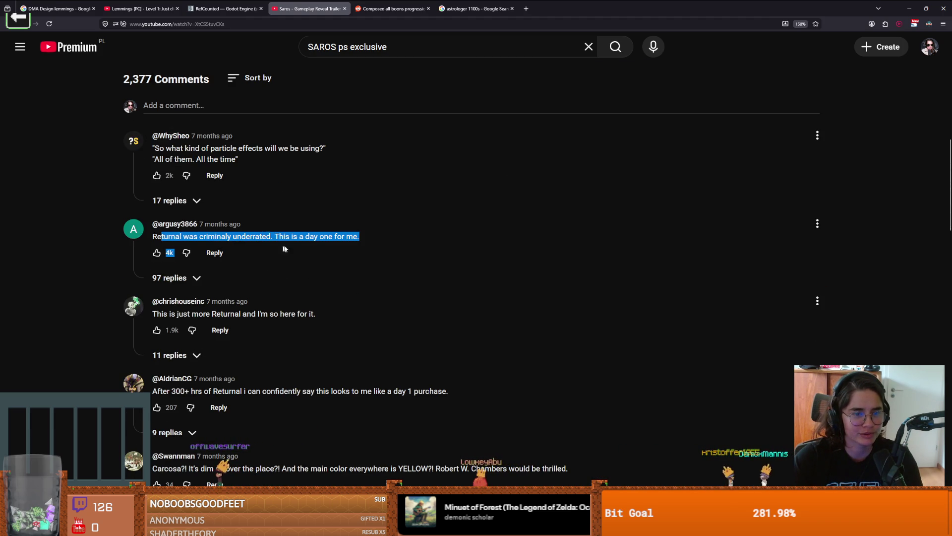
left_click_drag(183, 313, 274, 330)
scroll(189, 345, "down", 1)
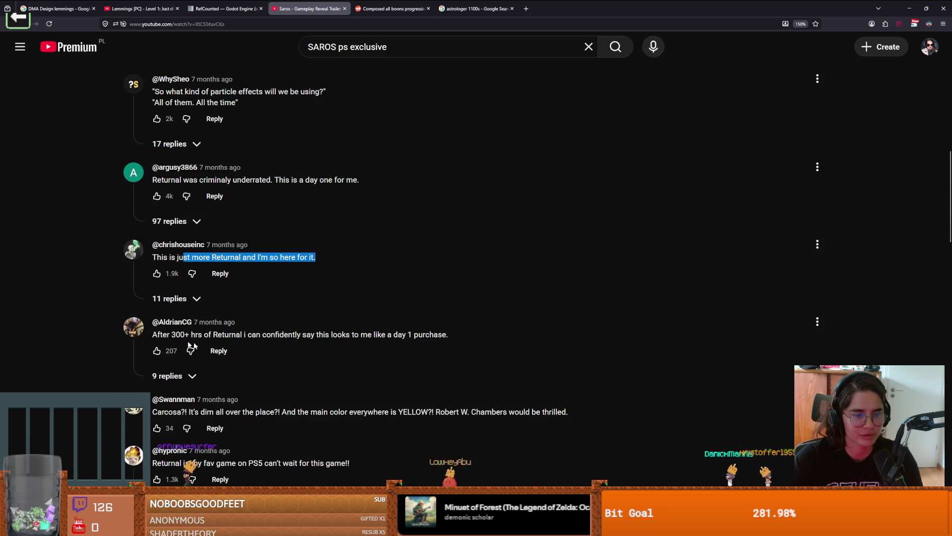
scroll(356, 329, "up", 6)
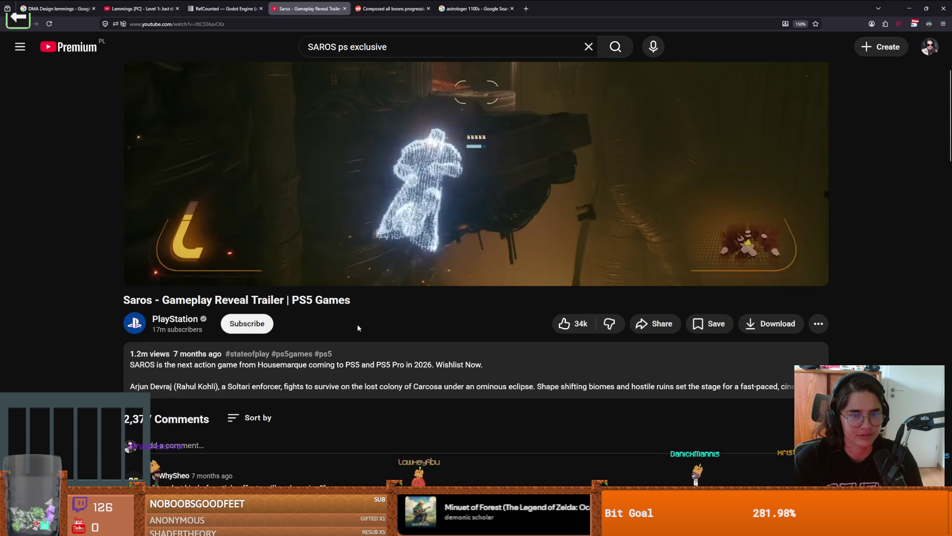
scroll(79, 248, "up", 2)
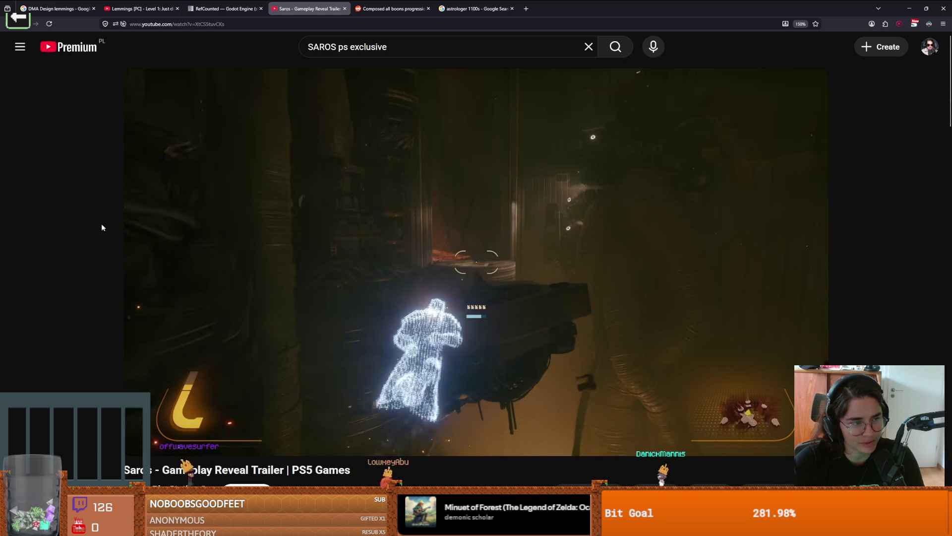
scroll(297, 243, "up", 1)
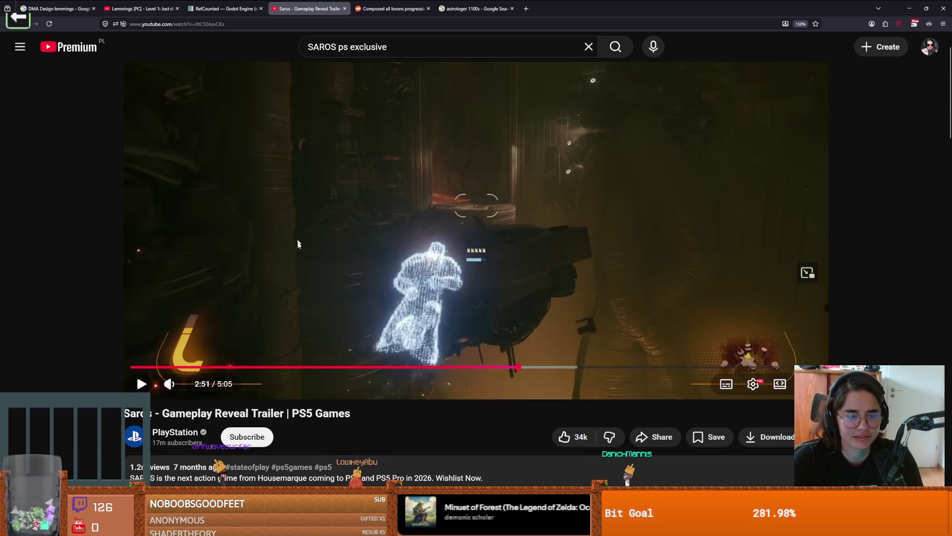
key("alt+Tab")
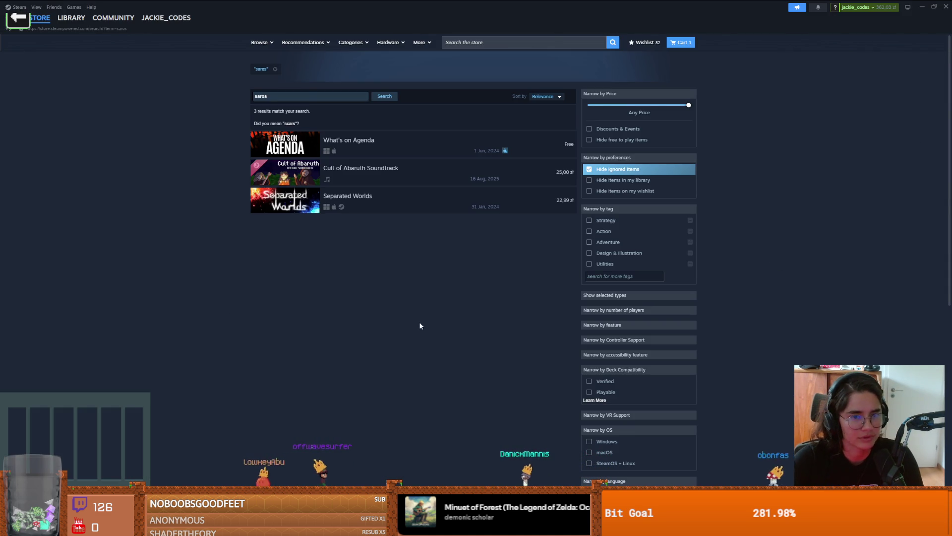
Return to Godot's archerplayer scene, pan the 2D view, and make the scene tree panel taller
key("alt+Tab")
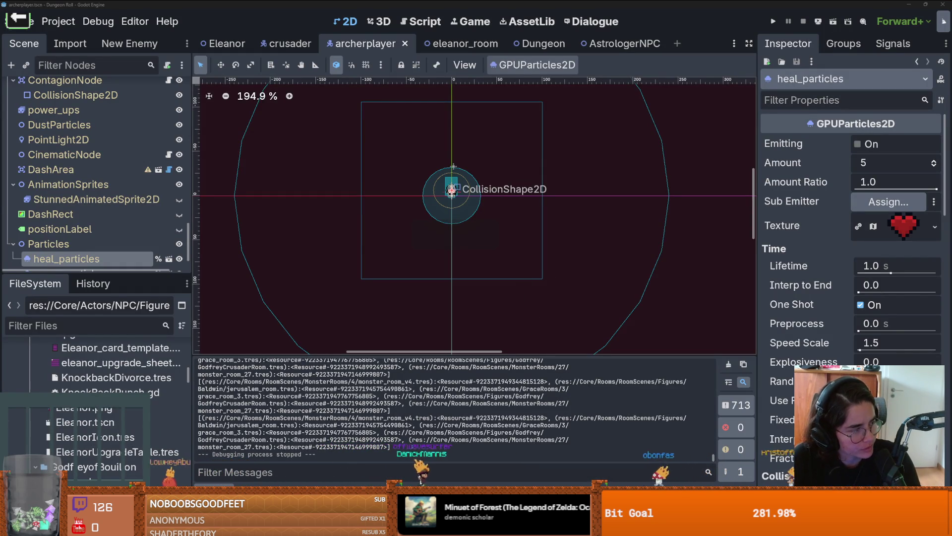
scroll(391, 258, "left", 2)
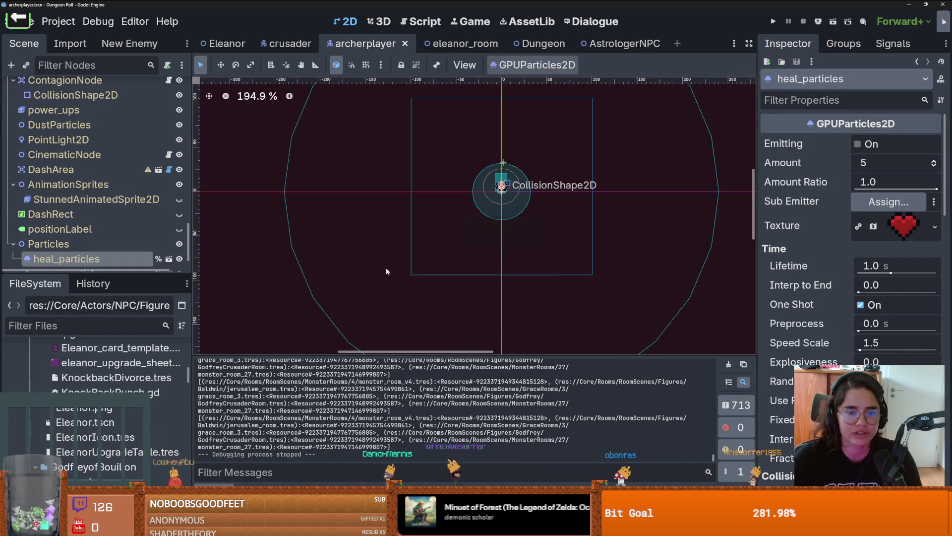
left_click_drag(89, 275, 88, 298)
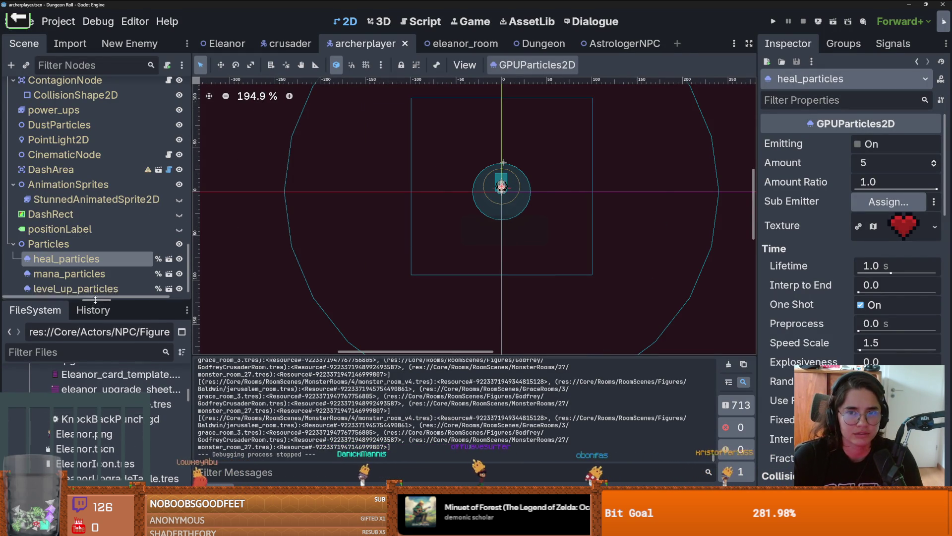
In the AstrologerNPC scene, make the animated sprite's frames unique and clear its existing frames
left_click(612, 43)
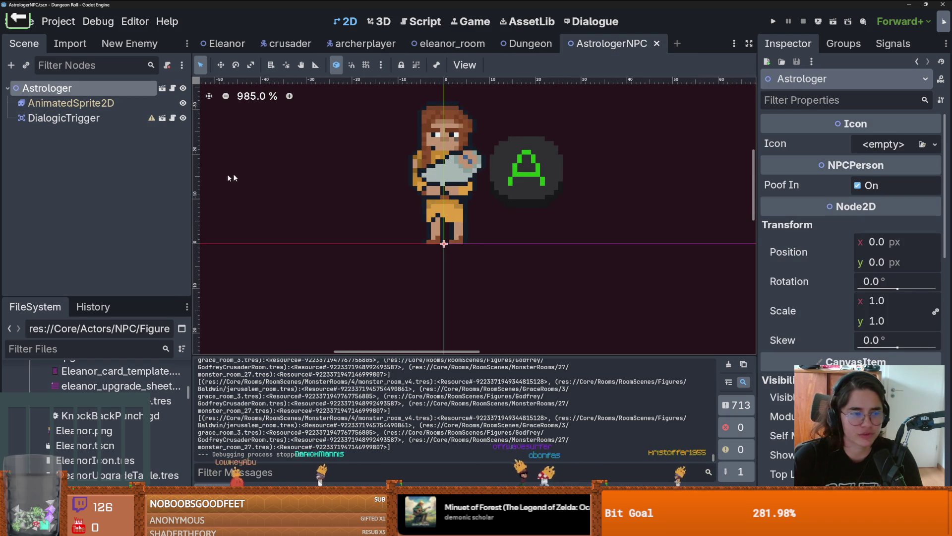
left_click(70, 103)
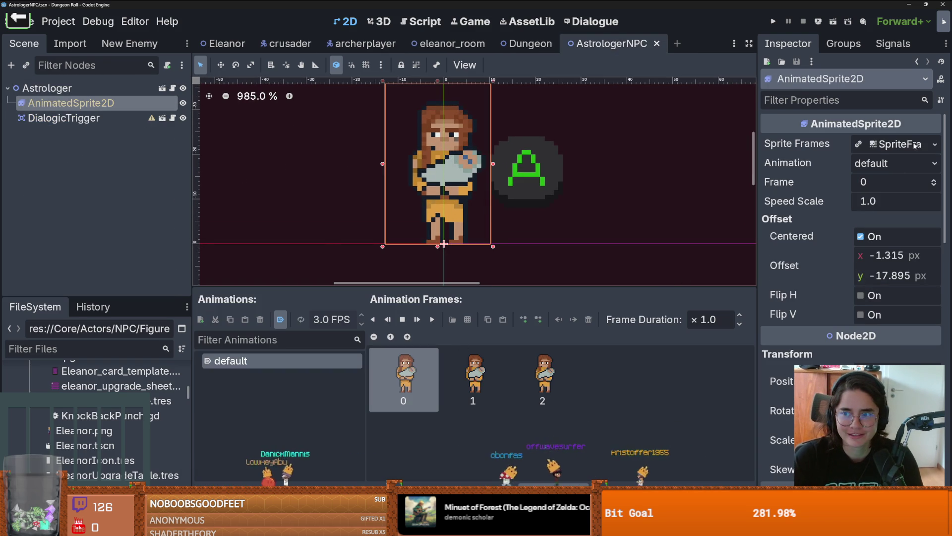
left_click(934, 144)
left_click(901, 263)
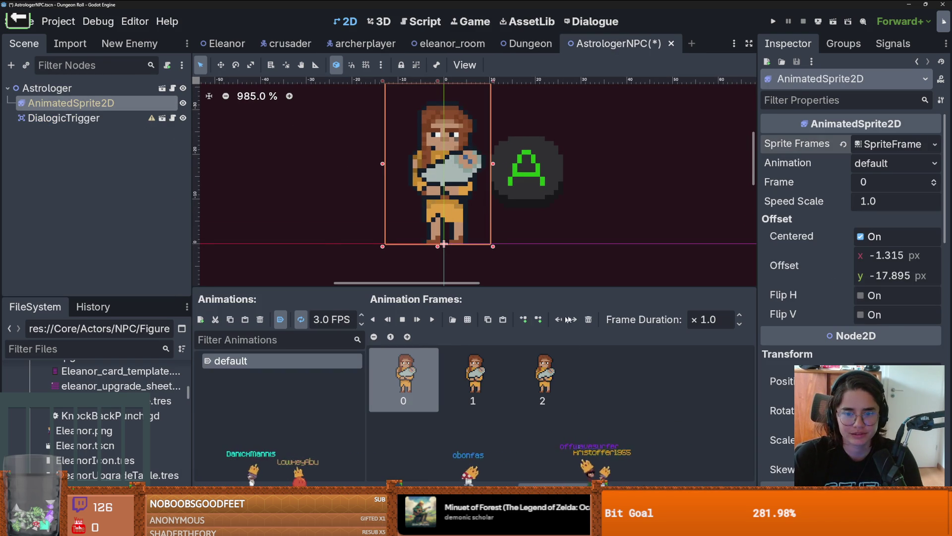
left_click(588, 320)
left_click(588, 319)
left_click(588, 319)
Load AstrologerSprite.png from the Core/Actors/NPC/Figures/Astrologer folder as a sprite sheet
left_click(452, 320)
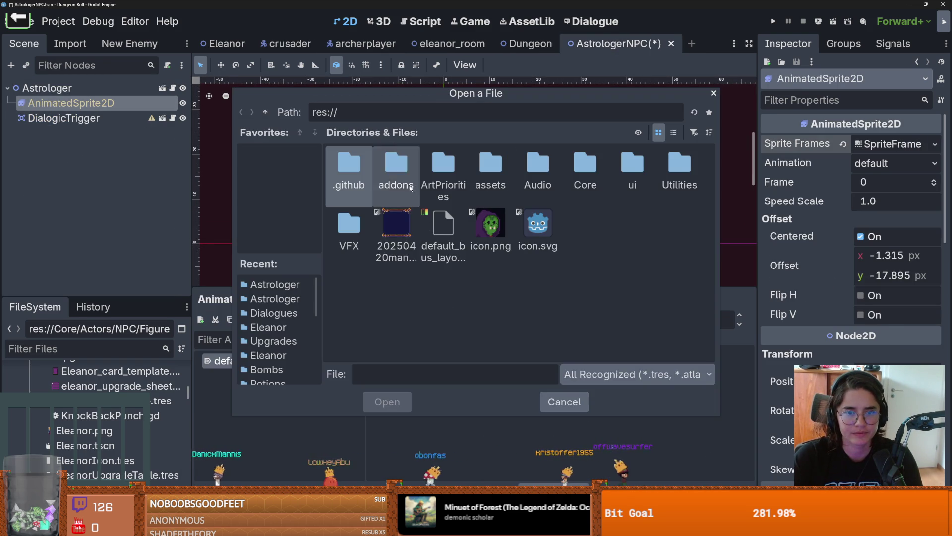
double_click(584, 168)
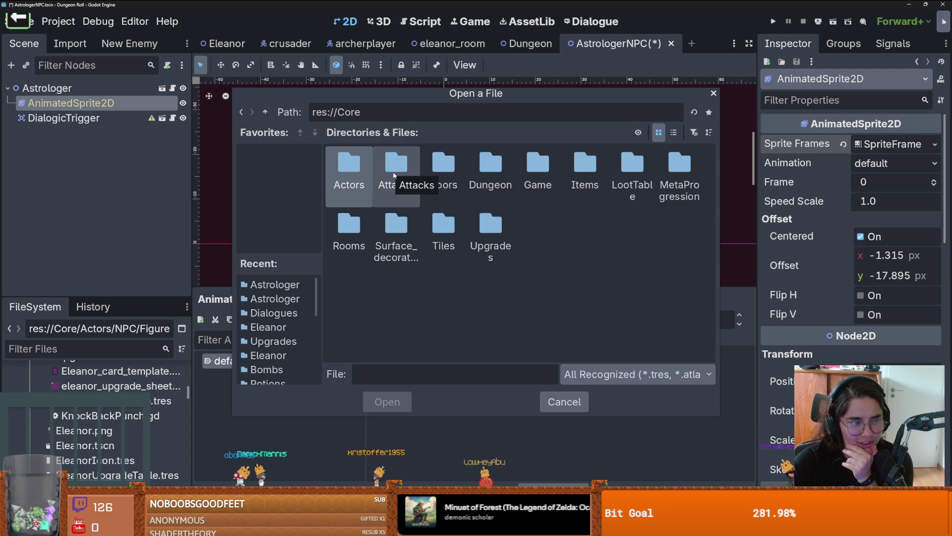
key("Return")
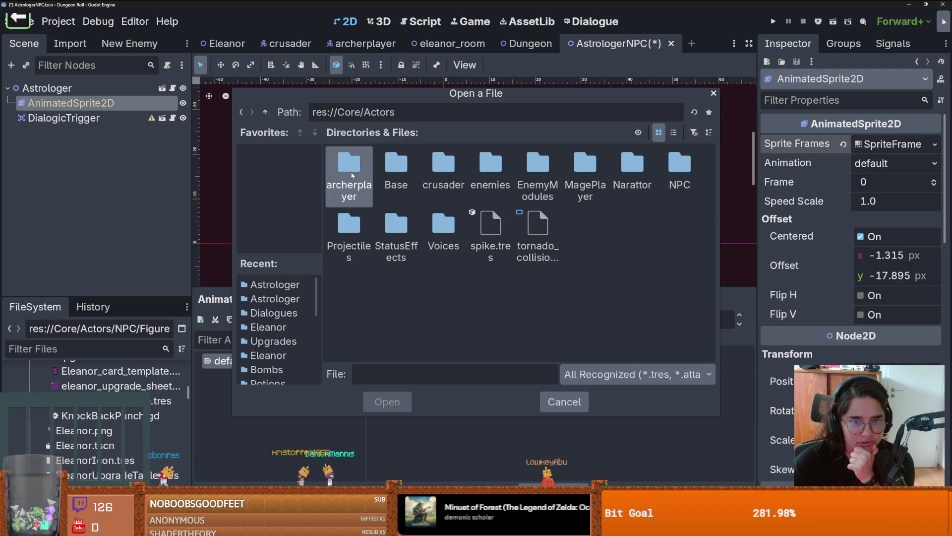
double_click(404, 174)
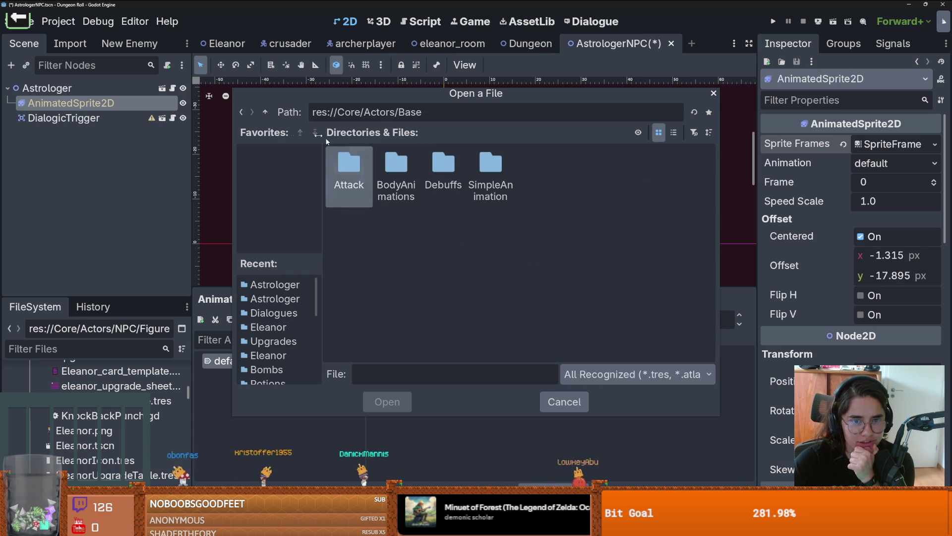
left_click(265, 112)
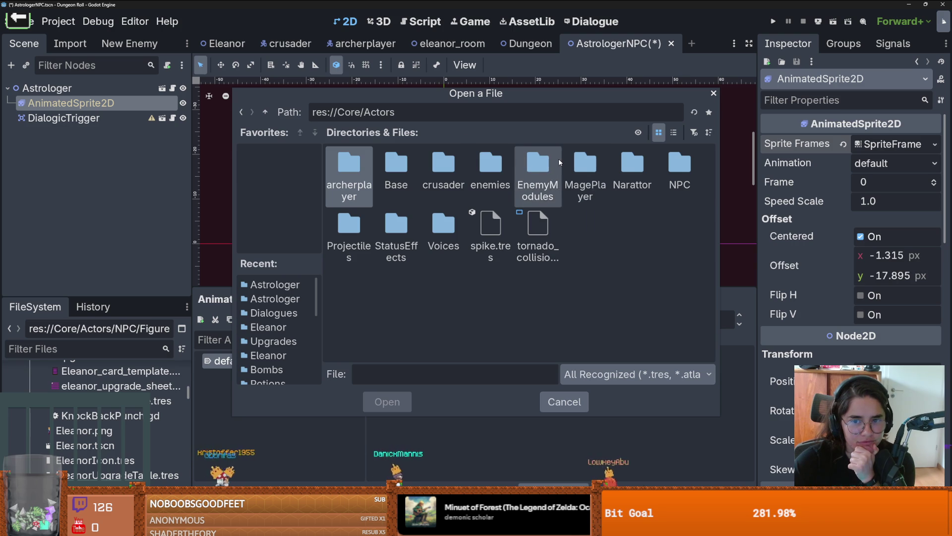
double_click(679, 166)
double_click(531, 162)
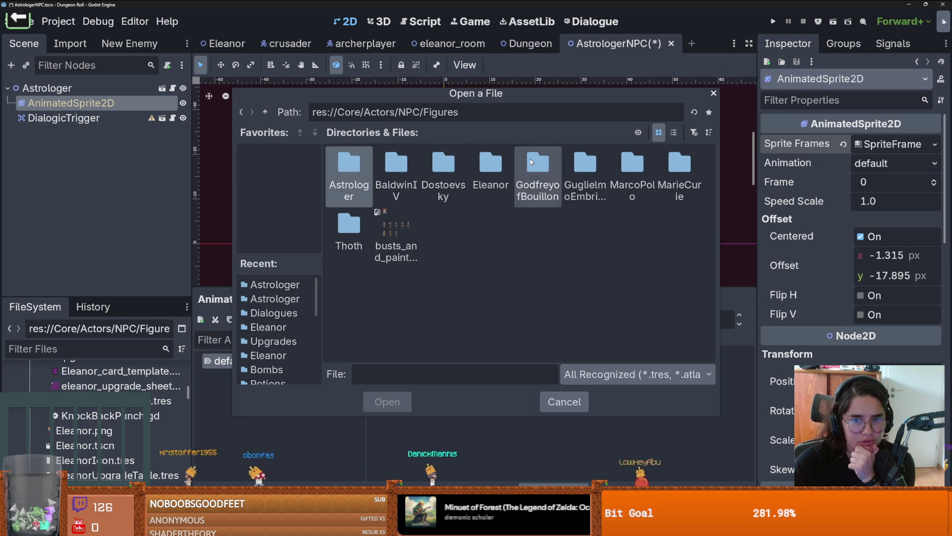
double_click(352, 168)
double_click(353, 167)
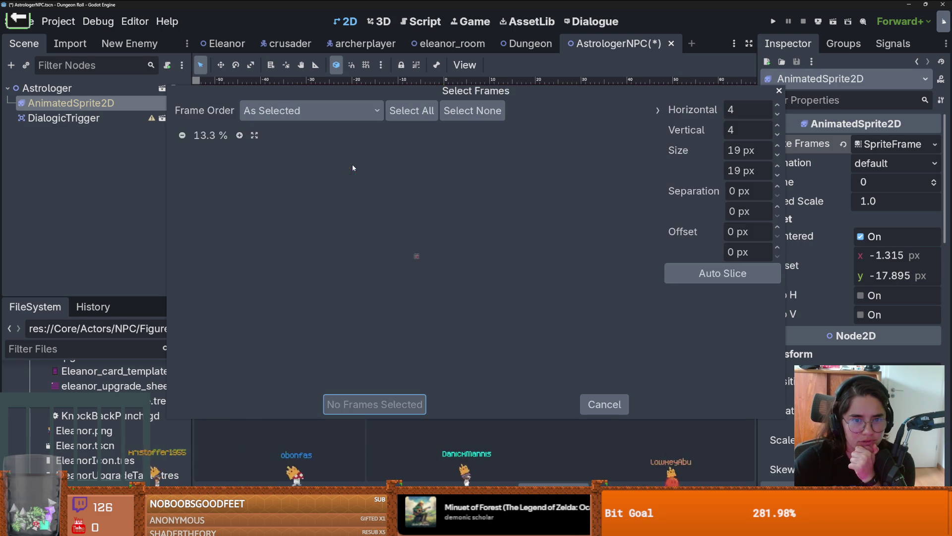
Set the sheet grid to 1 horizontal by 1 vertical and add the single whole-image frame
left_click(239, 135)
left_click(239, 135)
left_click(239, 136)
left_click(239, 136)
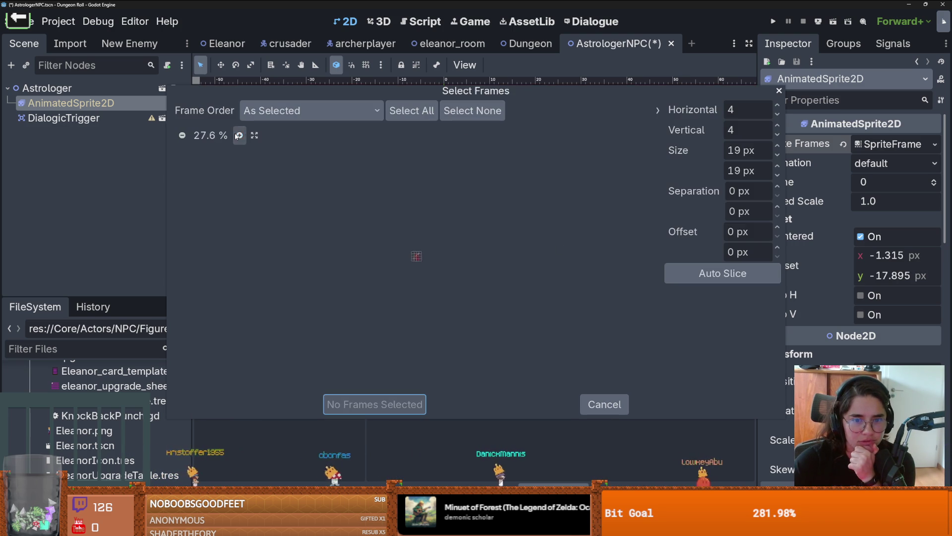
left_click(239, 135)
left_click(239, 136)
left_click(239, 135)
left_click(239, 136)
left_click(239, 136)
left_click(239, 135)
left_click(239, 136)
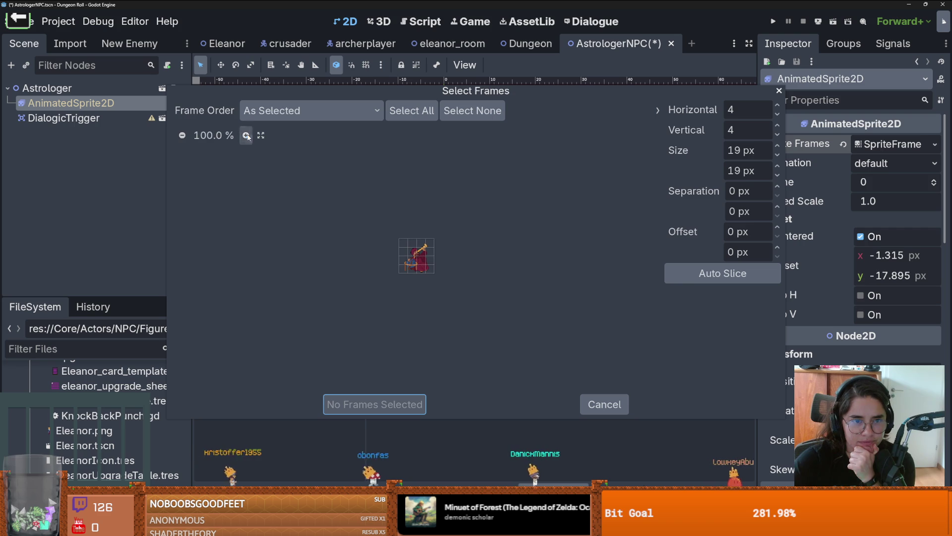
left_click(247, 136)
left_click(246, 136)
left_click(246, 135)
left_click(246, 135)
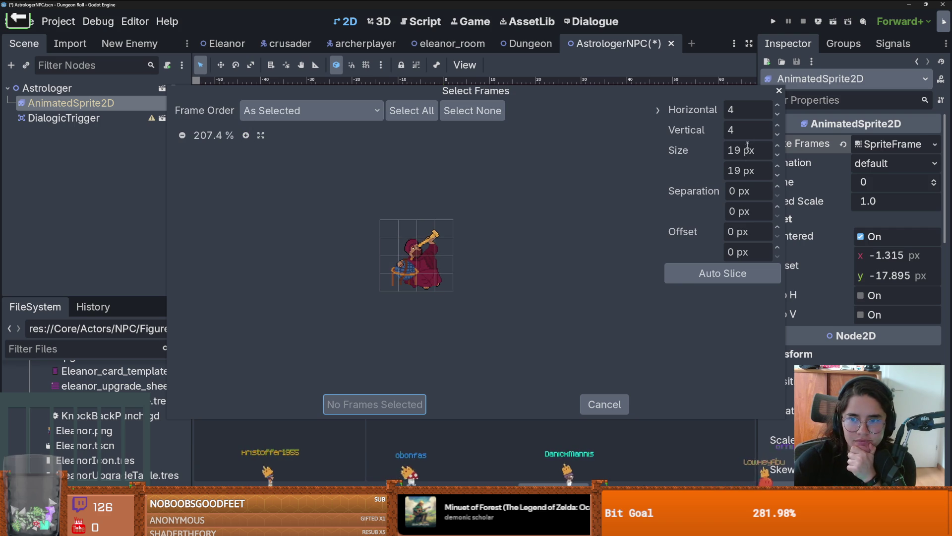
left_click(777, 134)
left_click(777, 134)
left_click(778, 114)
left_click(777, 114)
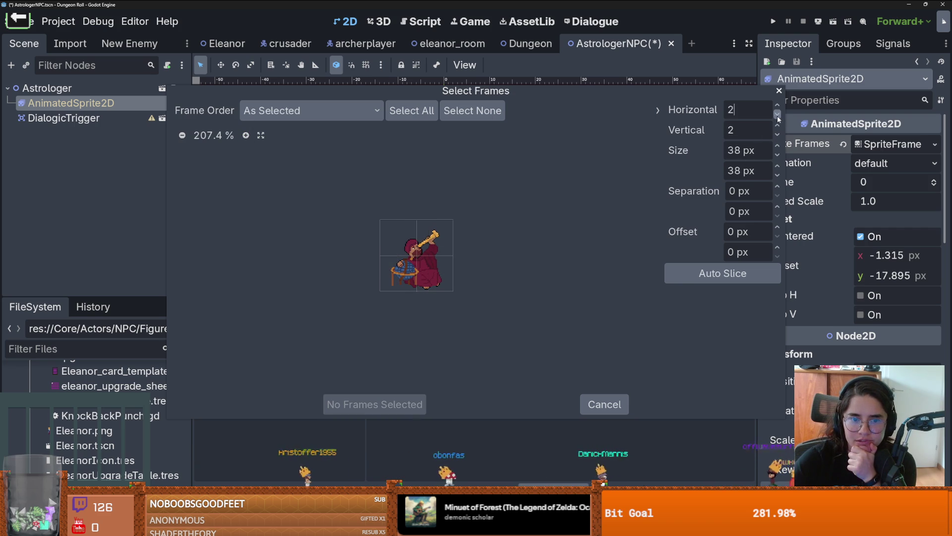
left_click(778, 114)
left_click(777, 134)
left_click(417, 256)
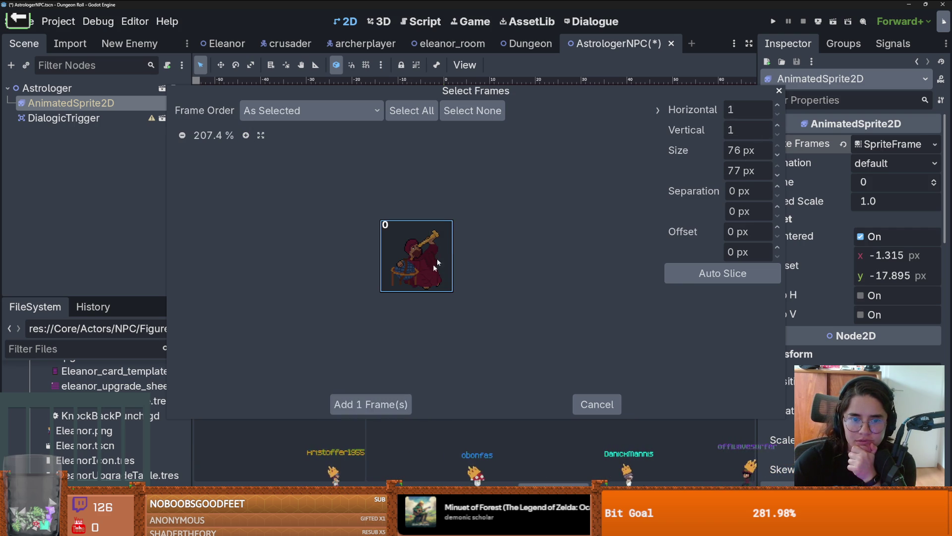
left_click(386, 403)
Shift the sprite upward by setting its Offset y to -29.455 px
scroll(480, 192, "down", 6)
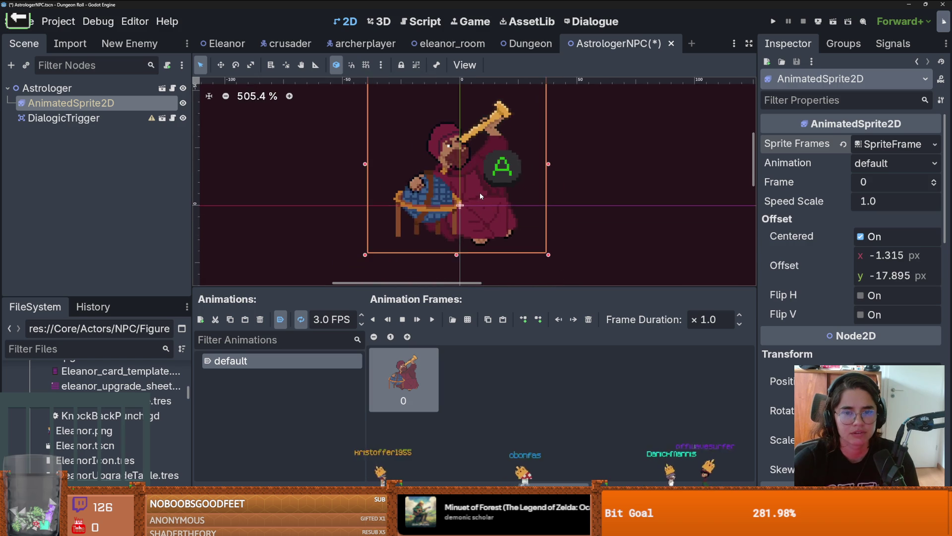
scroll(480, 192, "down", 2)
mouse_move(925, 269)
left_mouse_down()
mouse_move(888, 268)
mouse_move(925, 268)
left_mouse_up()
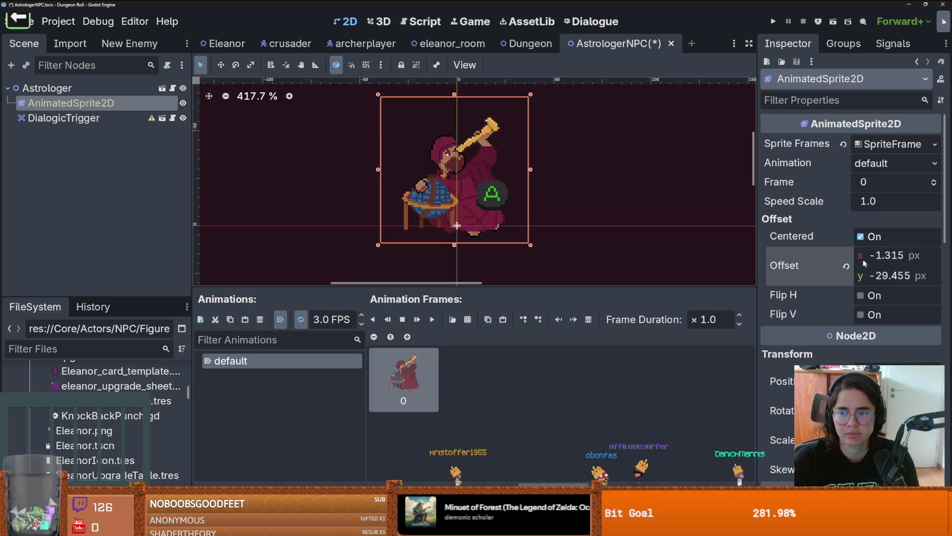
left_click_drag(865, 263, 856, 263)
Give DialogicTrigger a CollisionShape2D child with a CircleShape2D below the figure, and save the scene
left_click(231, 144)
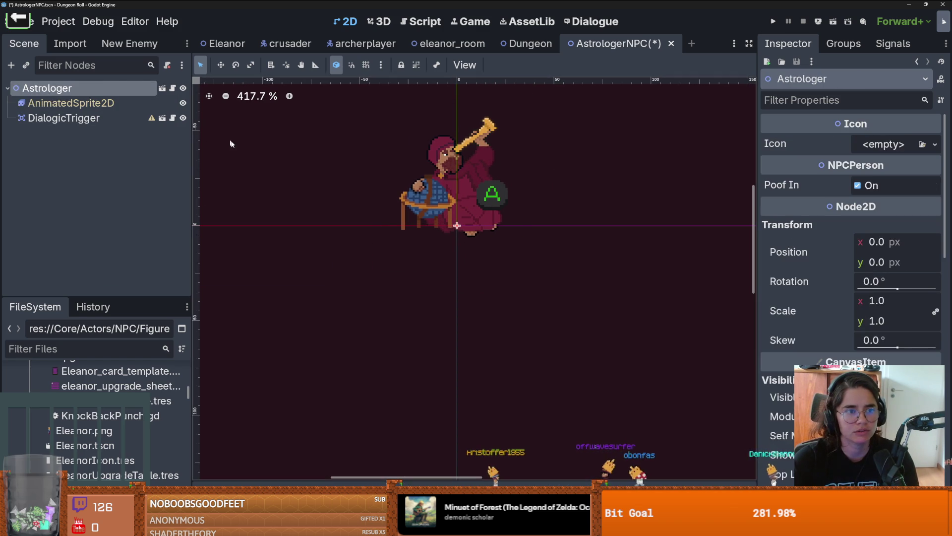
left_click(134, 119)
right_click(109, 119)
left_click(144, 106)
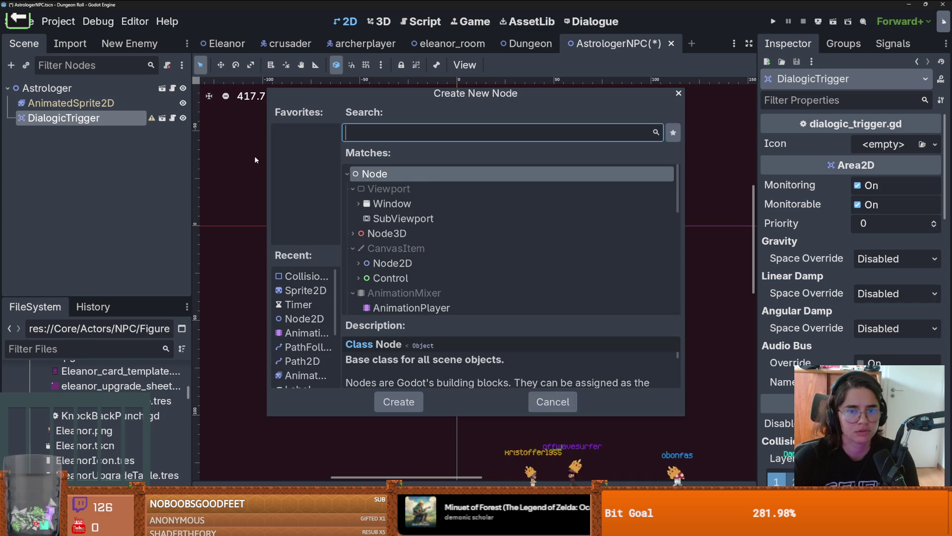
type("collis")
key("Return")
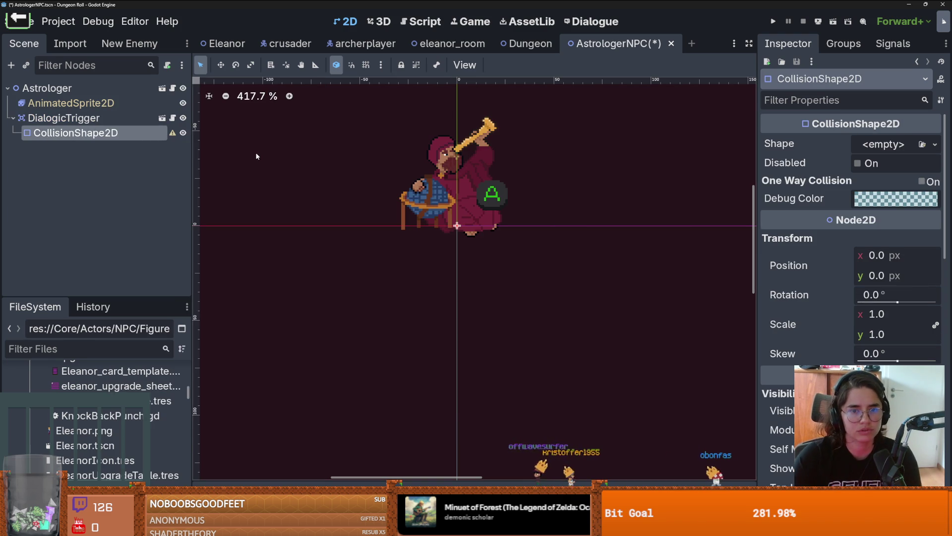
left_click(893, 144)
left_click(833, 222)
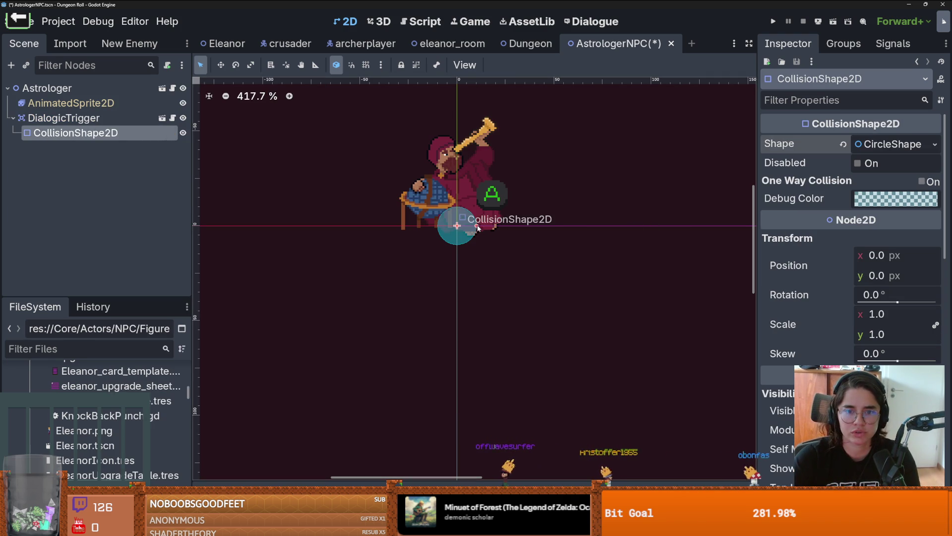
mouse_move(477, 227)
left_mouse_down()
mouse_move(503, 227)
mouse_move(506, 256)
left_mouse_up()
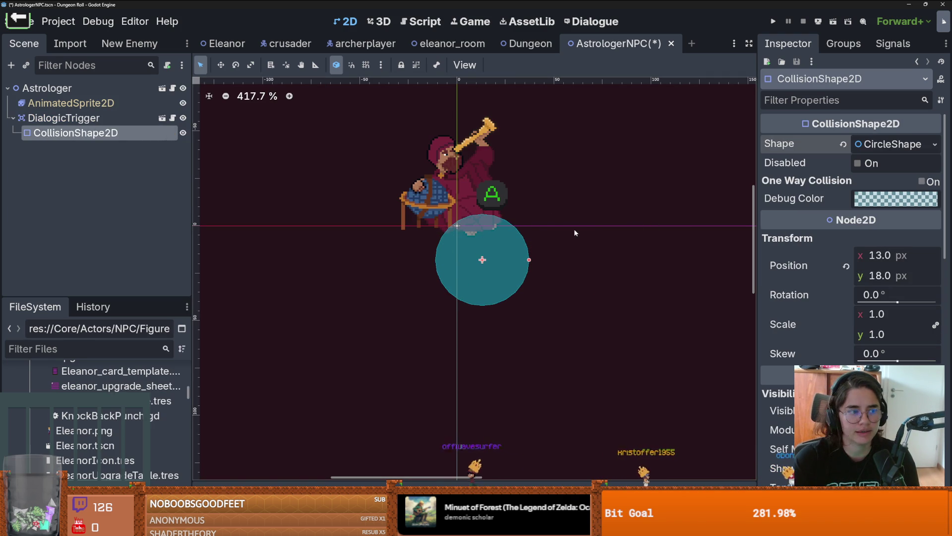
key("ctrl+s")
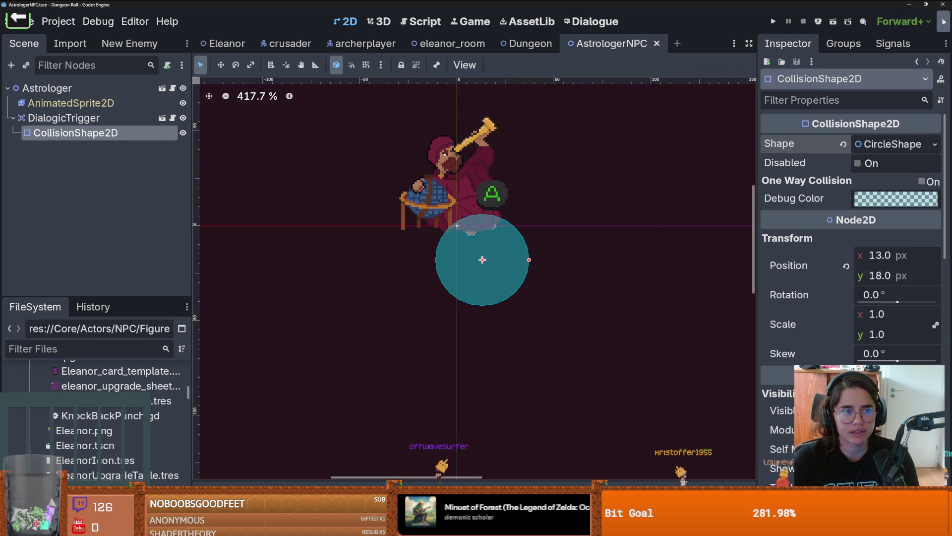
Set the Astrologer root node's Icon to a new Icons resource
left_click(294, 109)
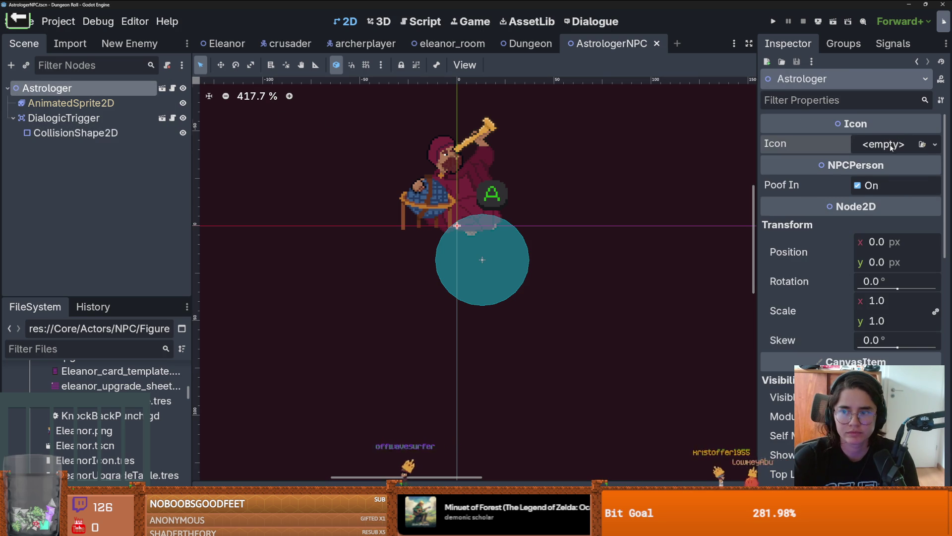
left_click(935, 144)
left_click(888, 179)
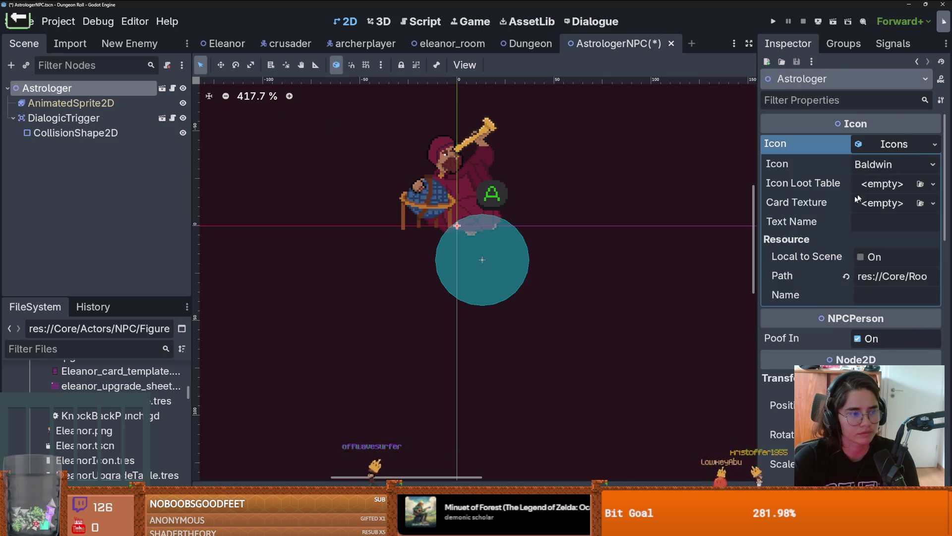
Open Eleanor's Upgrades folder in File Explorer and select Eleanor_card_template.png
left_click_drag(114, 297, 173, 190)
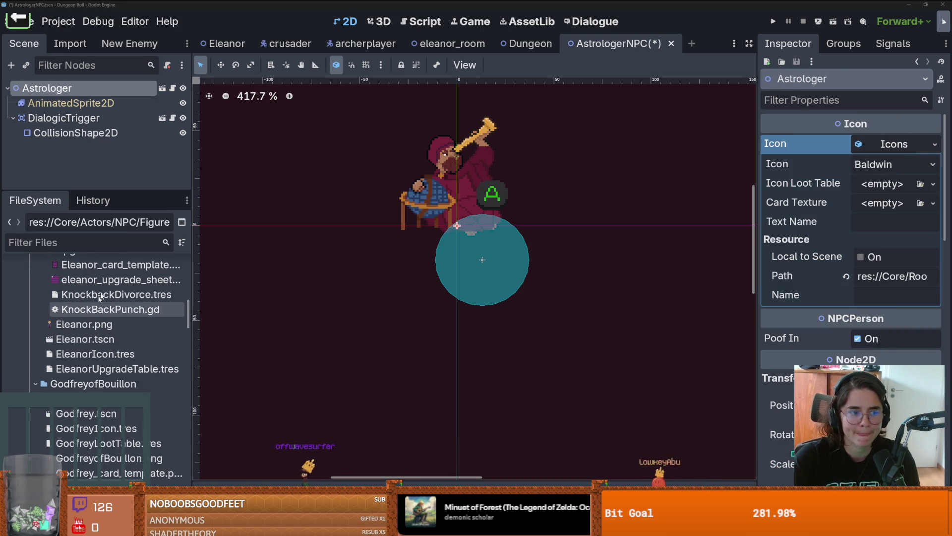
right_click(114, 279)
left_click(261, 469)
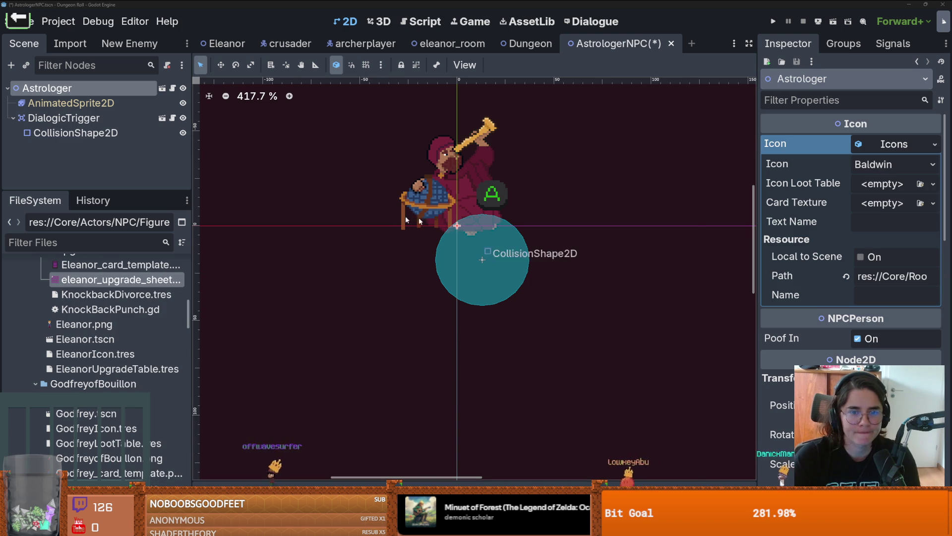
left_click_drag(202, 66, 338, 79)
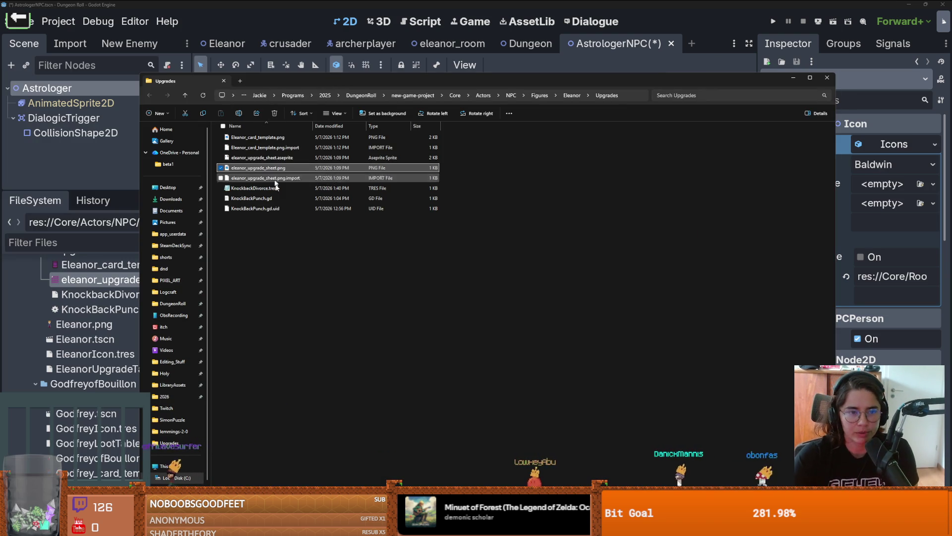
left_click_drag(258, 137, 892, 144)
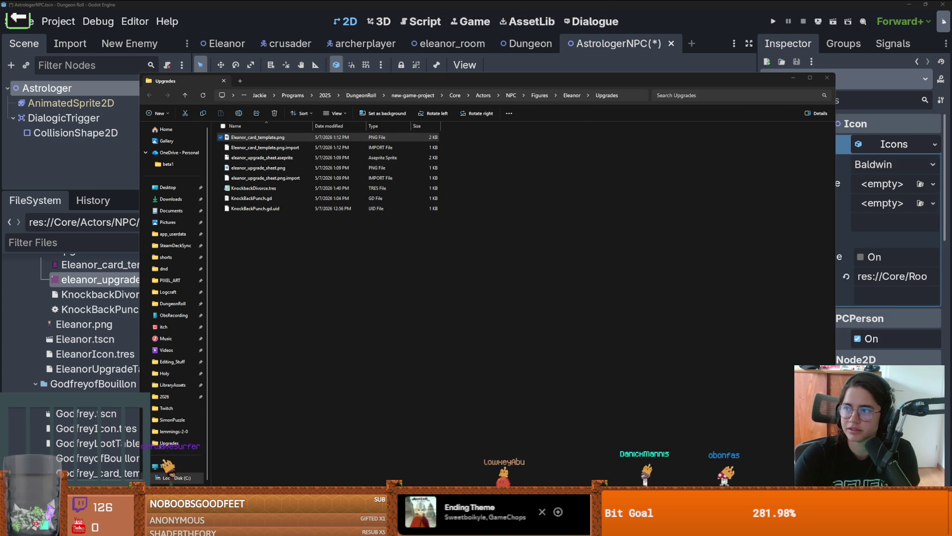
left_click(258, 137)
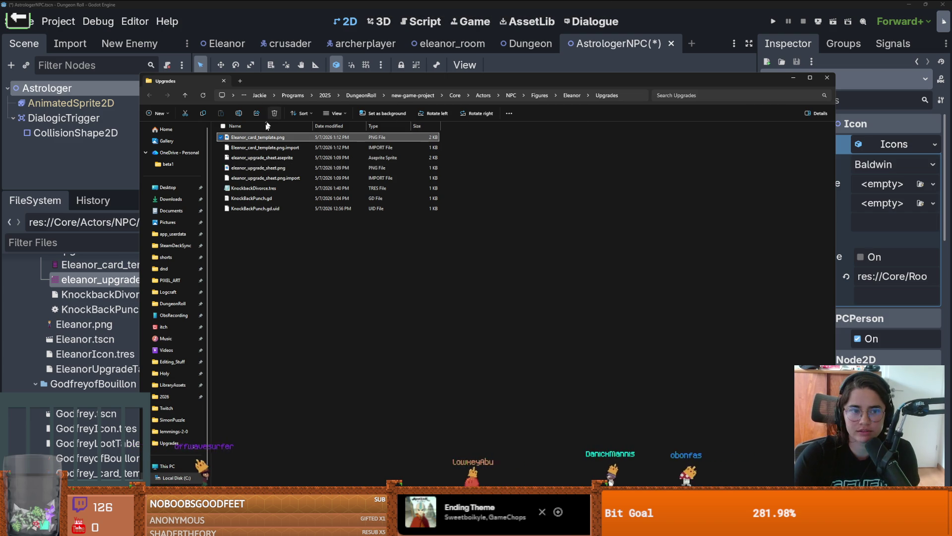
Open Eleanor's upgrade sheet, close the astrologer reference view and centre the hex grid
double_click(263, 158)
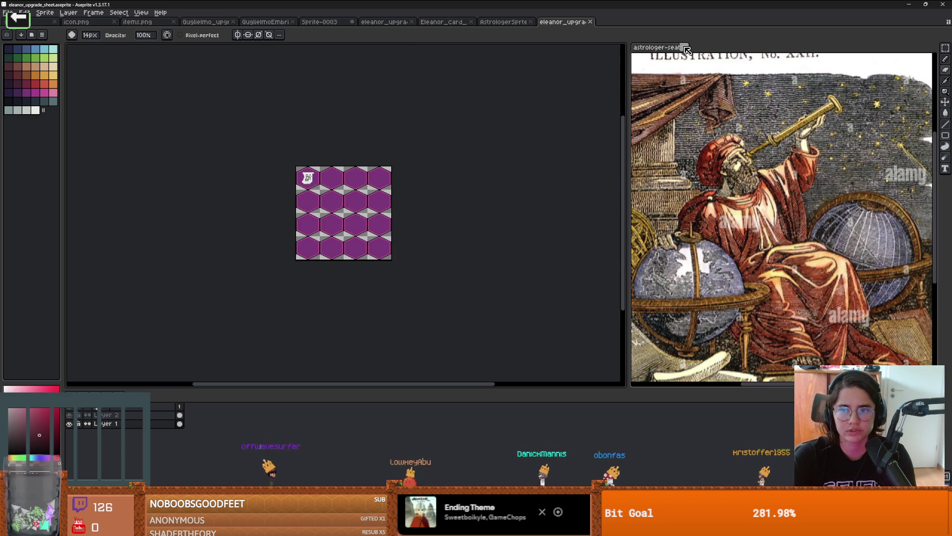
mouse_move(687, 48)
left_mouse_down()
mouse_move(546, 148)
mouse_move(564, 124)
left_mouse_up()
key("ctrl+w")
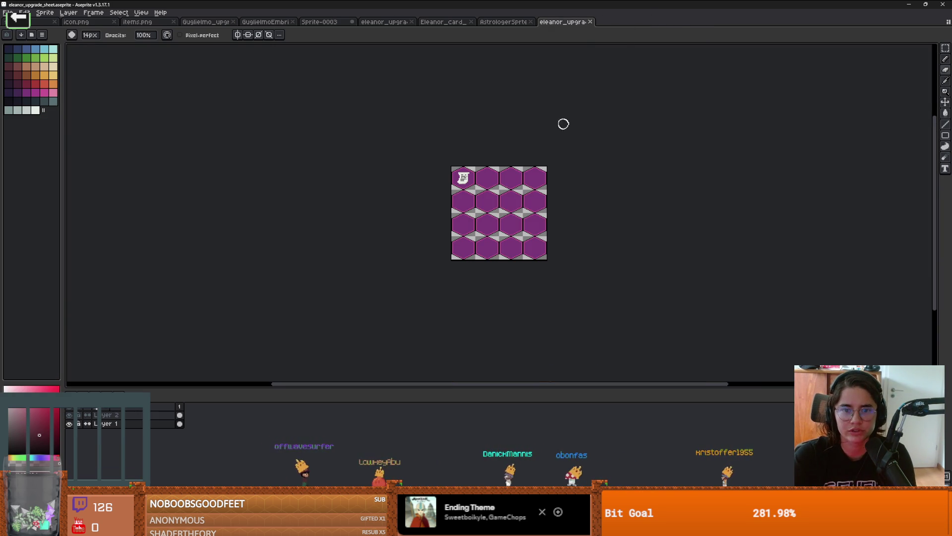
scroll(433, 164, "up", 2)
left_click_drag(302, 156, 376, 163)
left_click(104, 415)
scroll(414, 187, "down", 3)
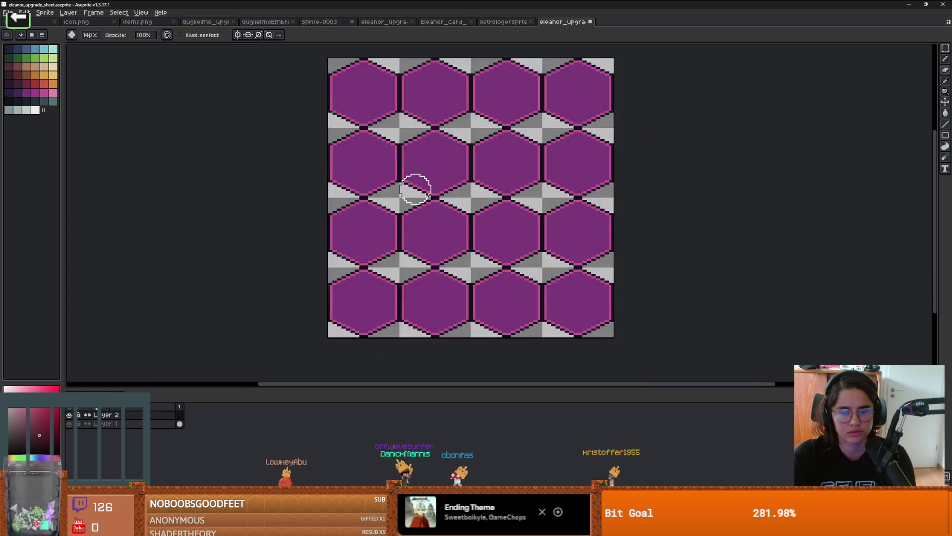
scroll(451, 234, "up", 1)
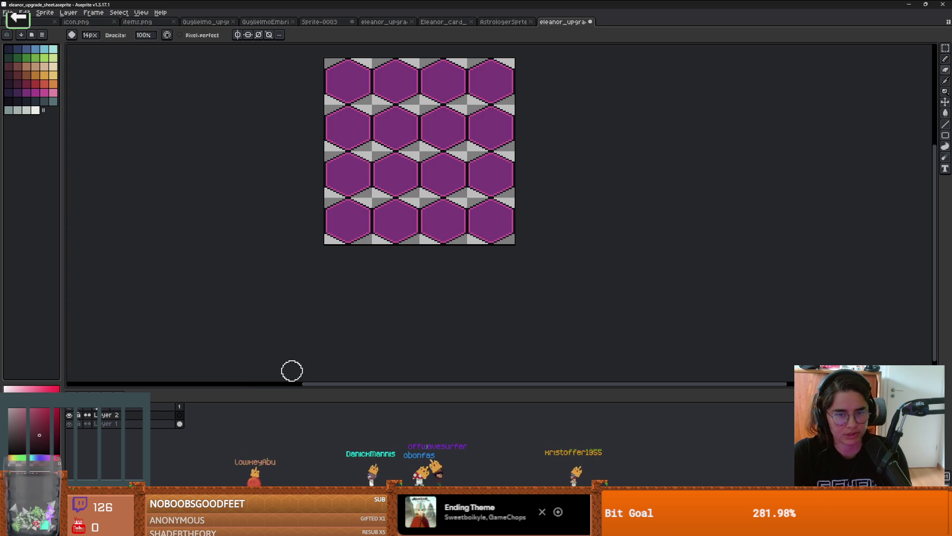
key("ctrl+z")
Copy the hex sheet from Layer 1 into a new blank sprite and commit the paste
left_click(126, 425)
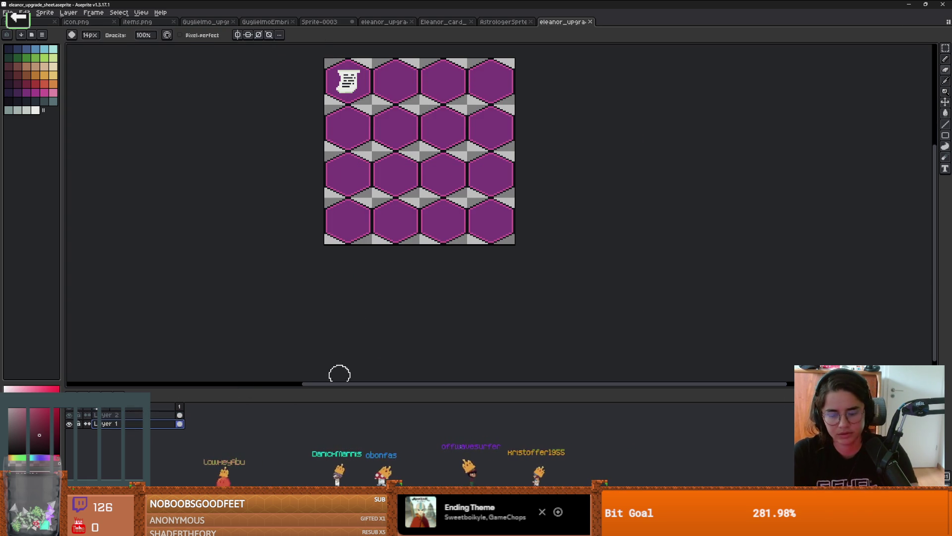
key("m")
key("ctrl+a")
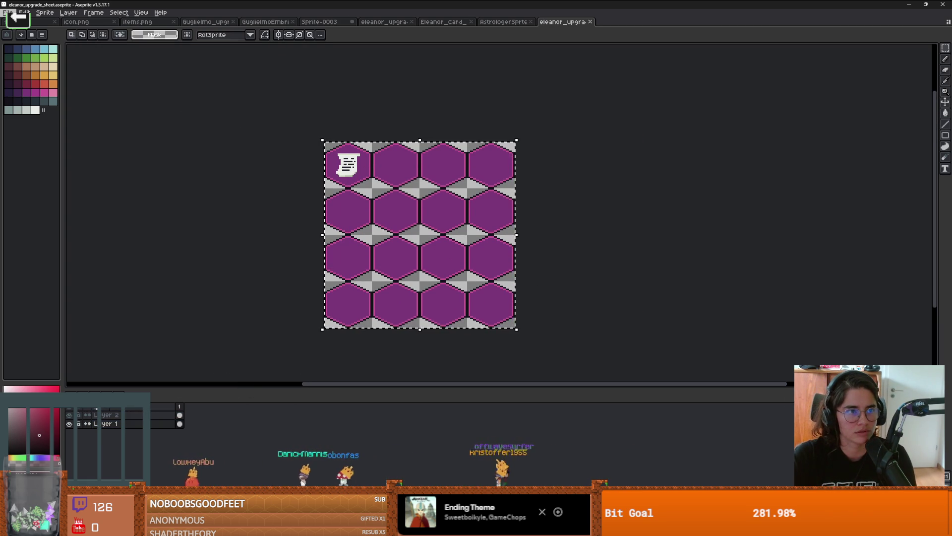
left_click(8, 13)
left_click(22, 24)
left_click(454, 336)
key("ctrl+v")
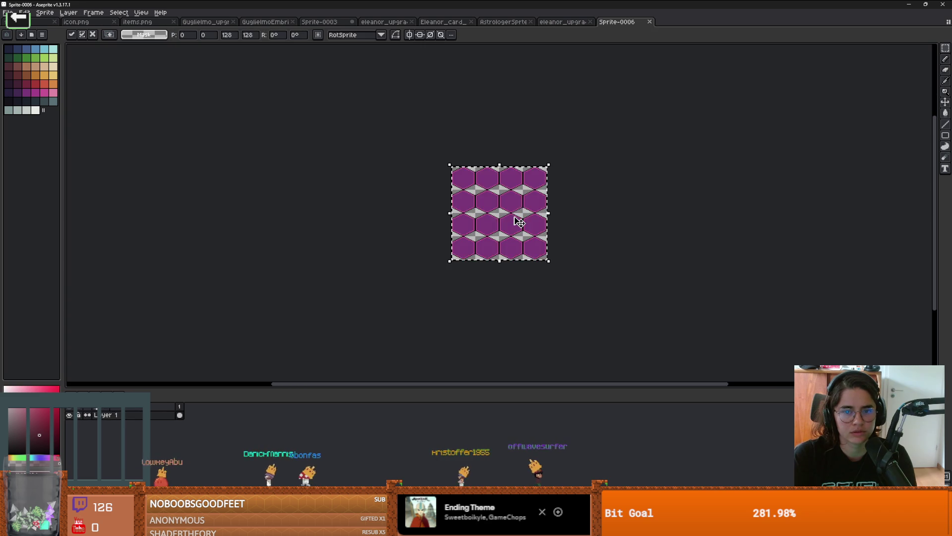
scroll(519, 221, "up", 2)
key("Return")
Bucket-fill the hexagon interiors with dark navy
scroll(363, 168, "up", 3)
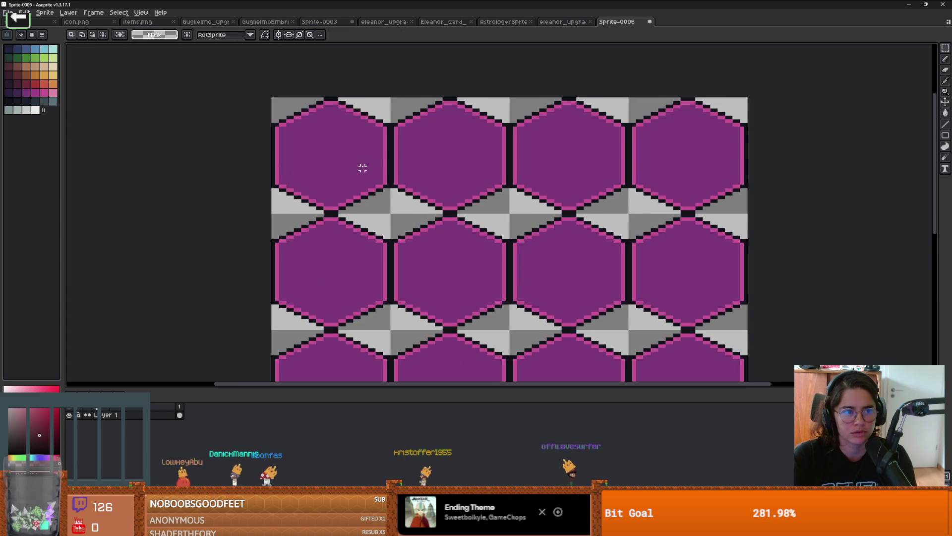
scroll(363, 168, "down", 1)
left_click(24, 99)
key("g")
left_click(340, 149)
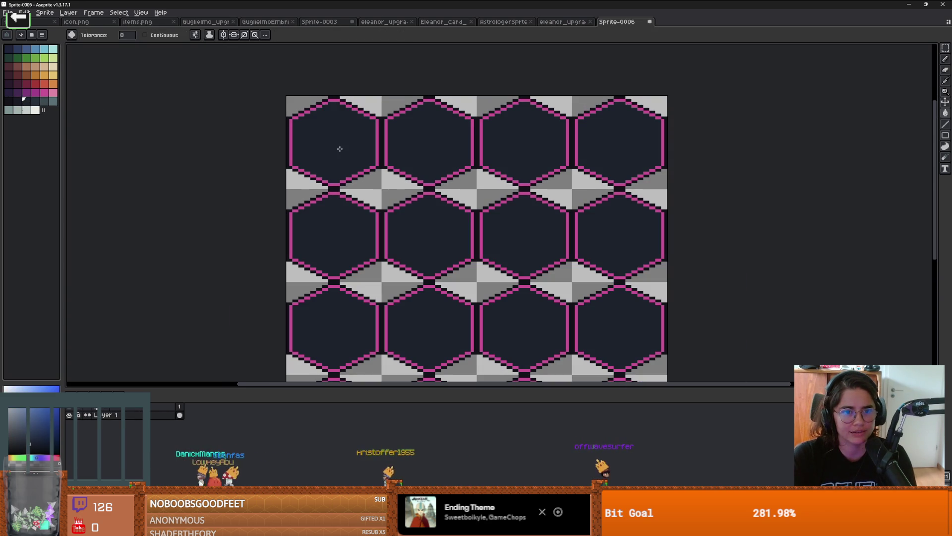
Recolour the pink hex outlines light gold, then sample the dark navy again
left_click(34, 74)
scroll(367, 112, "up", 1)
left_click(56, 76)
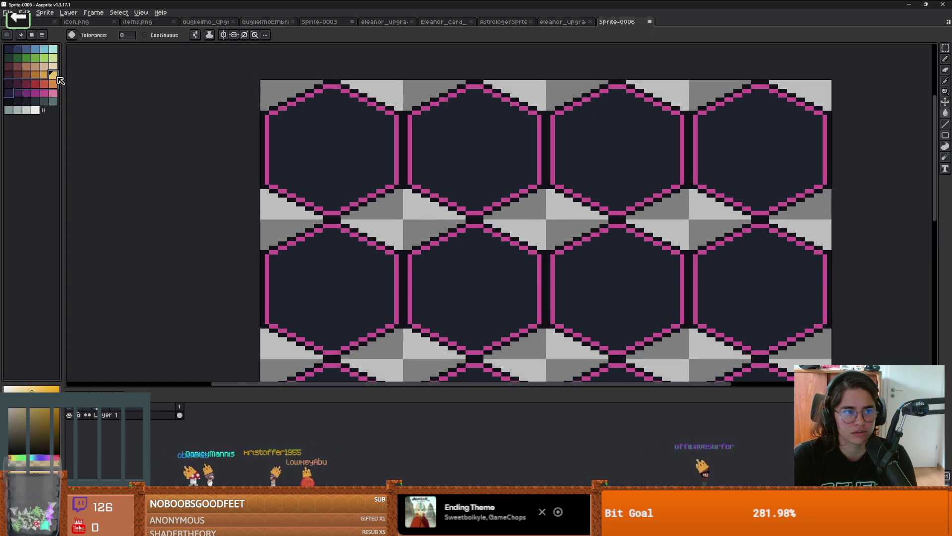
left_click(408, 138)
scroll(404, 149, "down", 2)
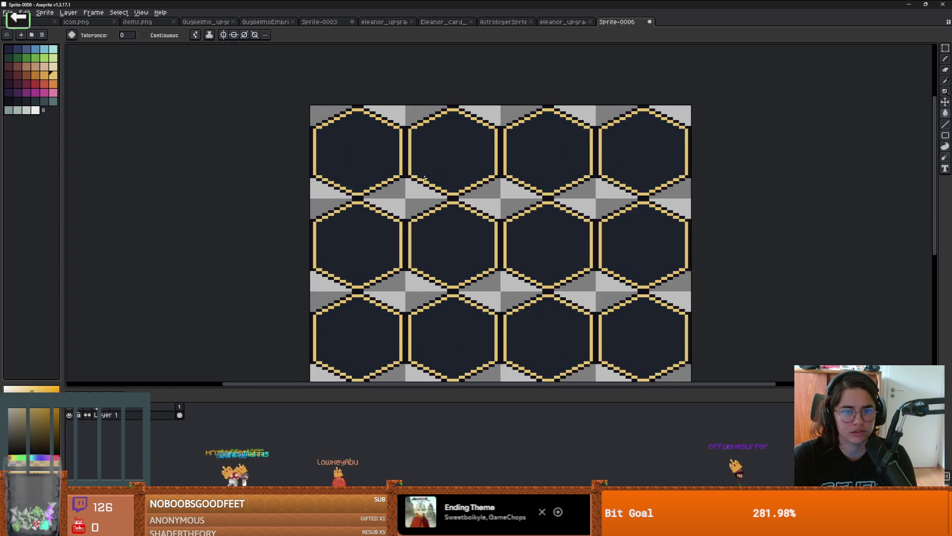
scroll(400, 177, "up", 5)
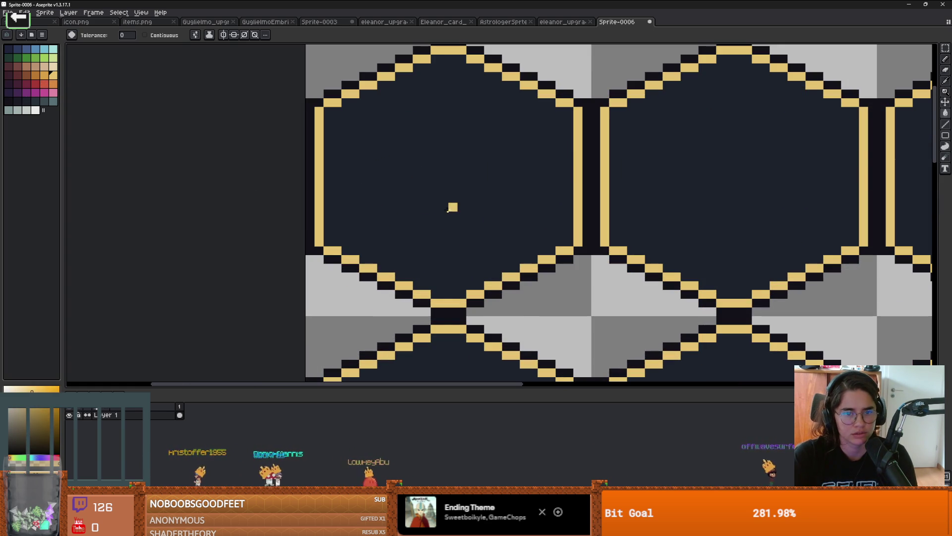
left_click(410, 207, "alt")
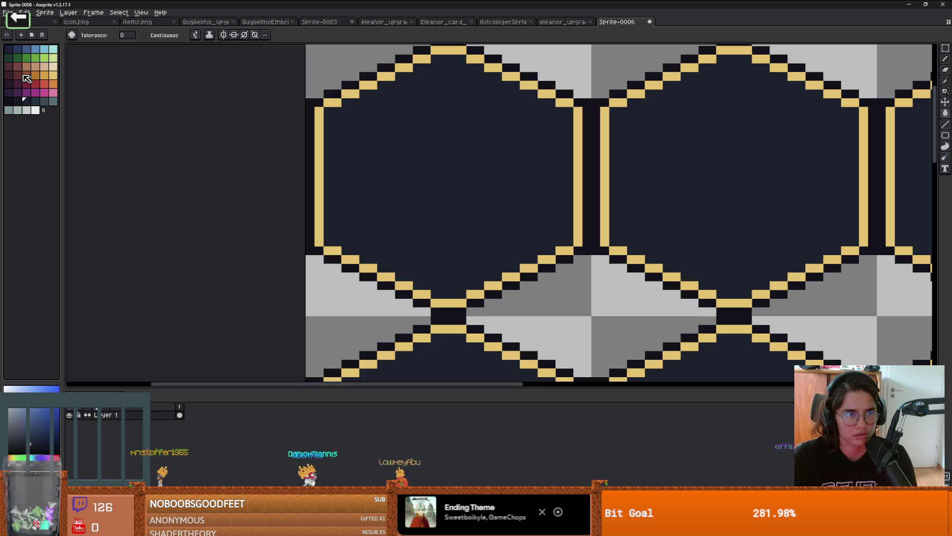
Pick the olive-gold colour, undo the accidental hexagon fill and switch to the Pencil
left_click(53, 75)
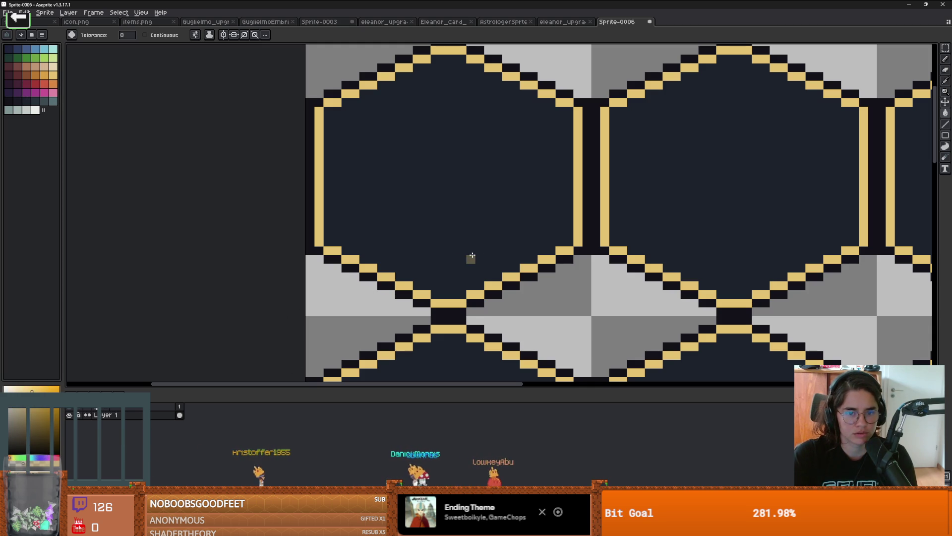
left_click(540, 197)
key("Delete")
key("b")
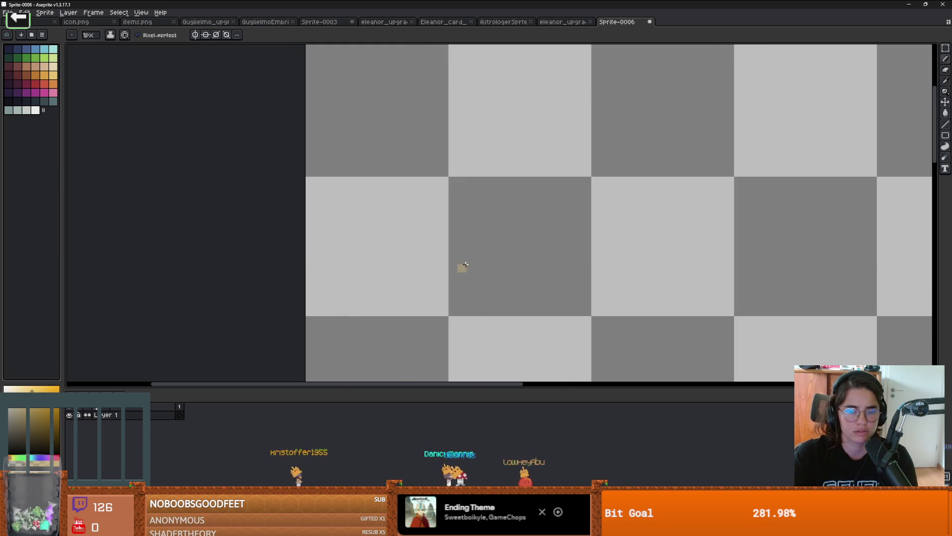
key("ctrl+z")
key("ctrl+z")
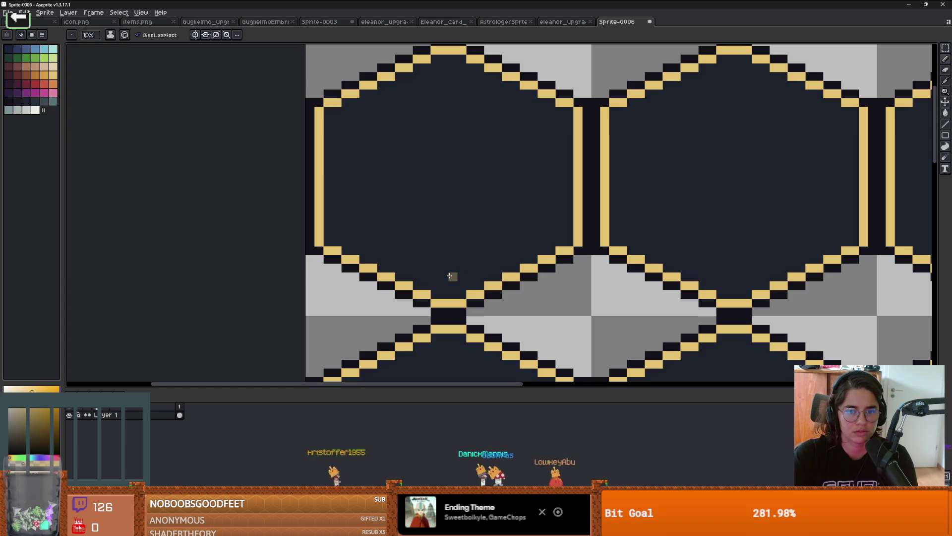
Place three single olive star dots inside the top-left hexagon
left_click(542, 181)
left_click(363, 146)
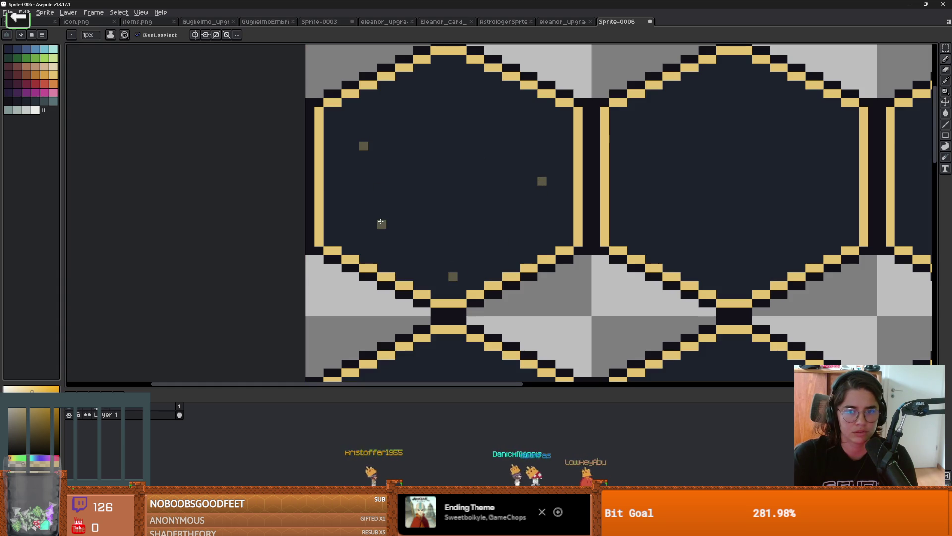
left_click(462, 108)
scroll(464, 189, "down", 2)
scroll(466, 205, "up", 1)
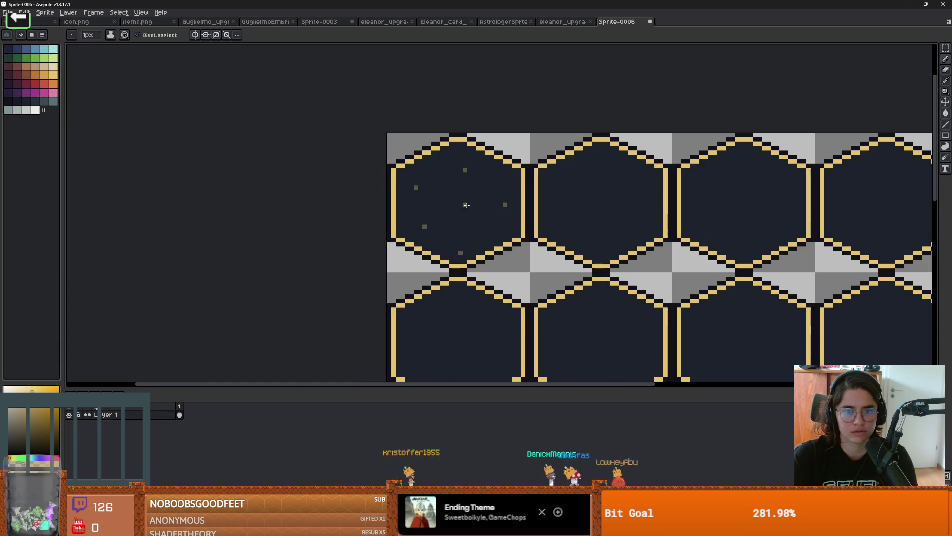
scroll(493, 262, "up", 1)
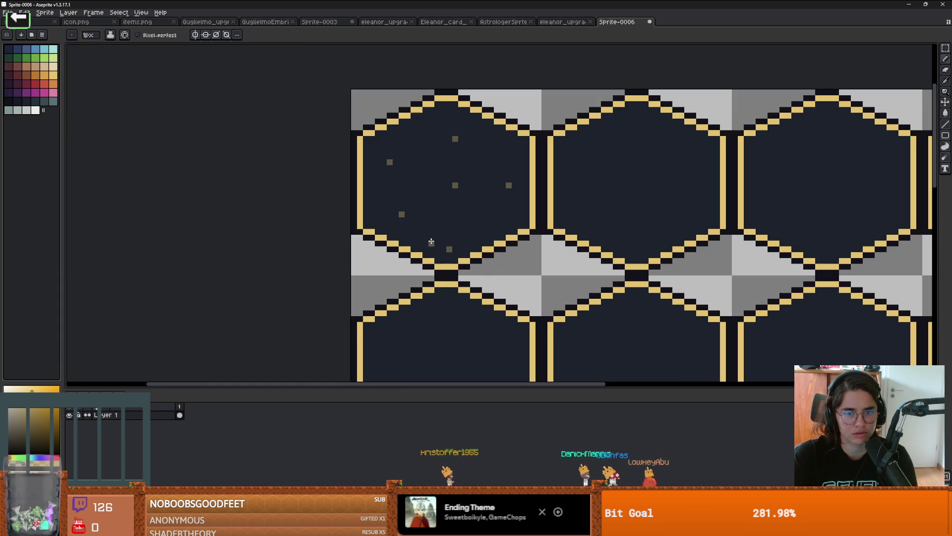
Magic Wand the dark interiors with their dots, nudge them up one pixel, then deselect
key("w")
left_click(455, 187)
key("ctrl+shift+i")
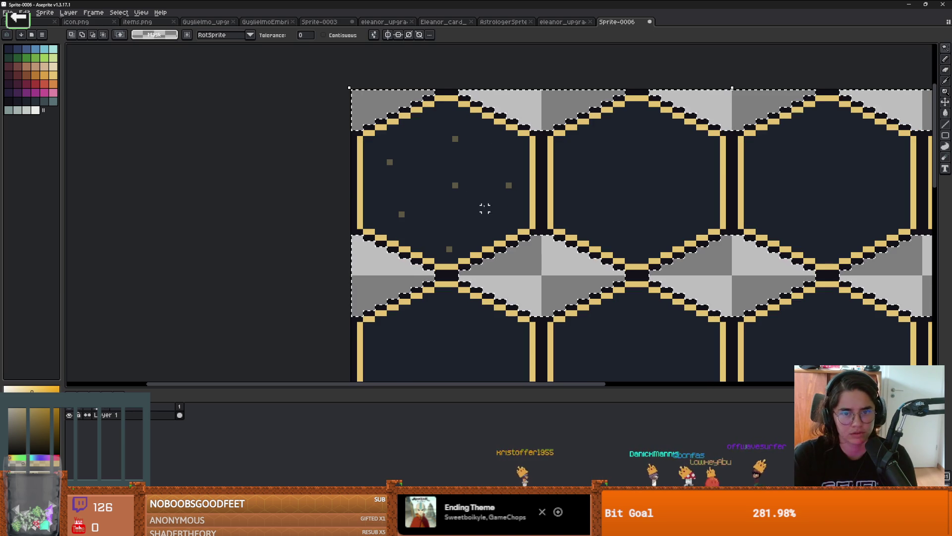
key("ctrl+shift+i")
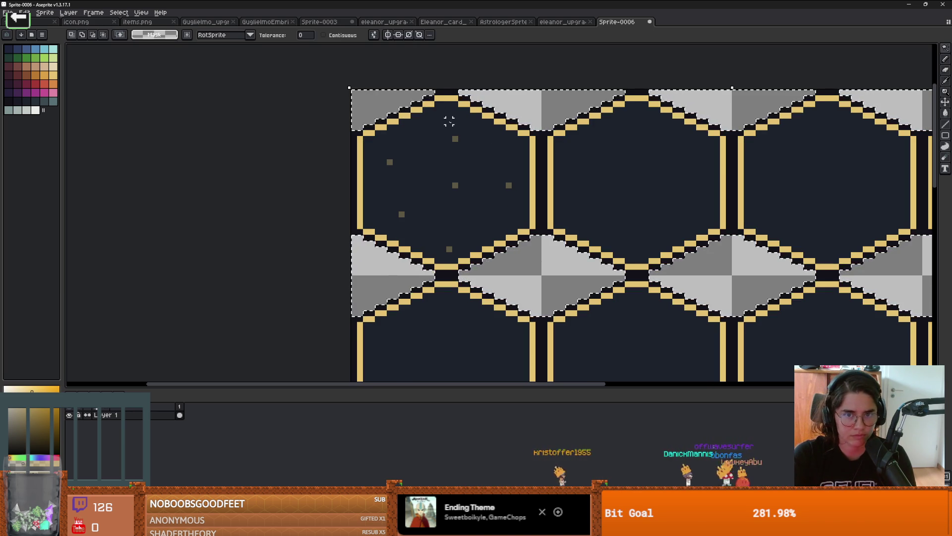
key("ctrl+shift+i")
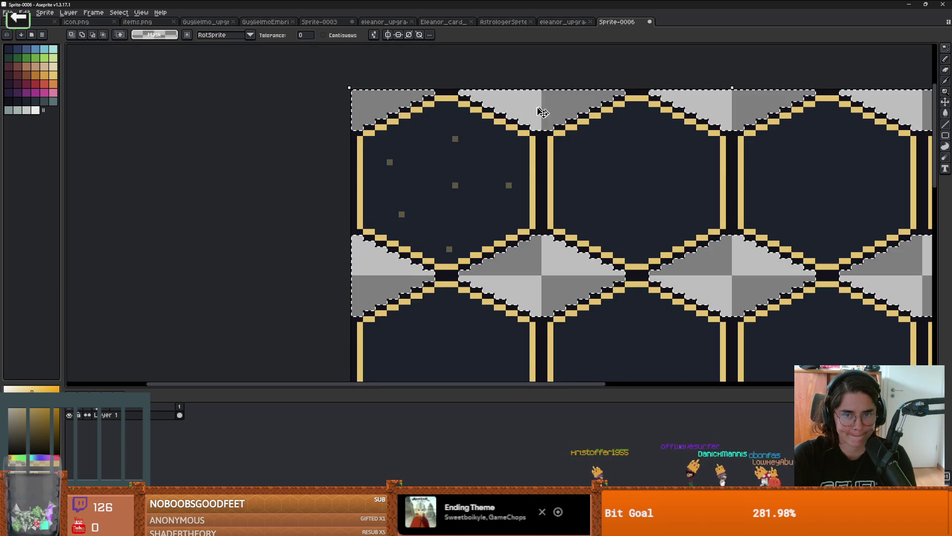
key("ctrl+shift+i")
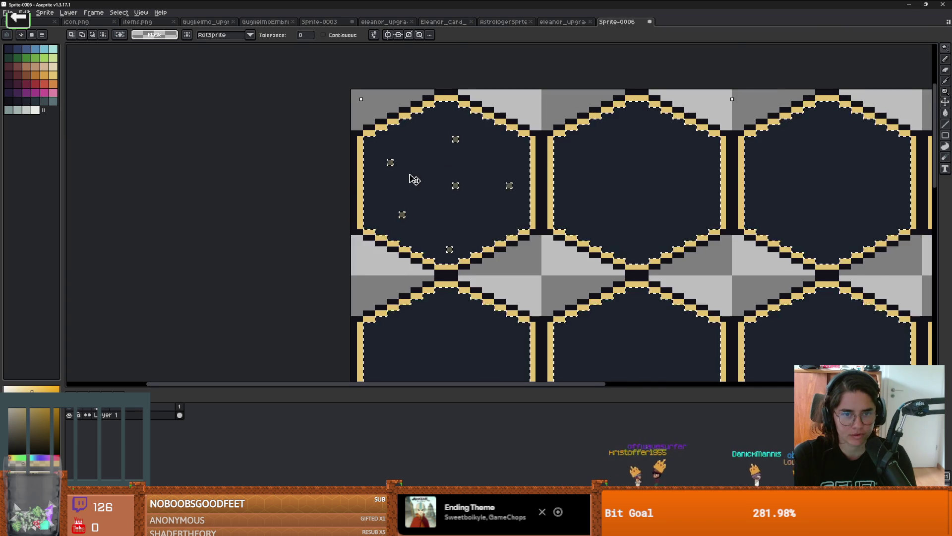
scroll(382, 155, "up", 2)
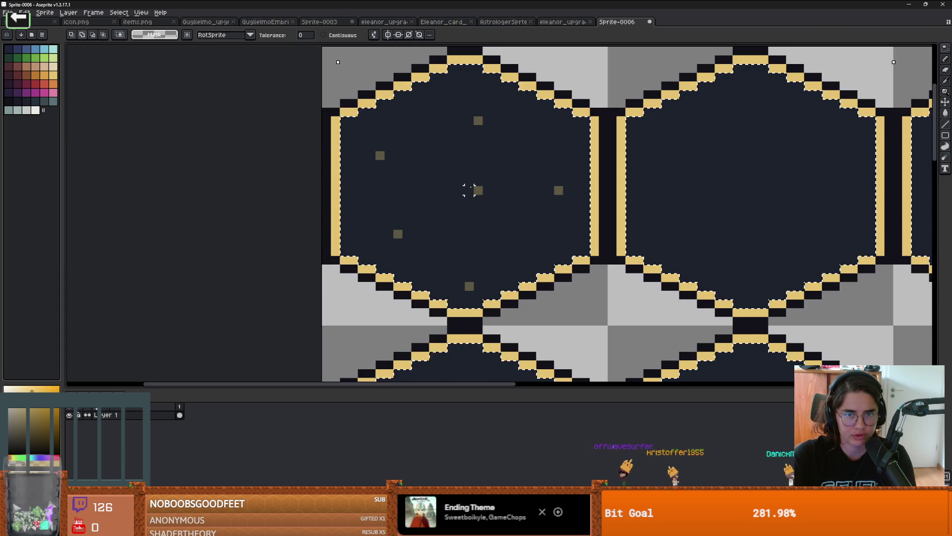
key("Up")
key("Up")
key("Up")
scroll(480, 192, "down", 5)
key("Return")
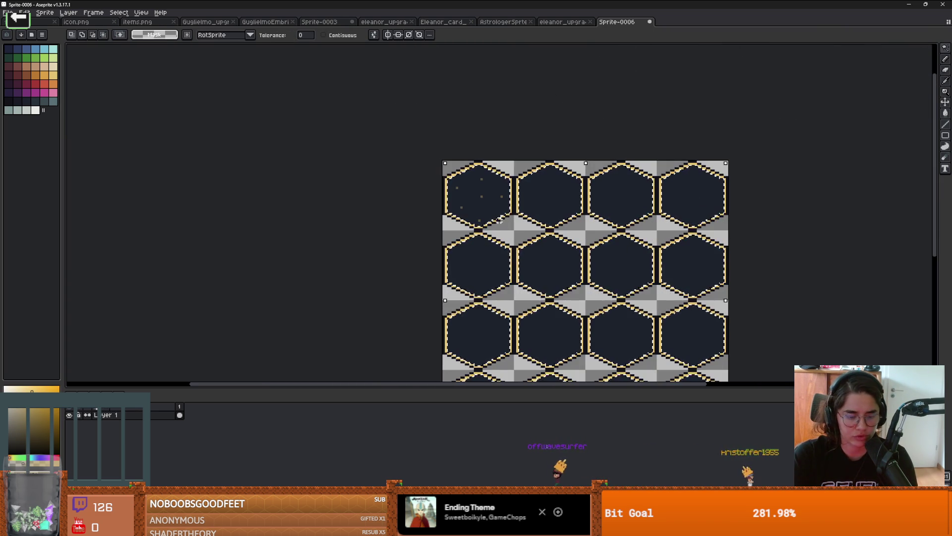
key("ctrl+d")
Return to the Pencil and set its pattern back to 'aligned to source'
key("b")
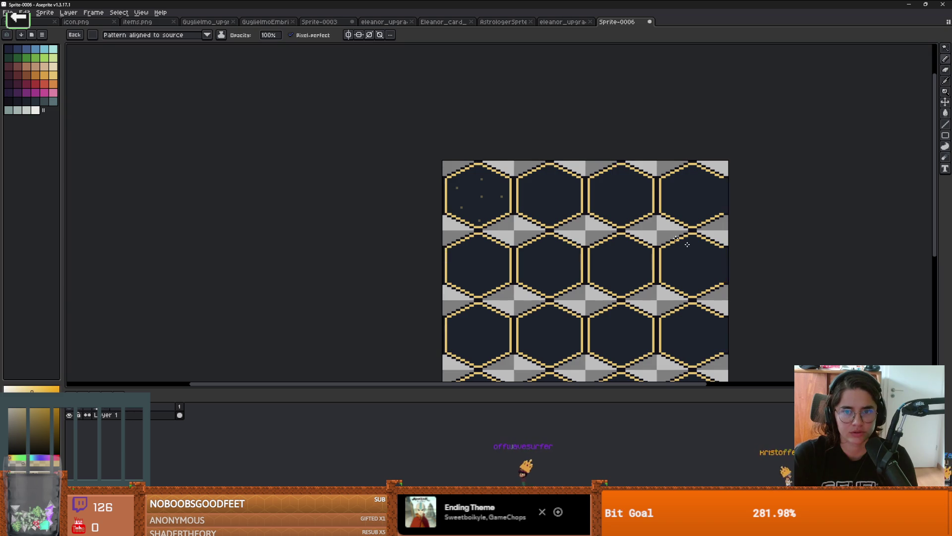
left_click(206, 35)
left_click(170, 53)
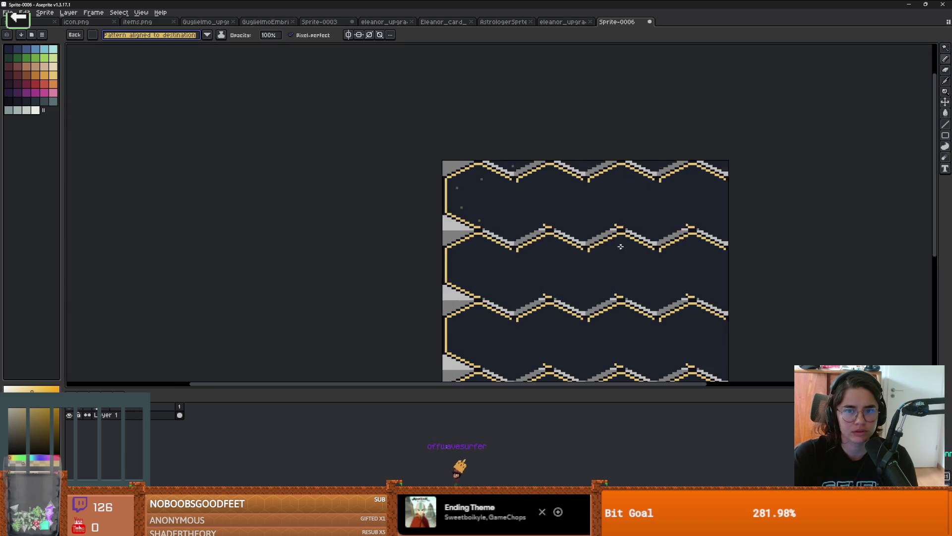
left_click(195, 36)
left_click(167, 48)
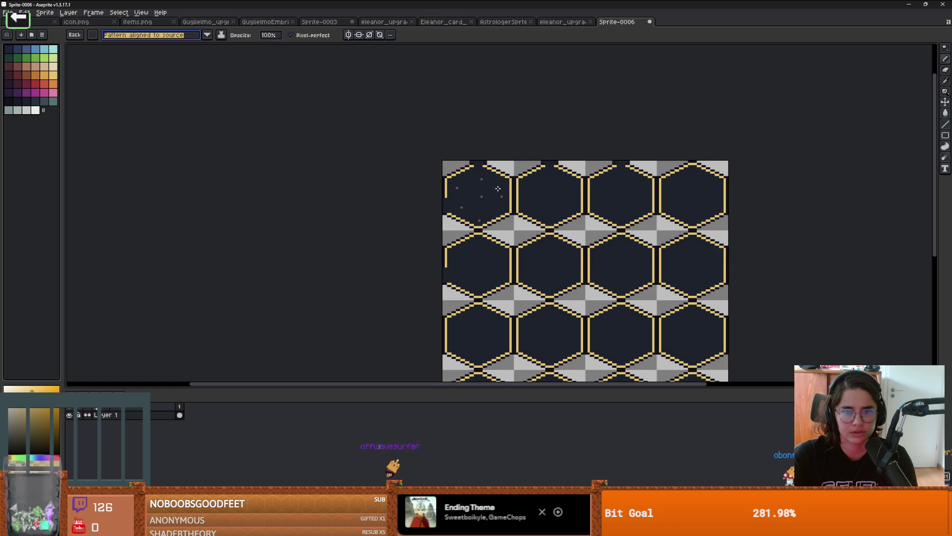
scroll(497, 189, "up", 1)
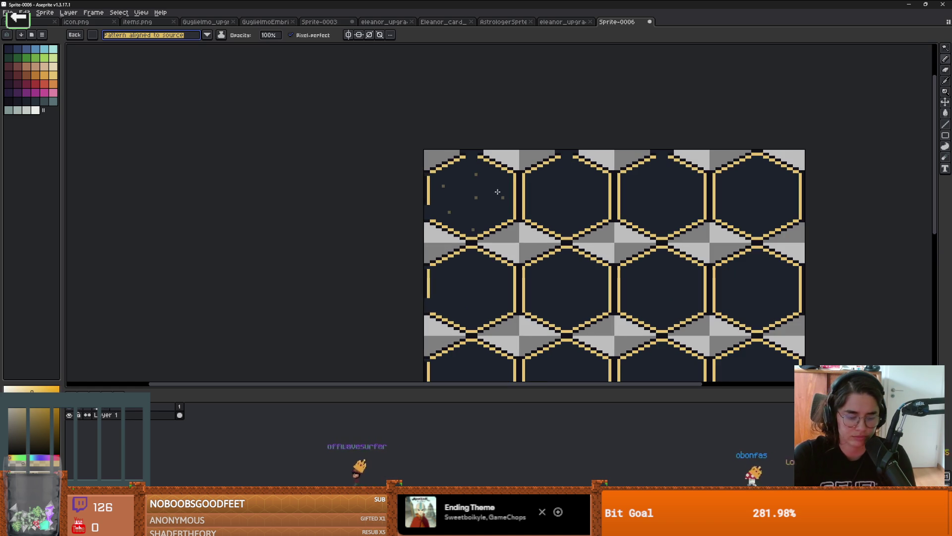
key("m")
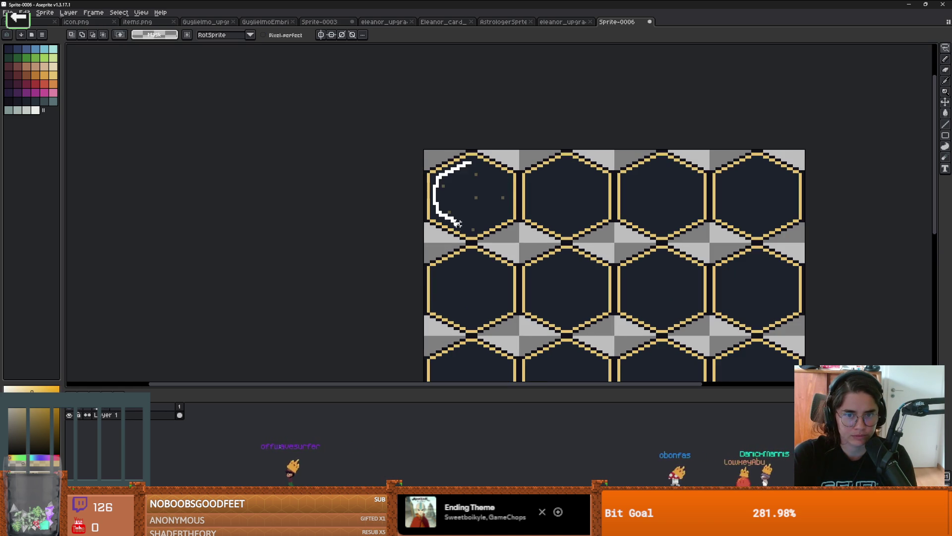
Select the top-left hexagon with its star dots and drop a copy into the next hexagon
mouse_move(510, 199)
left_mouse_down()
mouse_move(496, 208)
mouse_move(476, 195)
mouse_move(862, 230)
left_mouse_up()
key("ctrl+t")
key("Return")
scroll(482, 189, "up", 1)
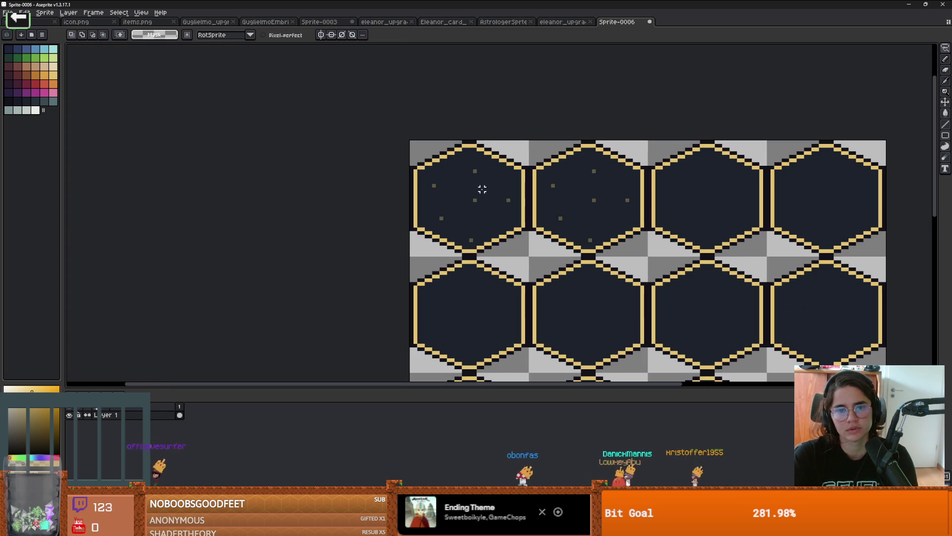
Magic Wand only the top-left hexagon's navy interior using contiguous selection
left_click(452, 179)
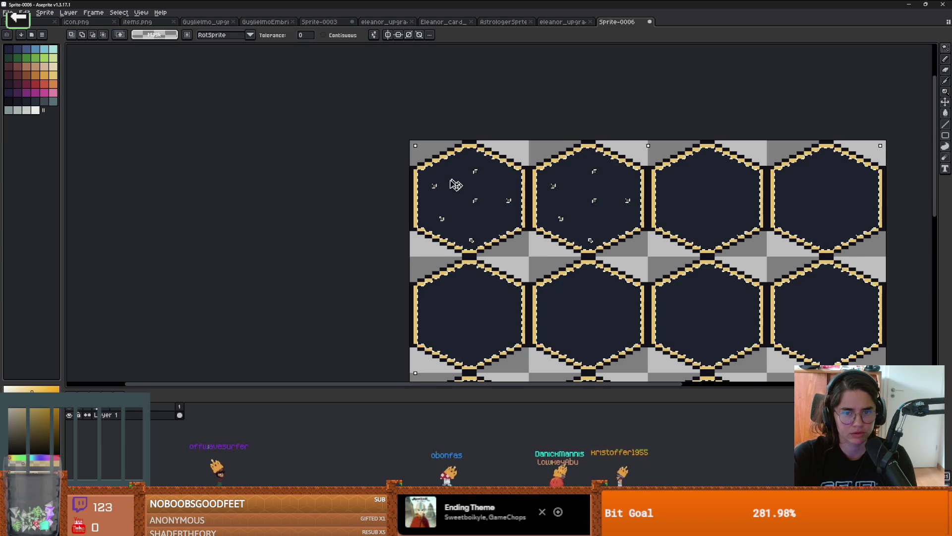
scroll(466, 194, "down", 1)
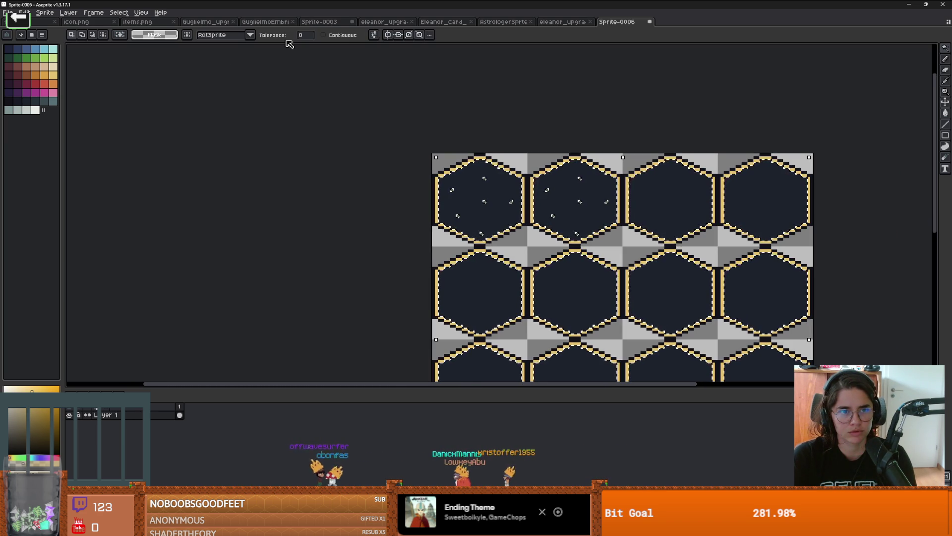
left_click(340, 35)
left_click(469, 181)
scroll(469, 181, "up", 1)
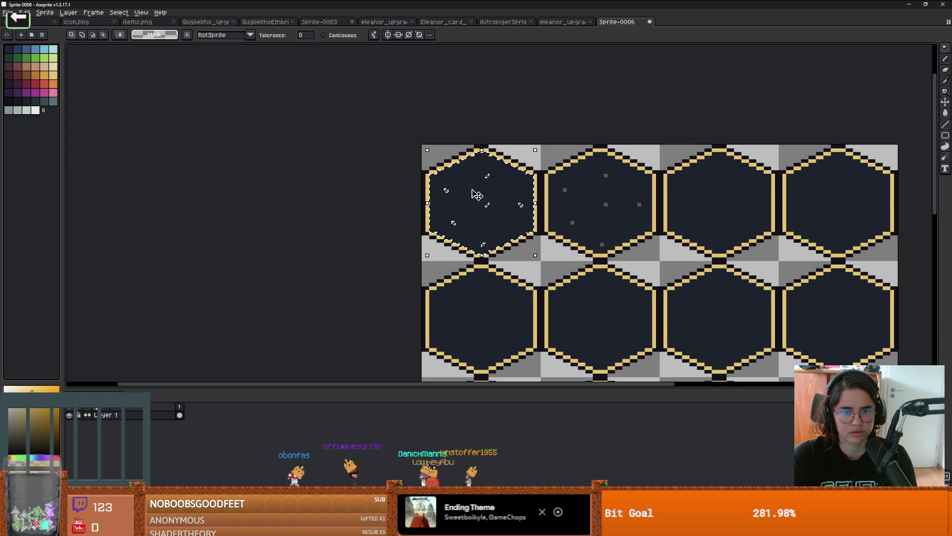
scroll(446, 192, "up", 1)
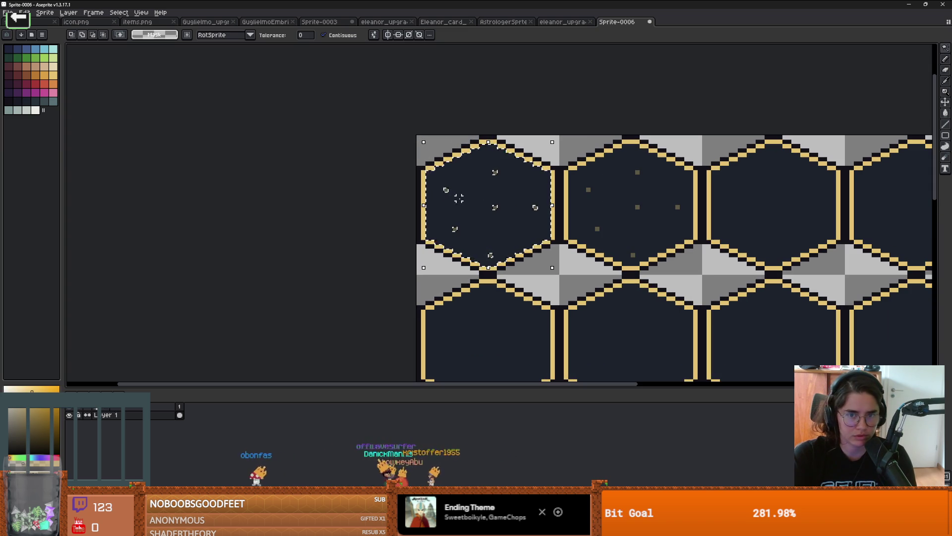
scroll(449, 208, "up", 2)
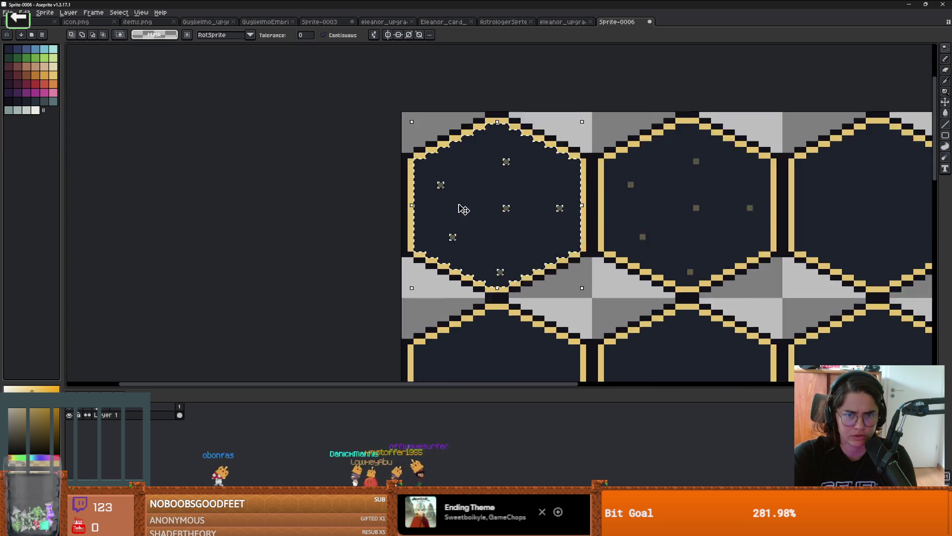
Add each of the hexagon's six star dots to the selection
left_click(530, 208)
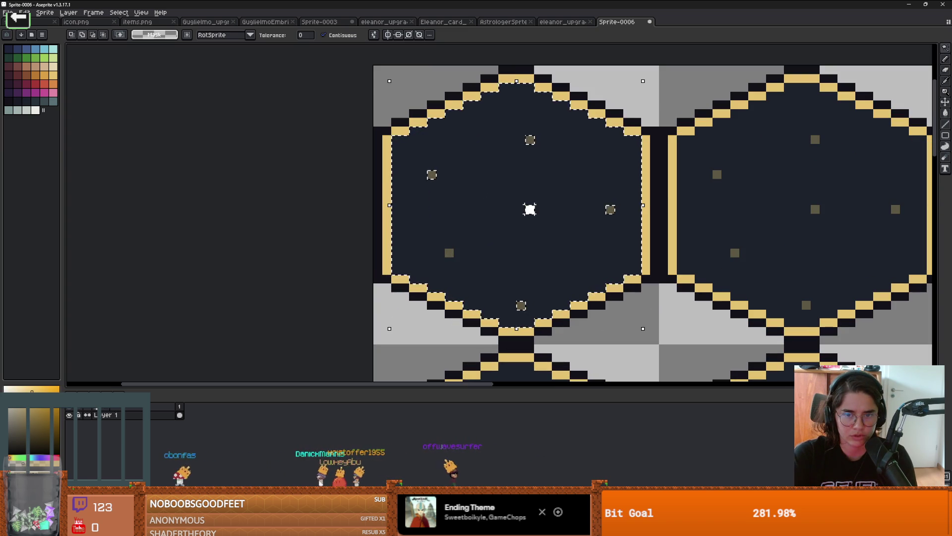
left_click(521, 305)
left_click(449, 253)
left_click(610, 208)
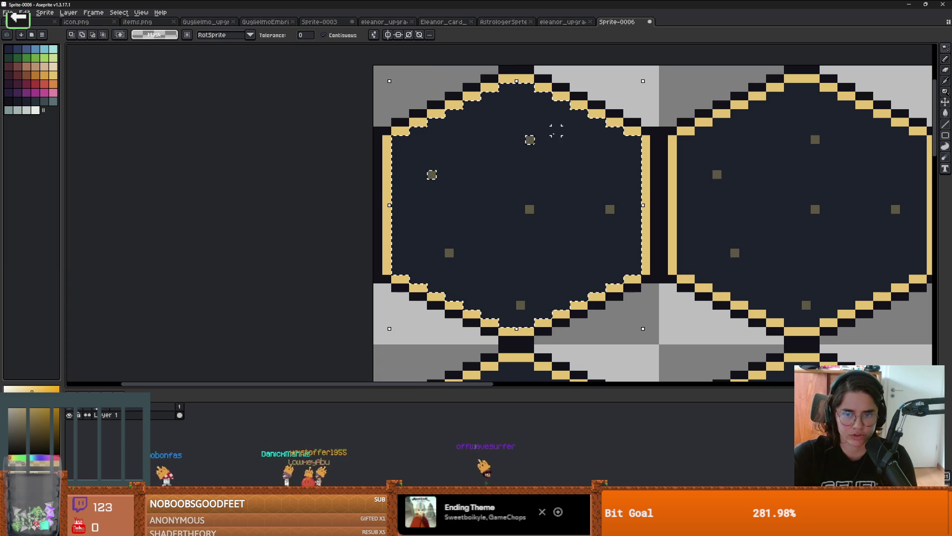
left_click(530, 139)
left_click(431, 176)
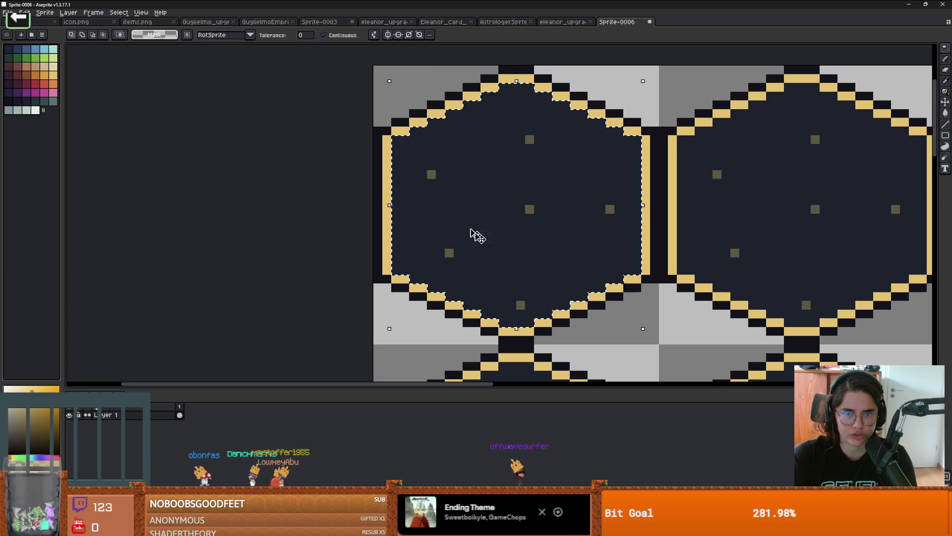
scroll(496, 248, "down", 2)
Make a custom brush from the selected hexagon, aligned to source, undoing a stray stroke
key("ctrl+b")
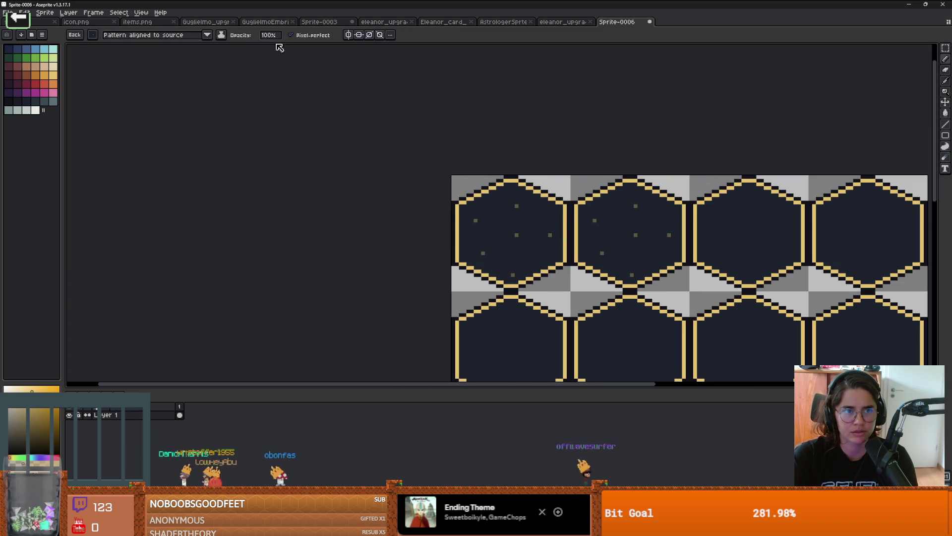
left_click(205, 35)
left_click(193, 53)
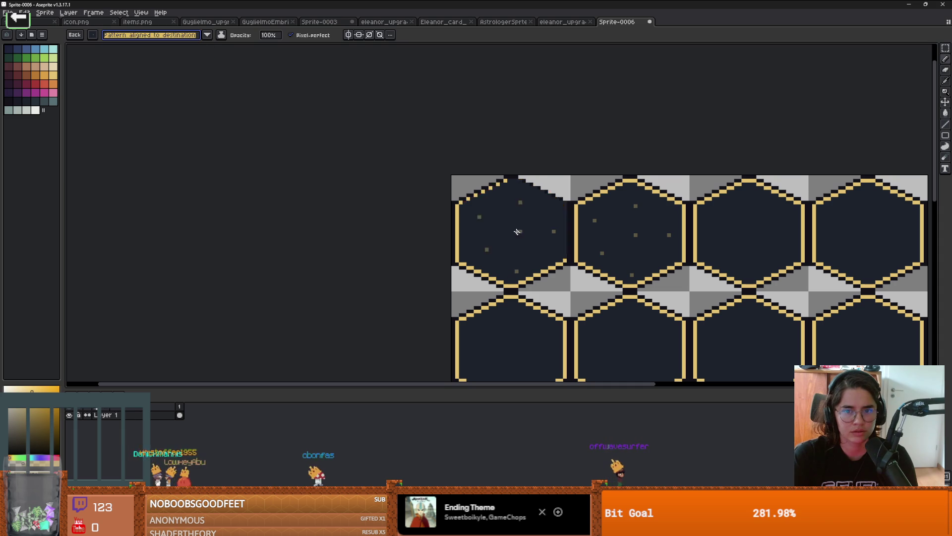
left_click(207, 35)
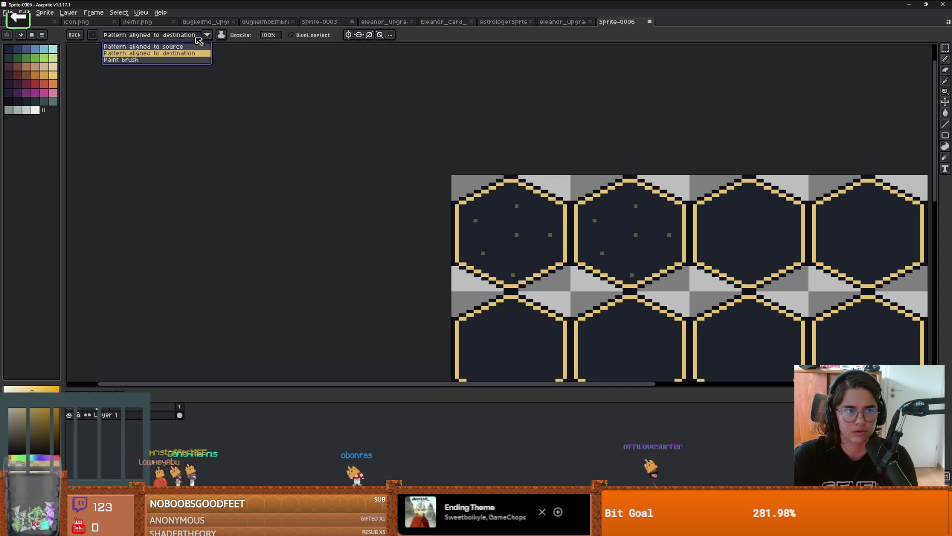
left_click(149, 46)
scroll(440, 206, "down", 5)
scroll(457, 198, "up", 2)
scroll(458, 198, "up", 1)
key("ctrl+z")
Stamp star dots into the first hexagons of row two, undoing one misplaced stroke
left_click(349, 216)
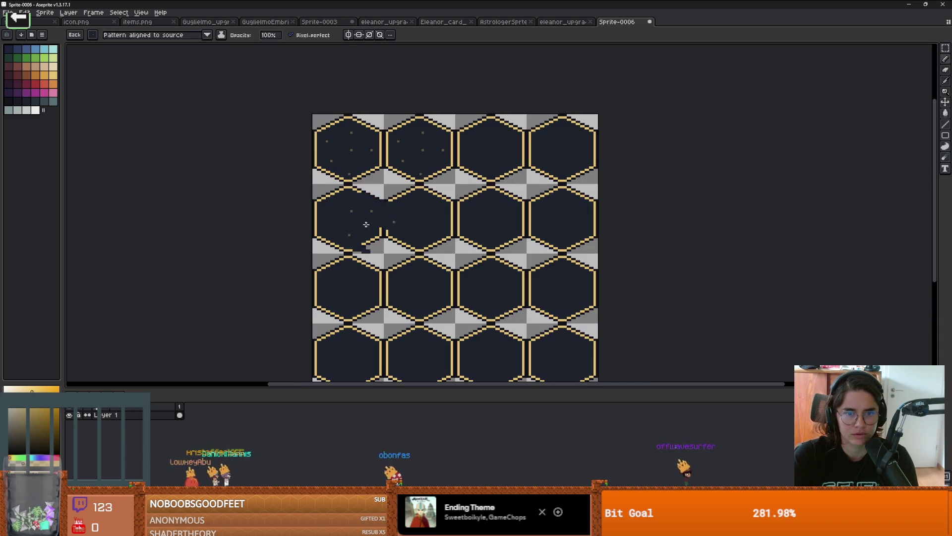
left_click(419, 219)
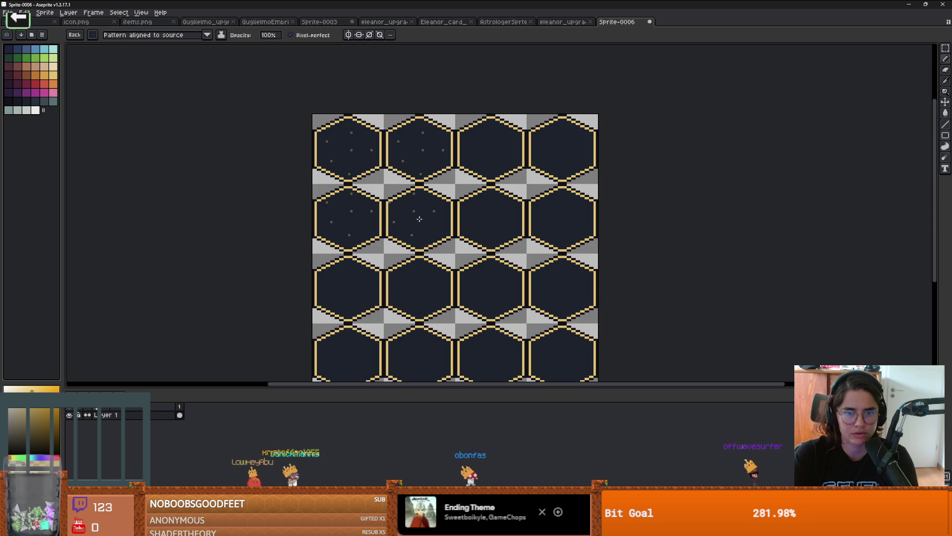
left_click_drag(461, 246, 493, 245)
key("ctrl+z")
key("ctrl+z")
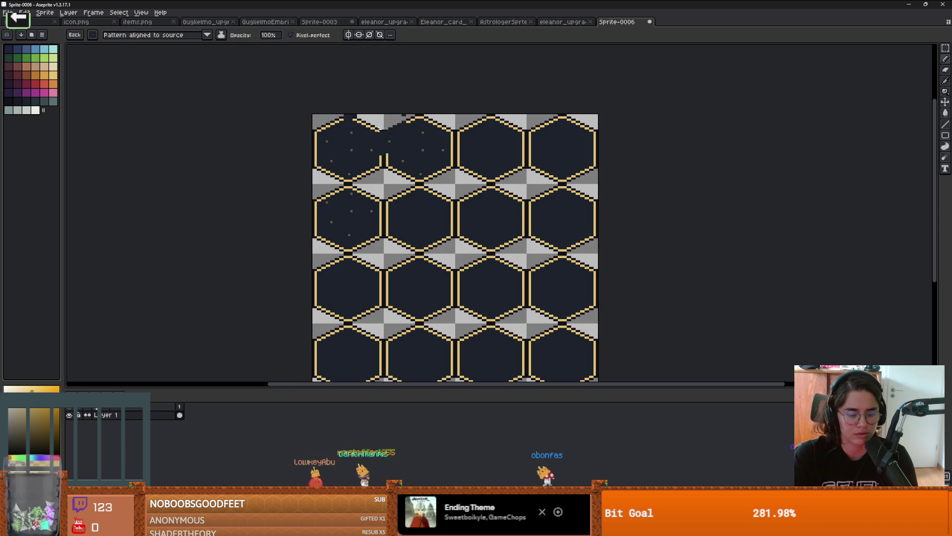
Make a brush from just the star dots and paint them across rows two and three
key("w")
left_click(423, 150)
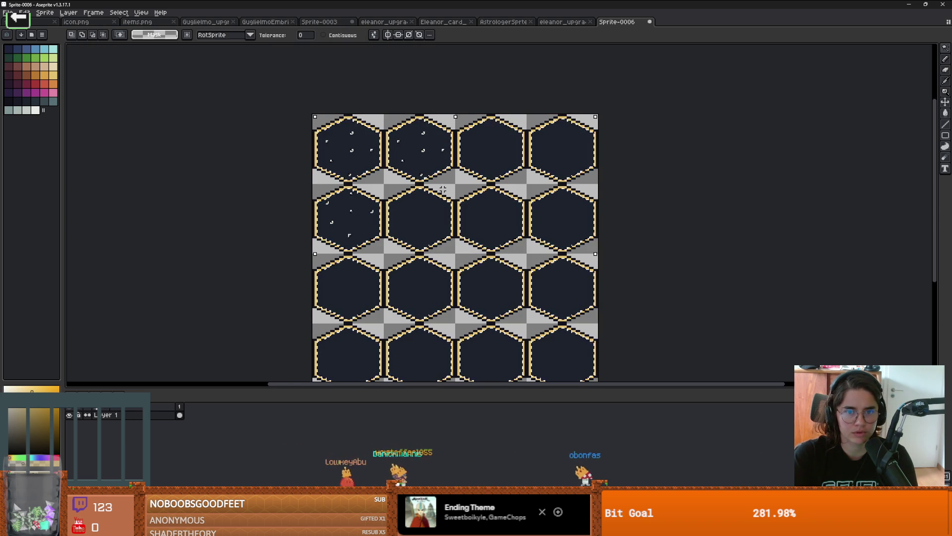
key("ctrl+b")
mouse_move(496, 213)
left_mouse_down()
mouse_move(453, 195)
mouse_move(383, 271)
left_mouse_up()
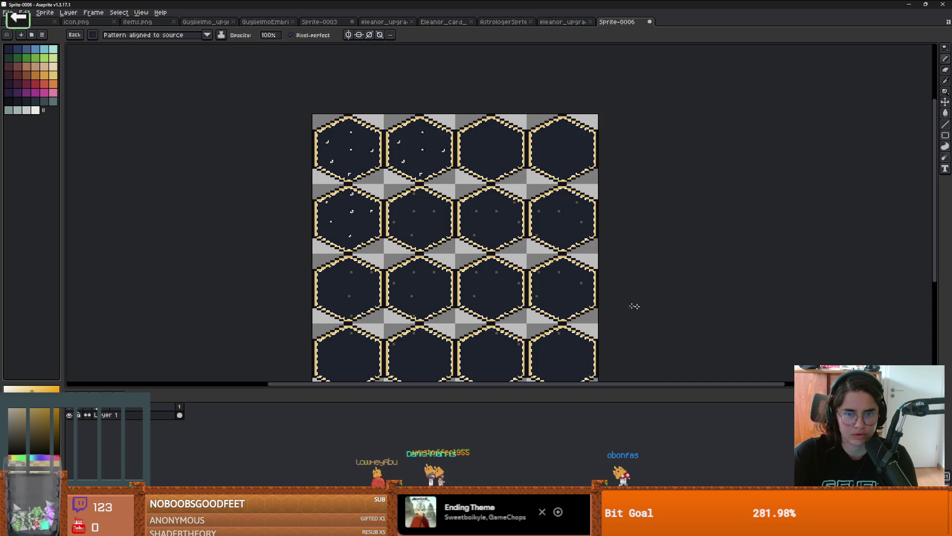
mouse_move(563, 289)
left_mouse_down()
mouse_move(446, 276)
mouse_move(494, 290)
left_mouse_up()
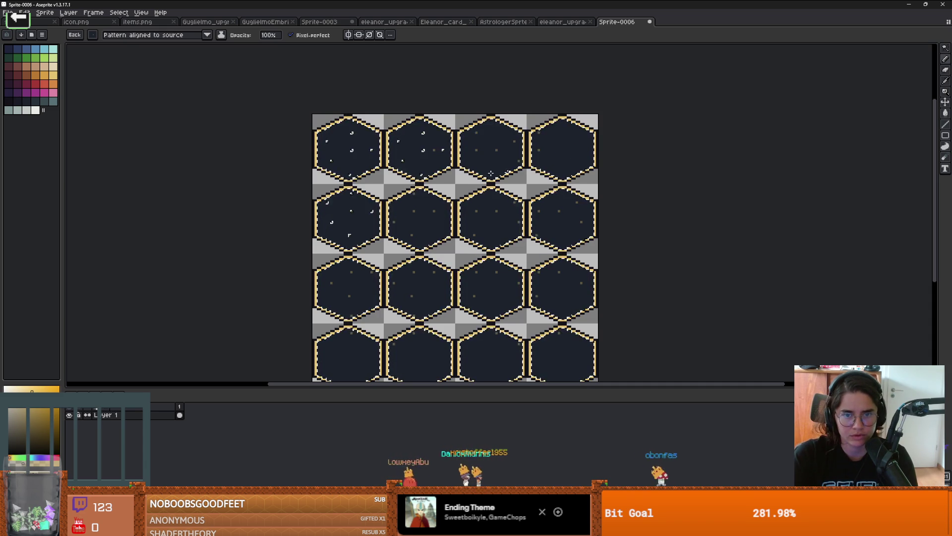
scroll(511, 199, "down", 3)
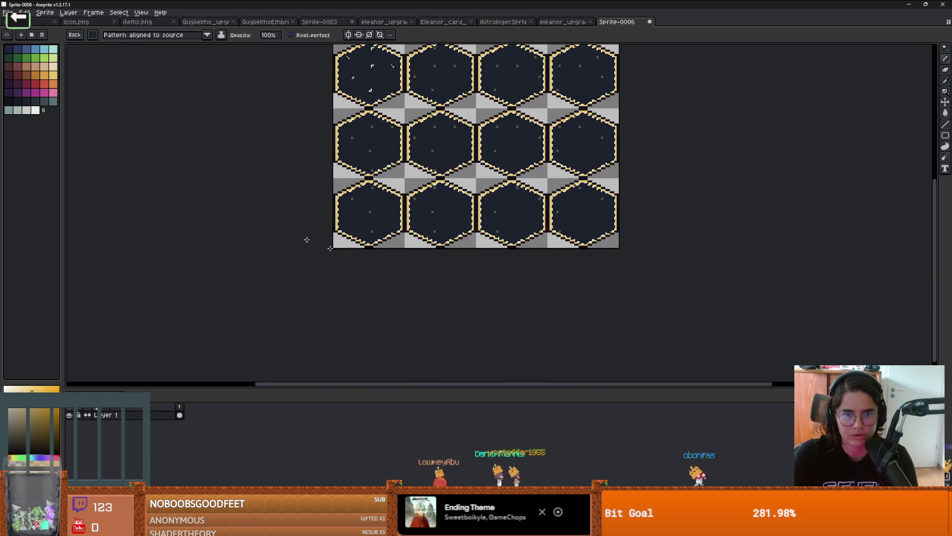
scroll(400, 198, "up", 4)
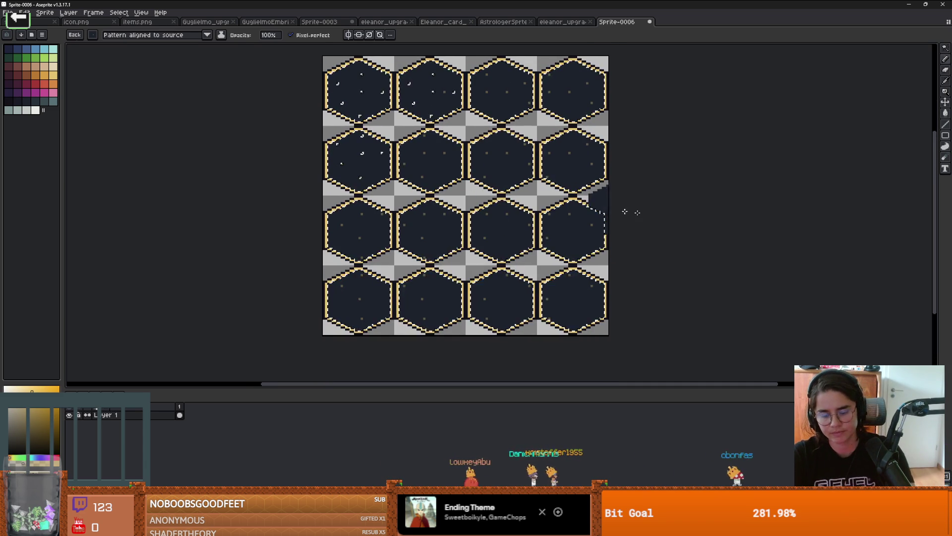
Begin Save As for the hex sheet in the Astrologer figures folder
key("m")
scroll(440, 219, "up", 1)
scroll(469, 211, "down", 2)
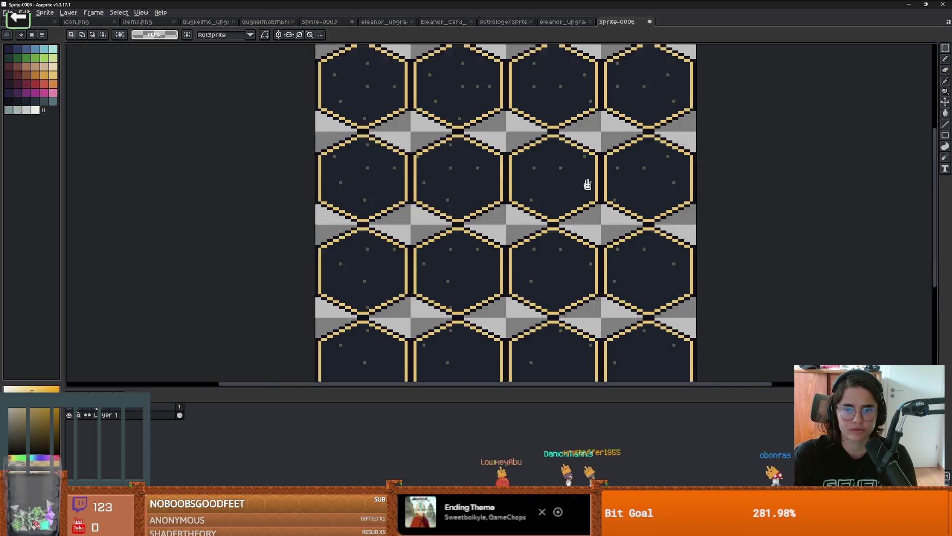
scroll(501, 168, "up", 3)
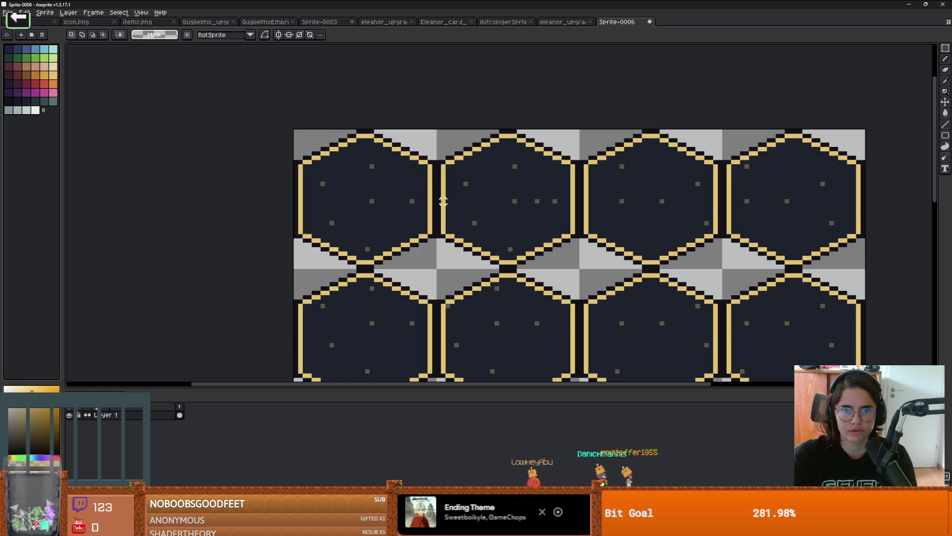
scroll(385, 171, "down", 1)
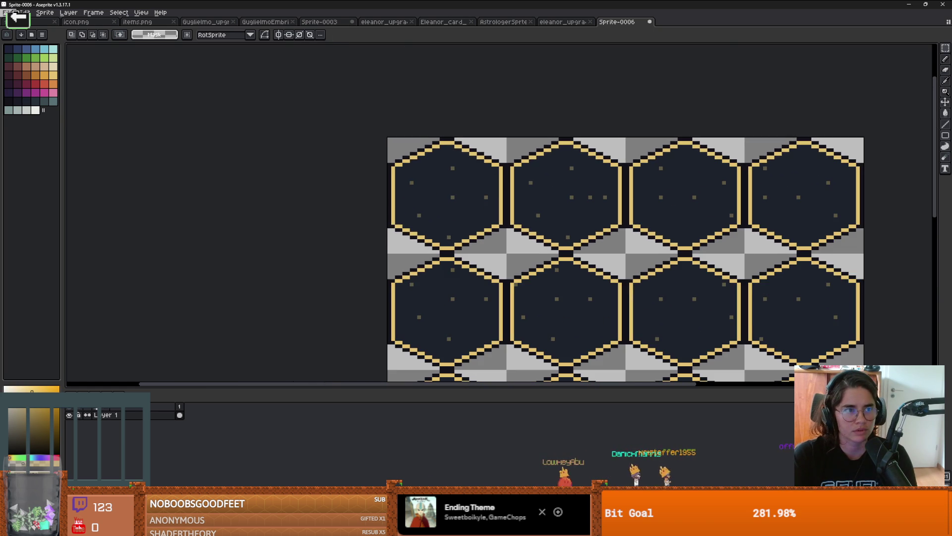
left_click(8, 12)
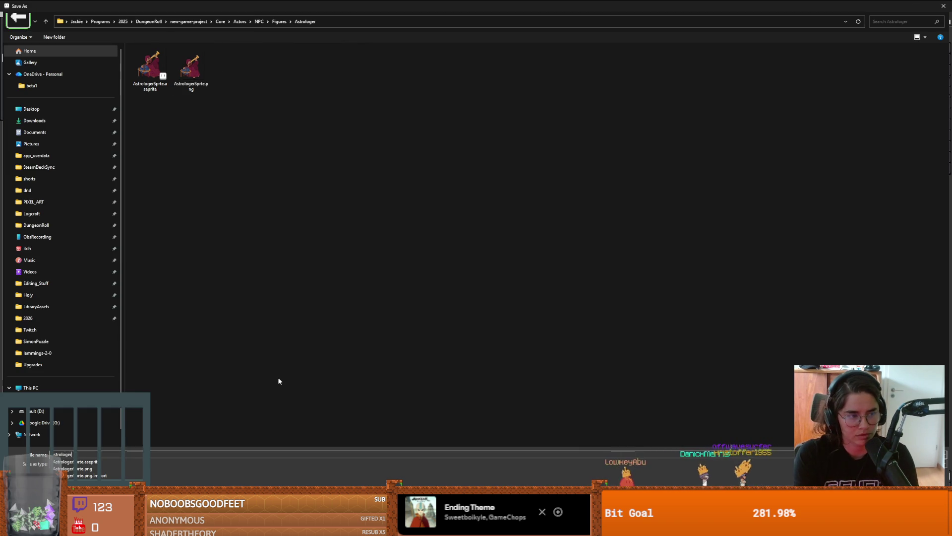
type("_upgrade_she")
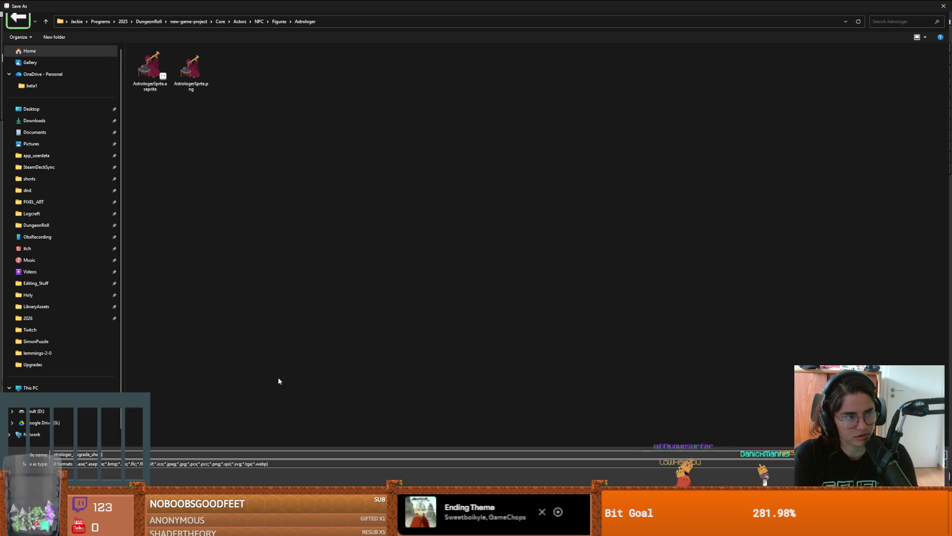
Save astrologer_upgrade_sheet.aseprite, then paste Eleanor's card template into a new 150×210 sprite
key("Return")
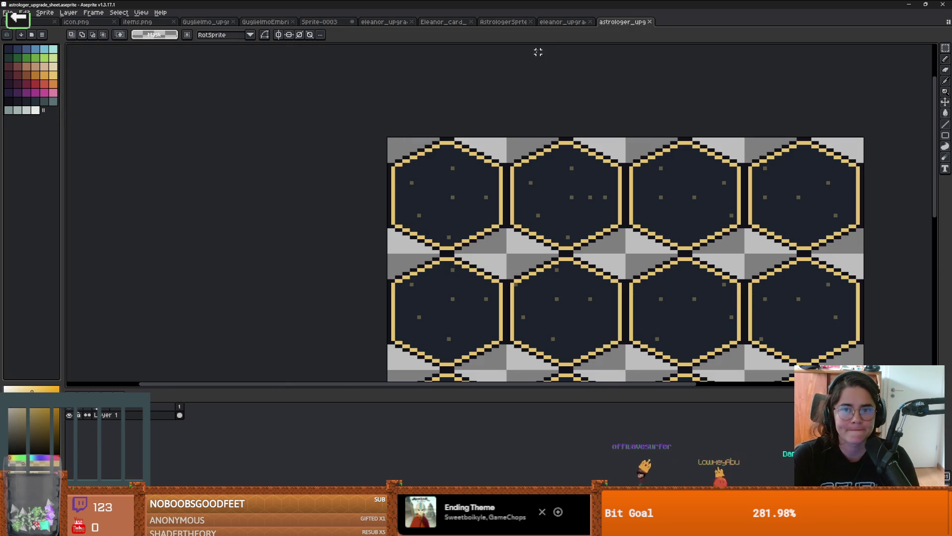
left_click(503, 22)
left_click(443, 22)
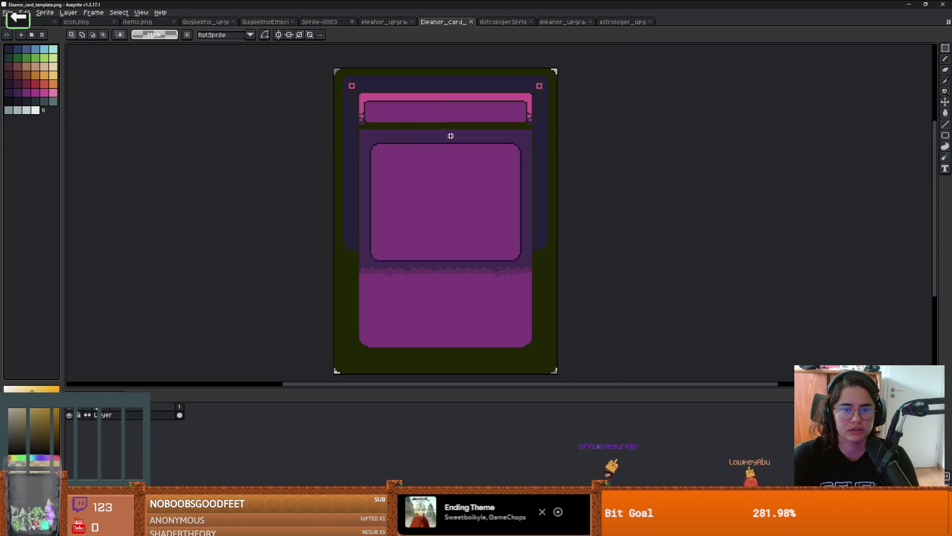
scroll(450, 145, "down", 1)
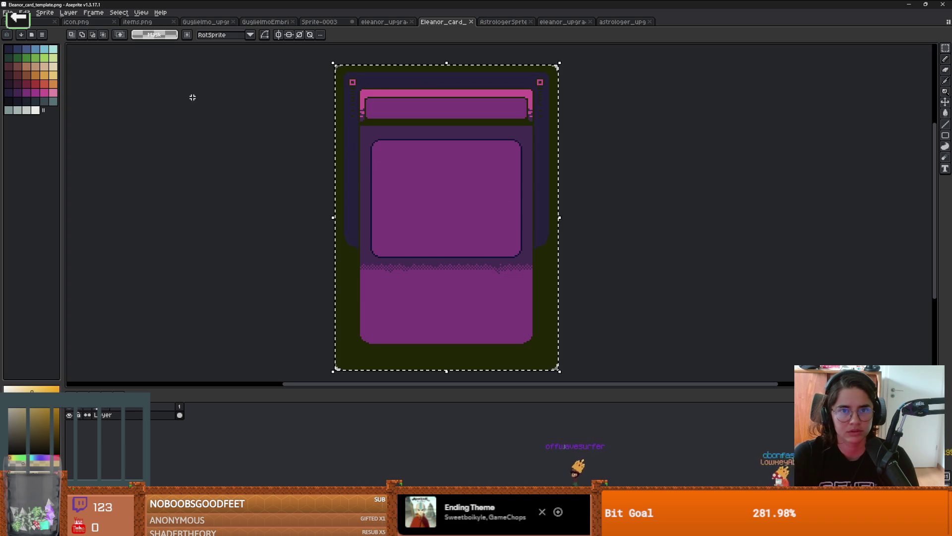
left_click(8, 13)
left_click(20, 22)
key("Return")
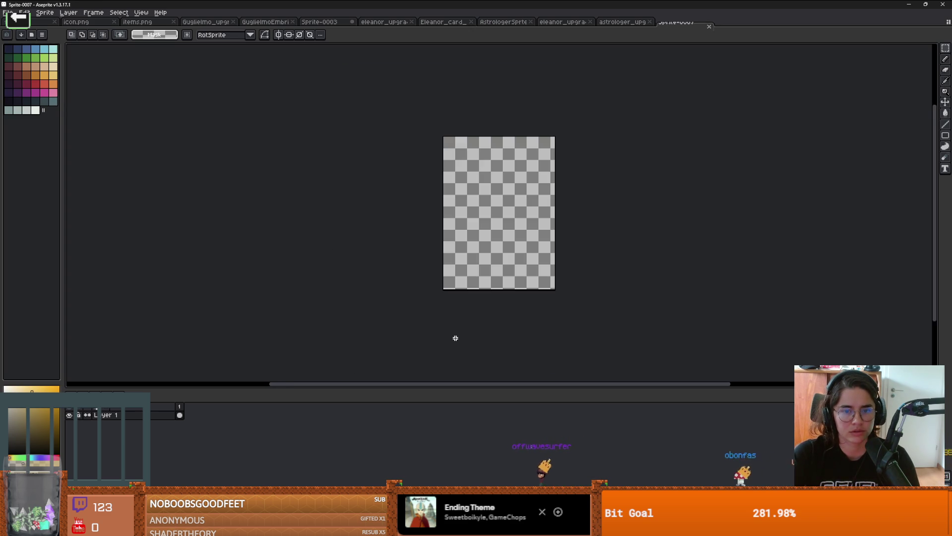
key("ctrl+v")
scroll(509, 219, "up", 2)
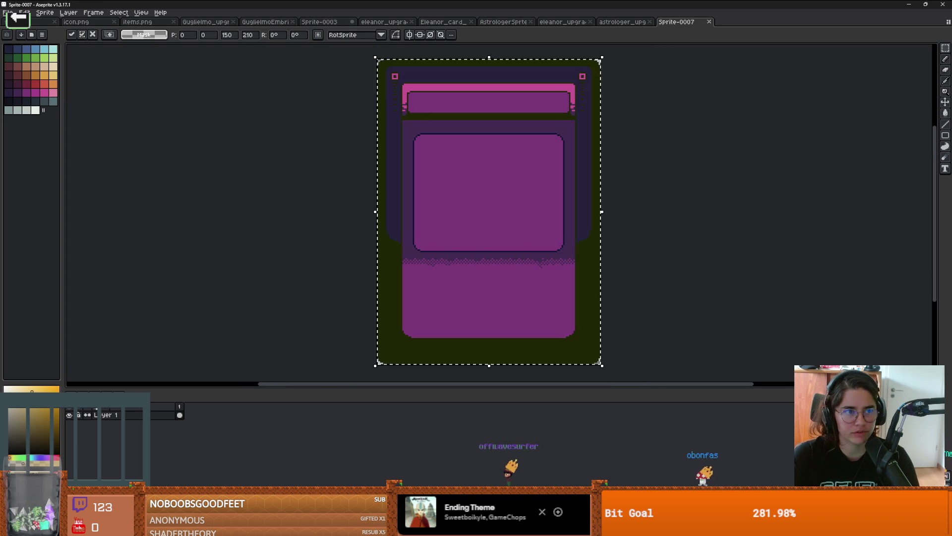
Commit the pasted card and switch the Paint Bucket to a plain round brush instead of the pattern
left_click(17, 101)
key("g")
left_click(407, 198)
key("ctrl+z")
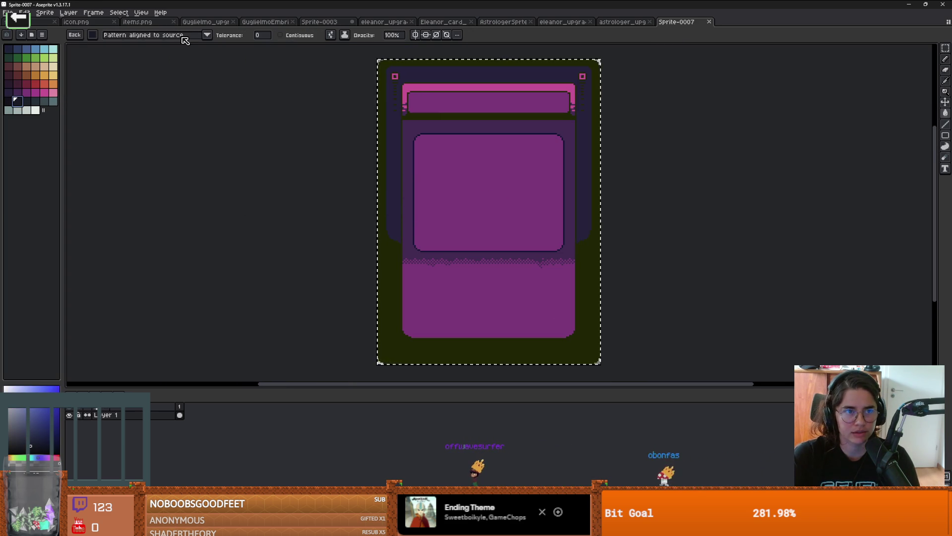
left_click(149, 35)
left_click(109, 42)
left_click(93, 34)
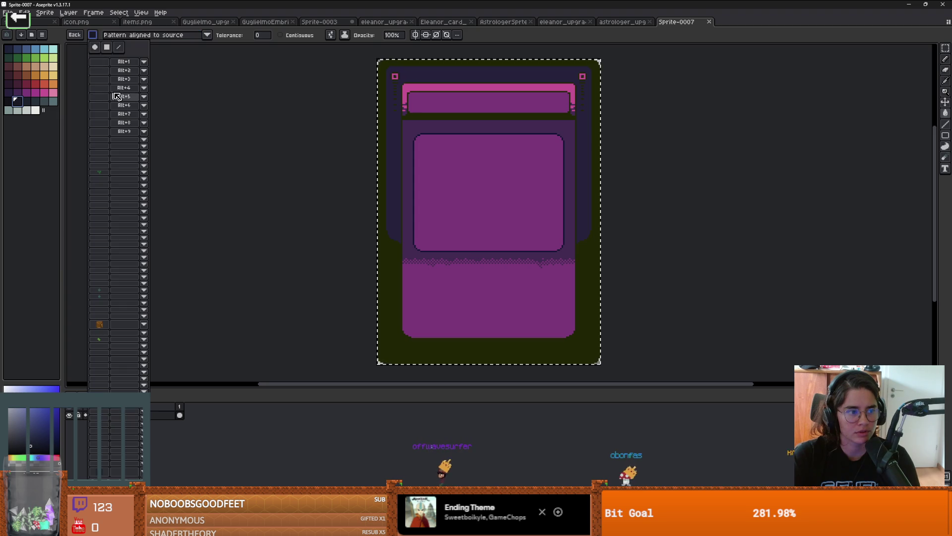
left_click(95, 47)
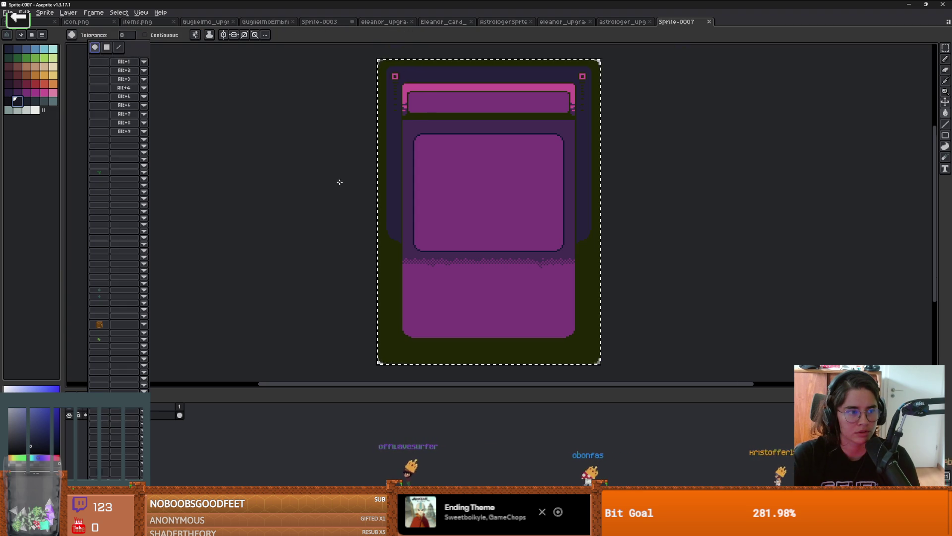
Fill the card's purple inner panels and window frame with dark navy
scroll(362, 193, "up", 1)
left_click(426, 179)
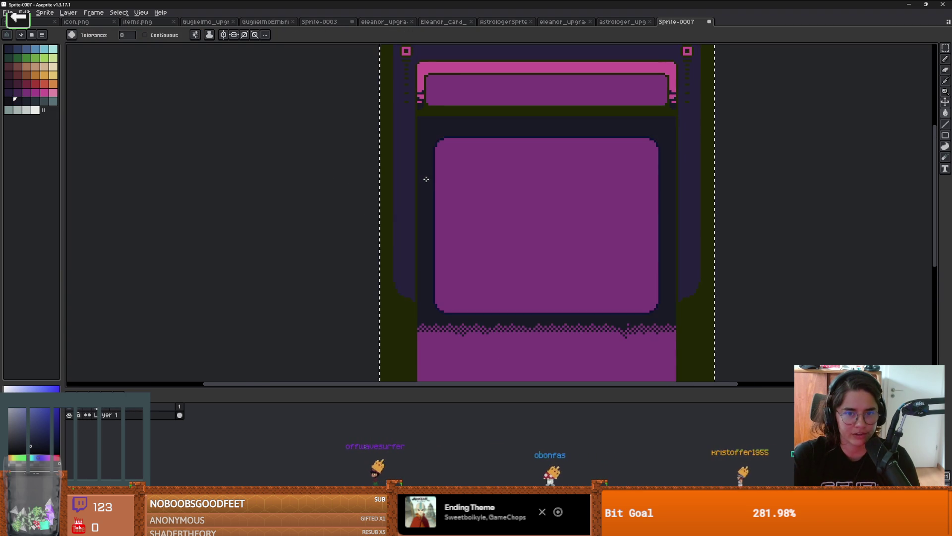
scroll(432, 188, "down", 1)
key("ctrl+z")
left_click(482, 223)
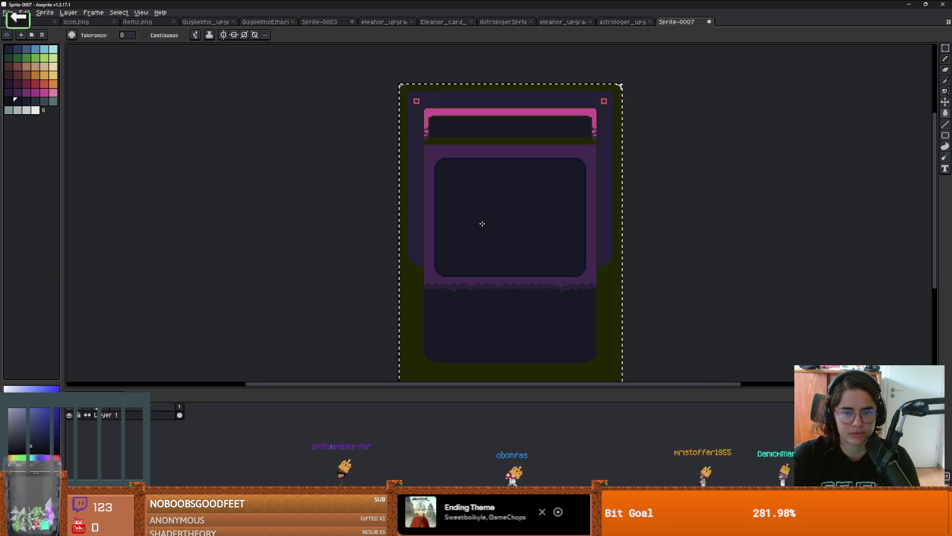
scroll(482, 223, "up", 1)
key("[")
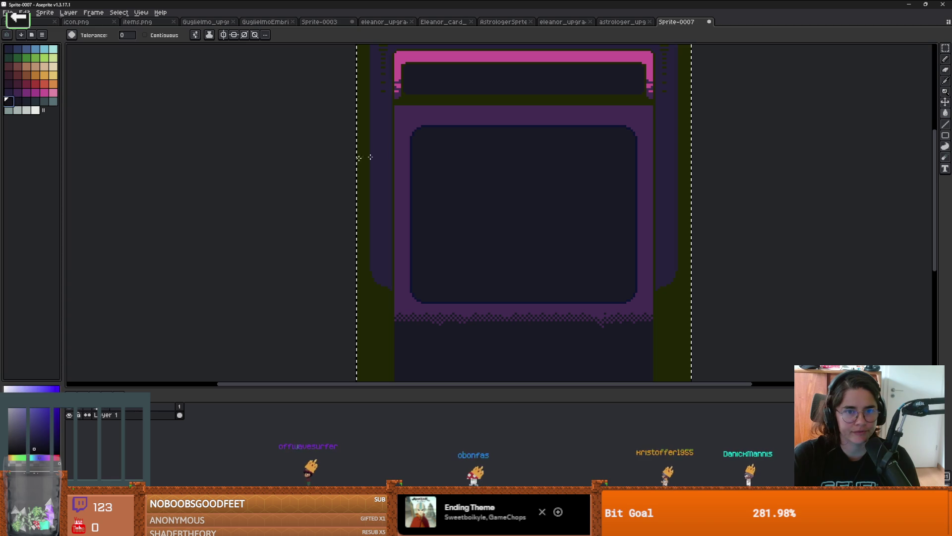
left_click(399, 147)
scroll(427, 184, "down", 1)
scroll(427, 185, "up", 1)
scroll(425, 187, "down", 1)
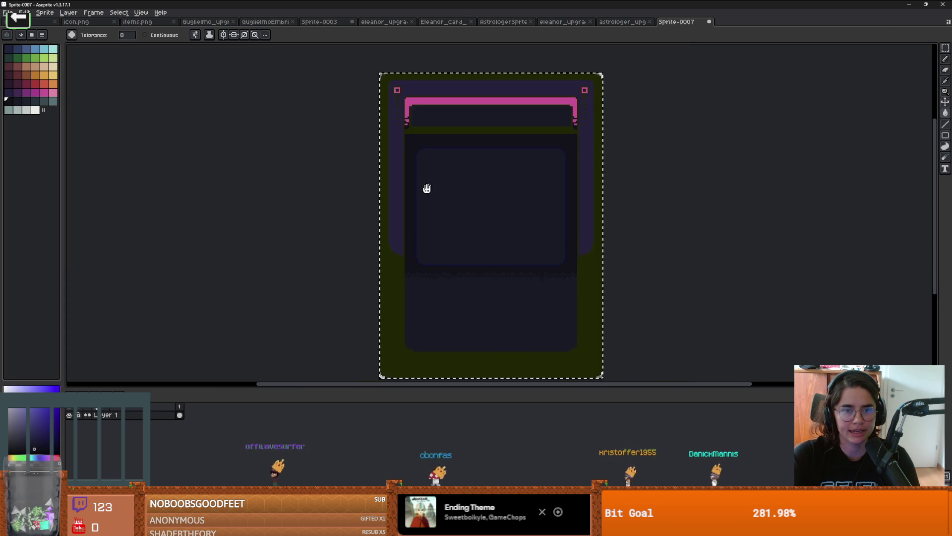
Fill the frame band dark blue, undoing the fill that spread into the olive margin
left_click(14, 48)
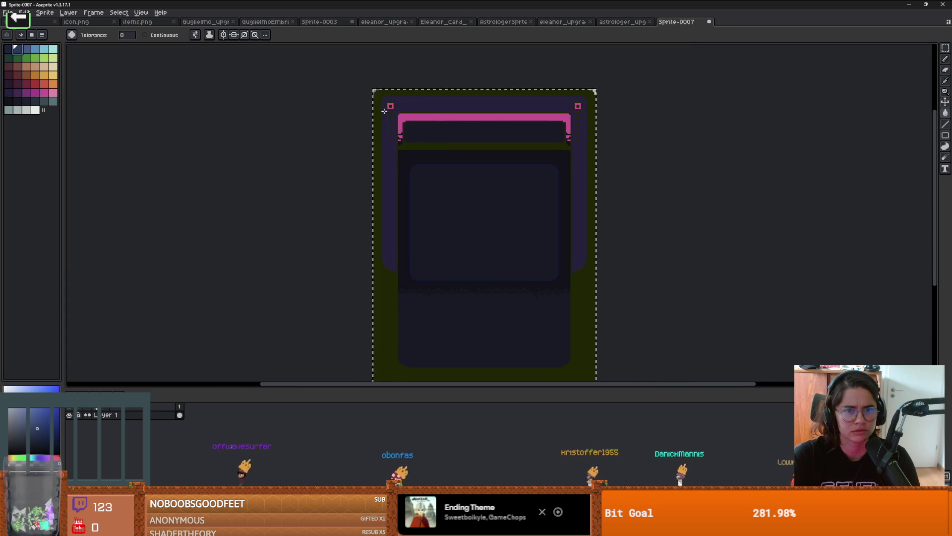
left_click(402, 136)
scroll(402, 136, "up", 1)
key("ctrl+z")
key("ctrl+z")
scroll(396, 174, "down", 1)
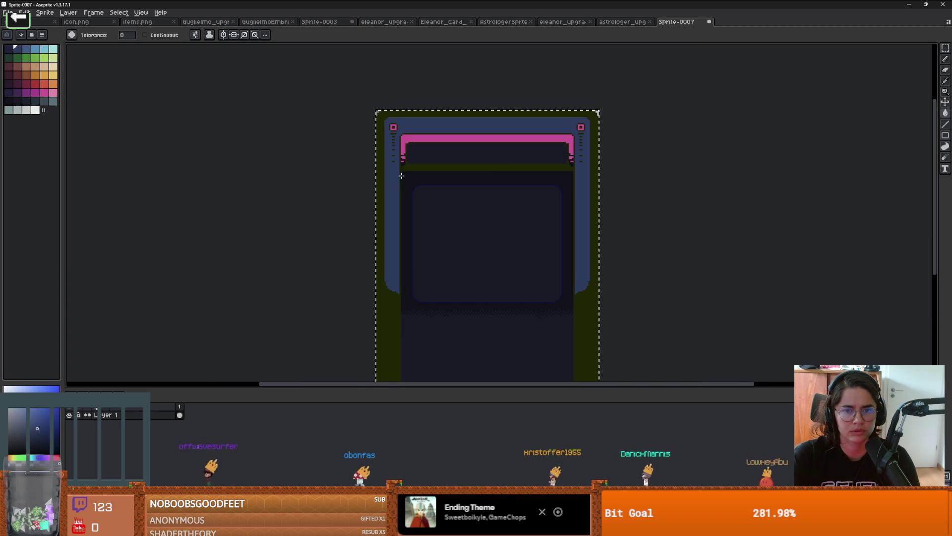
scroll(501, 166, "down", 2)
scroll(500, 164, "up", 2)
scroll(446, 154, "up", 1)
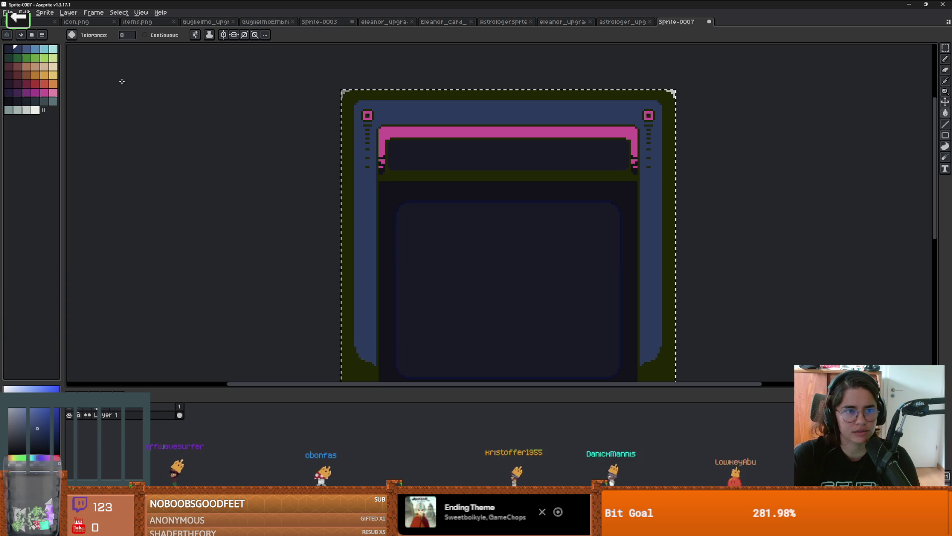
Bucket-fill the pink top trim with yellow
left_click(53, 75)
left_click(506, 131)
scroll(506, 132, "down", 2)
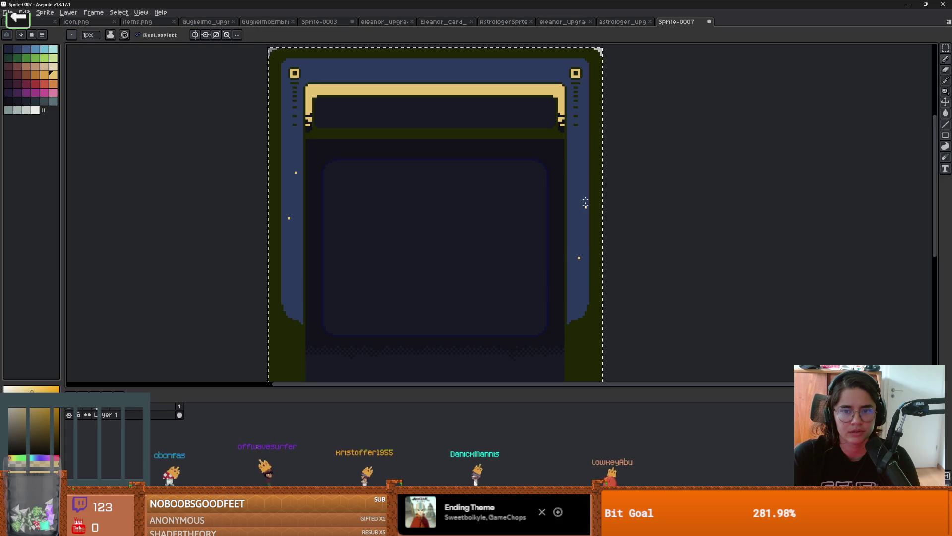
With the 1px pencil, dot five gold star pixels across the frame and top band
key("b")
left_click(582, 170)
left_click(333, 70)
left_click(467, 68)
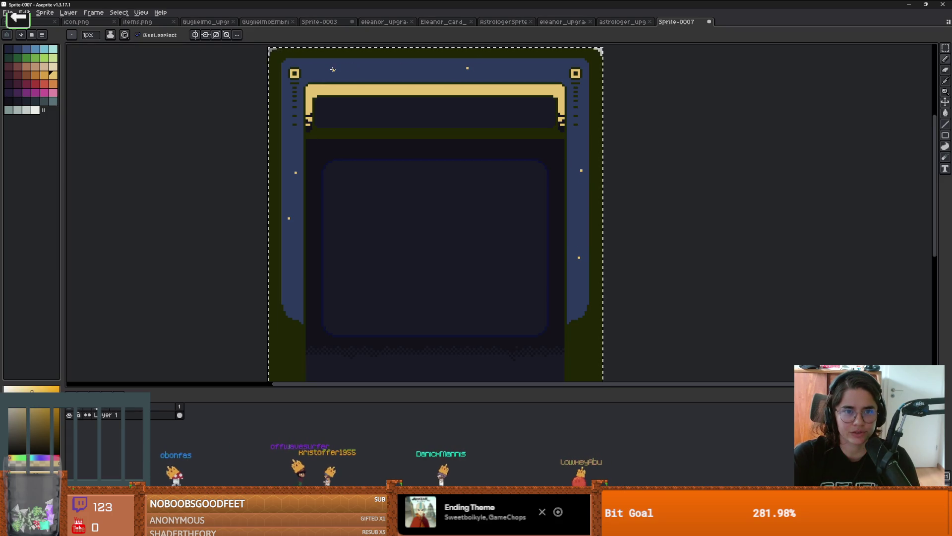
left_click(523, 70)
left_click(403, 68)
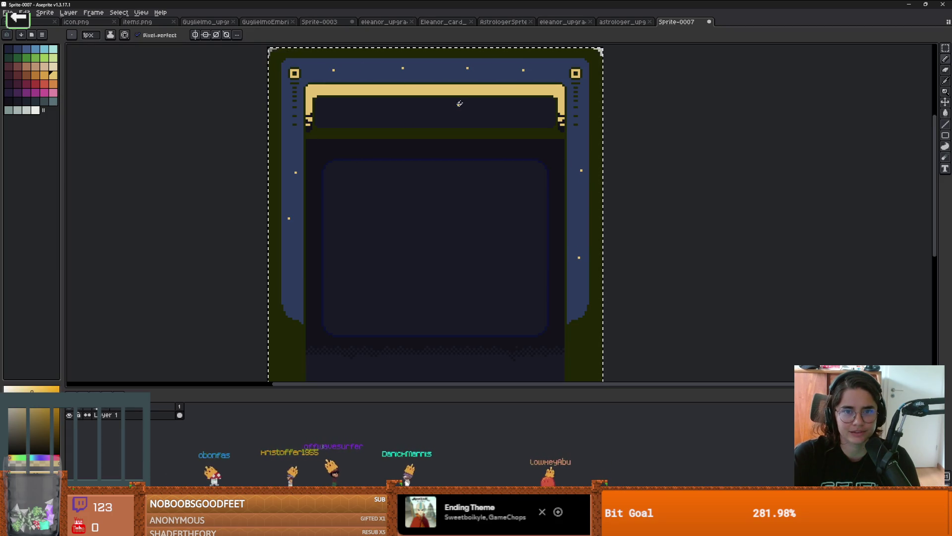
Pan across the card to its top edge and undo the stray dark line
scroll(299, 272, "down", 2)
scroll(393, 266, "up", 1)
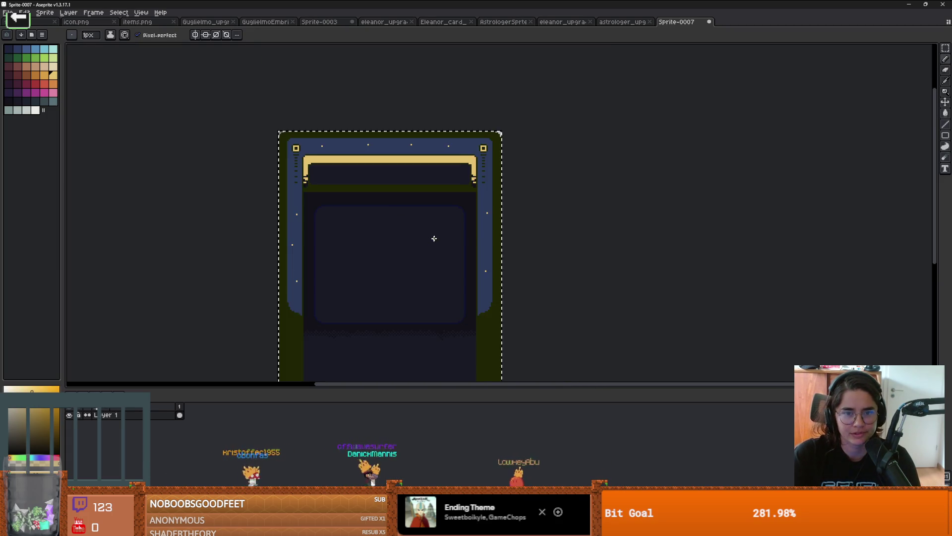
left_click_drag(433, 238, 511, 187)
scroll(511, 187, "up", 1)
scroll(537, 141, "down", 1)
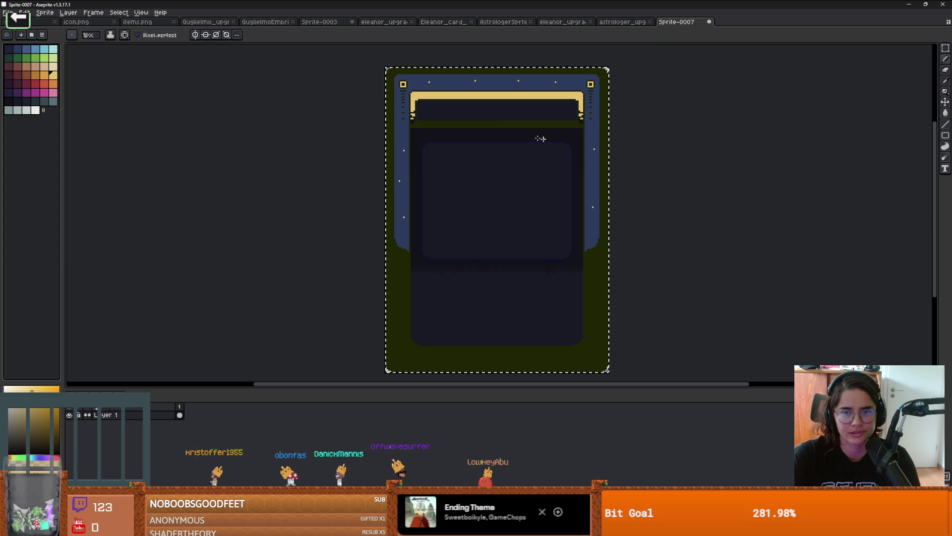
scroll(497, 128, "up", 1)
left_click_drag(497, 127, 536, 151)
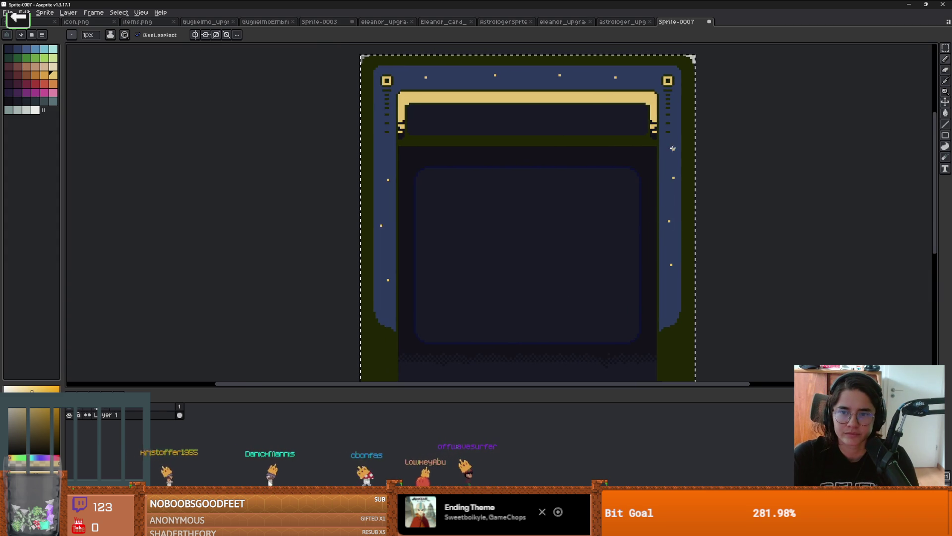
scroll(659, 155, "down", 2)
scroll(602, 207, "up", 1)
left_click_drag(600, 207, 550, 230)
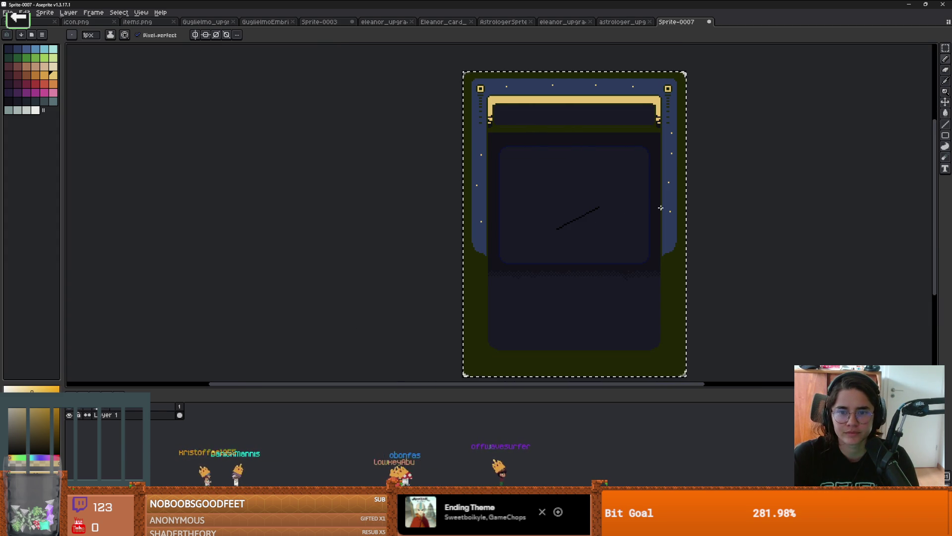
key("ctrl+z")
Bucket-fill the olive outer margin with navy blue
scroll(441, 143, "up", 2)
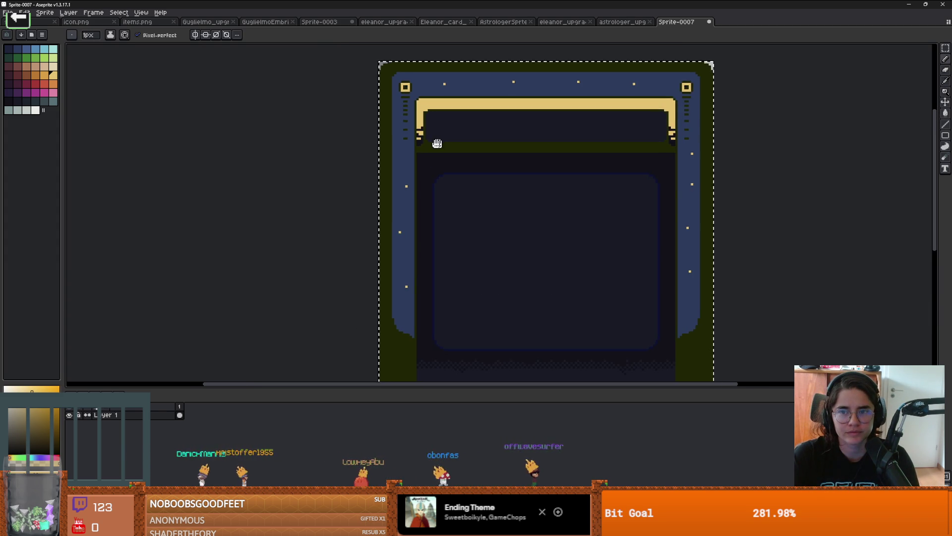
scroll(367, 142, "down", 1)
scroll(397, 149, "up", 1)
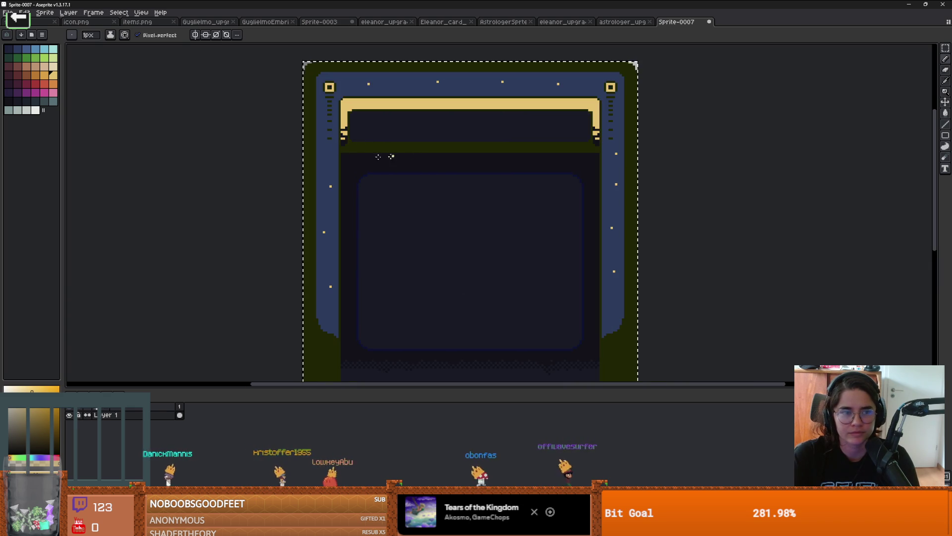
key("x")
key("g")
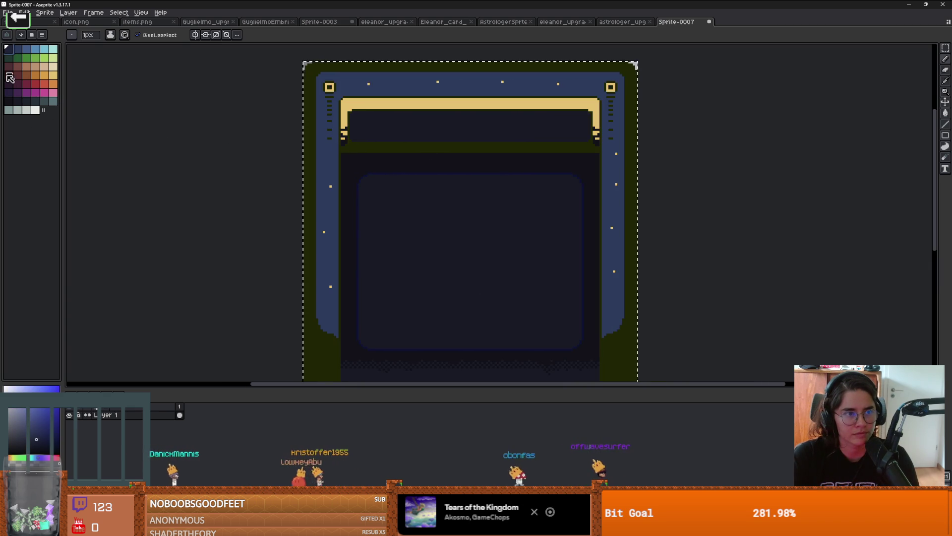
scroll(394, 146, "down", 1)
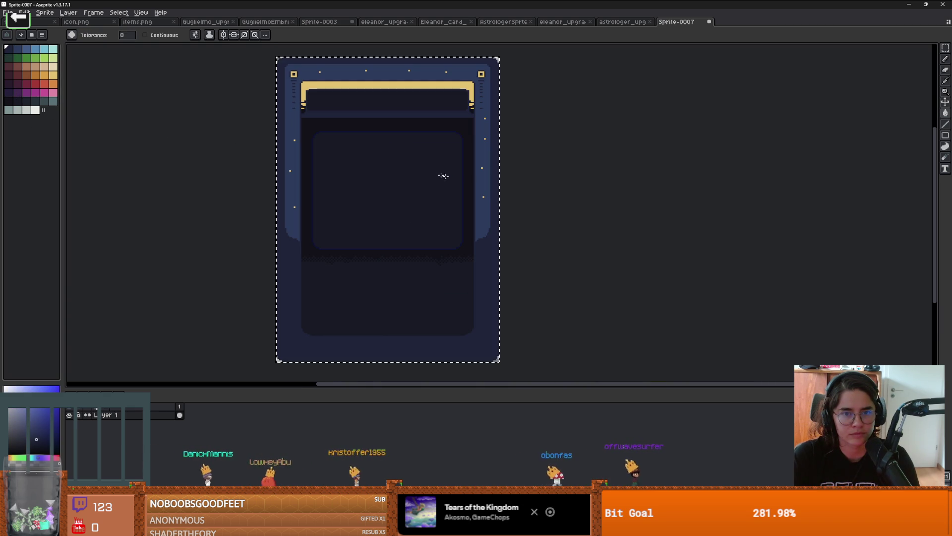
left_click(404, 169)
scroll(341, 127, "up", 1)
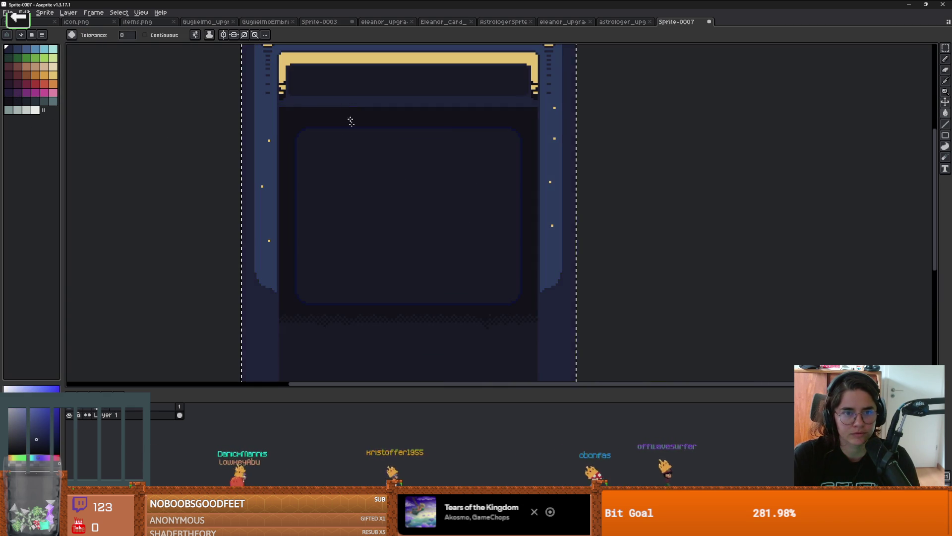
scroll(353, 138, "down", 2)
scroll(360, 156, "up", 1)
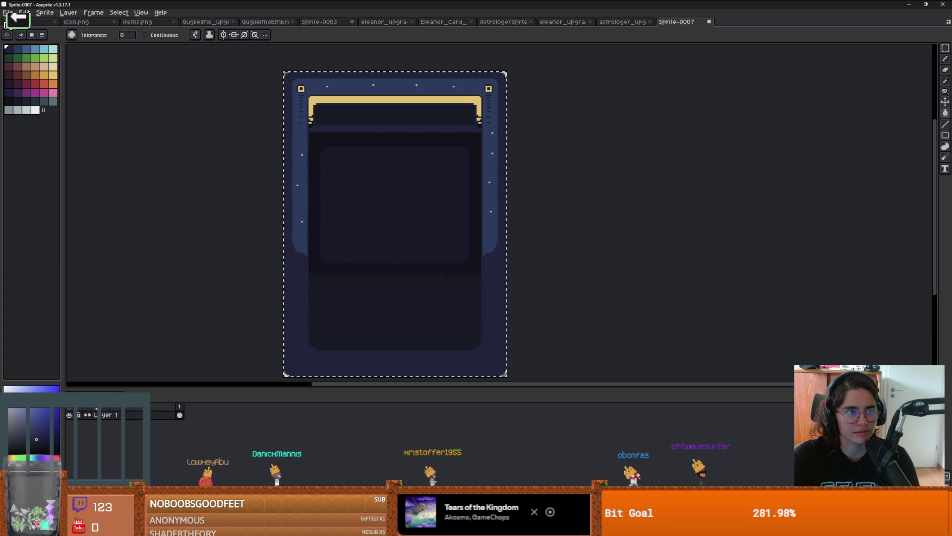
left_click(8, 12)
Save the card as astrologer_chard.aseprite in the Astrologer folder
left_click(20, 61)
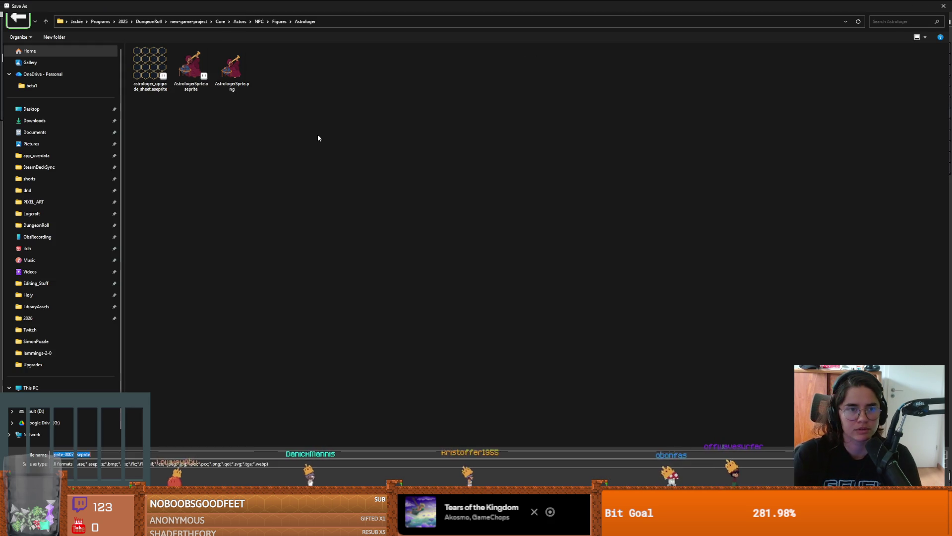
type("astrologer_card")
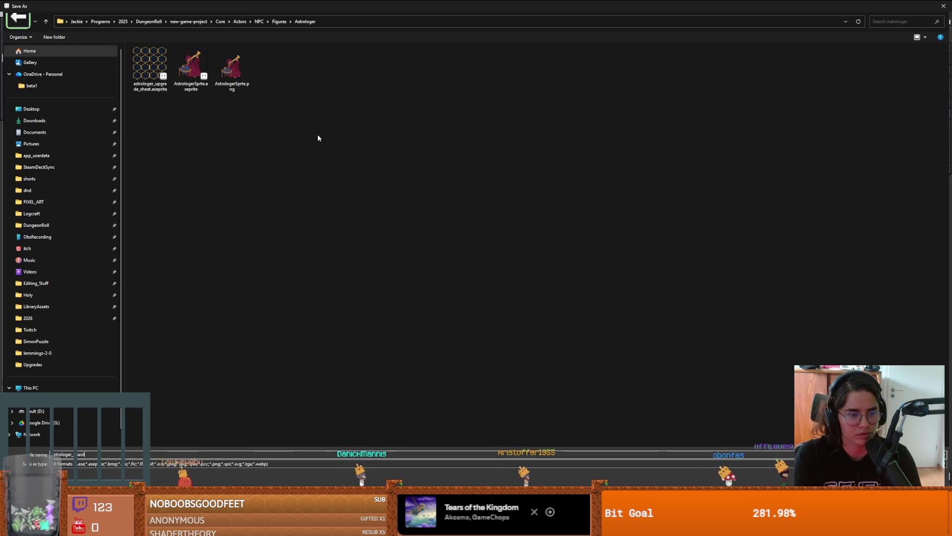
key("Return")
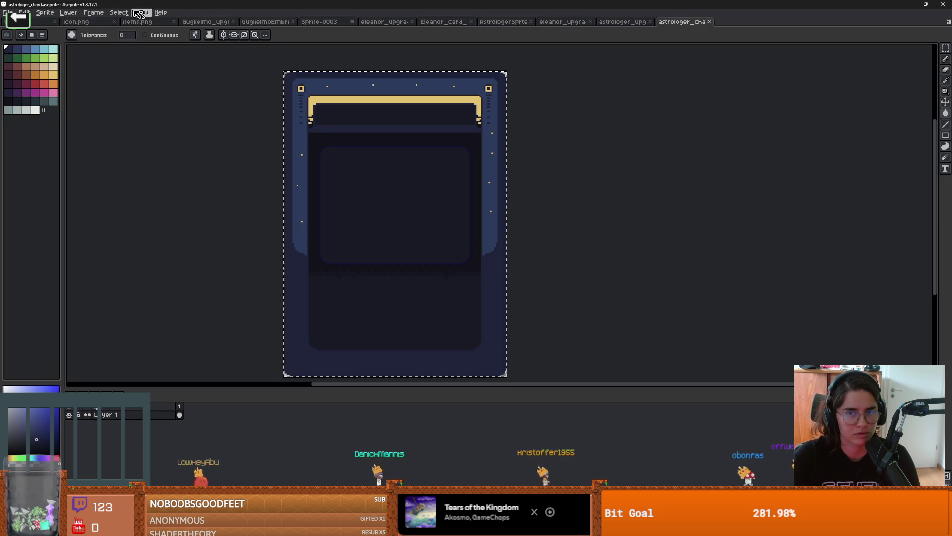
Save a PNG copy as astrologer_chard.png, then compare it against Eleanor's template
left_click(7, 12)
left_click(22, 58)
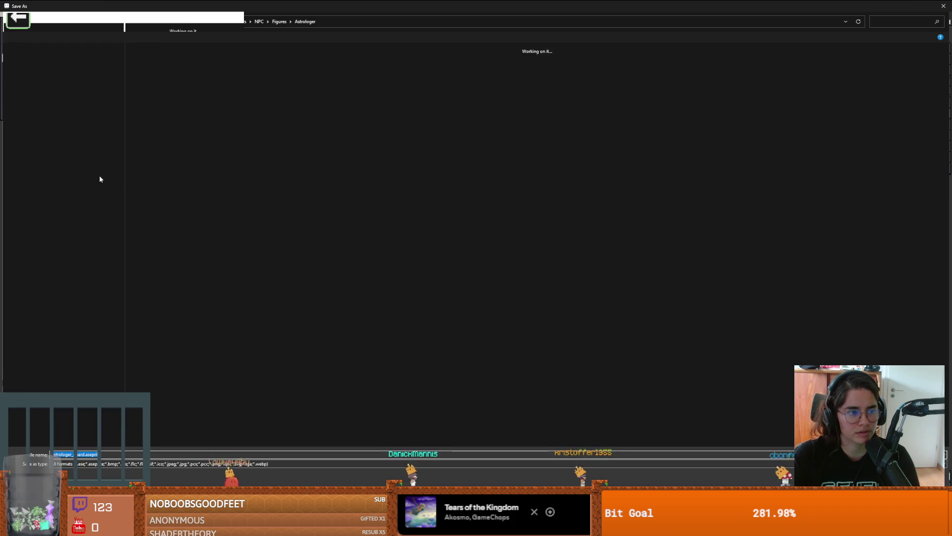
left_click(125, 464)
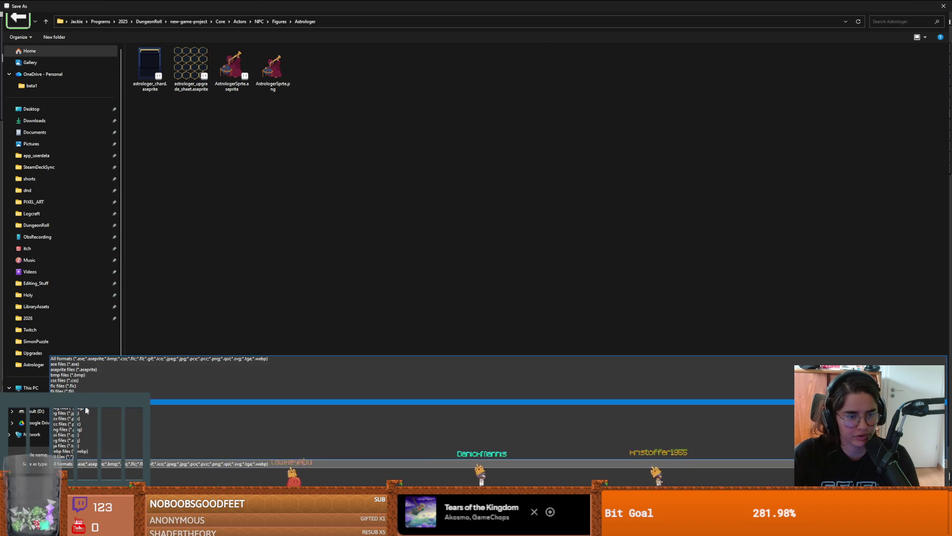
left_click(85, 430)
key("Return")
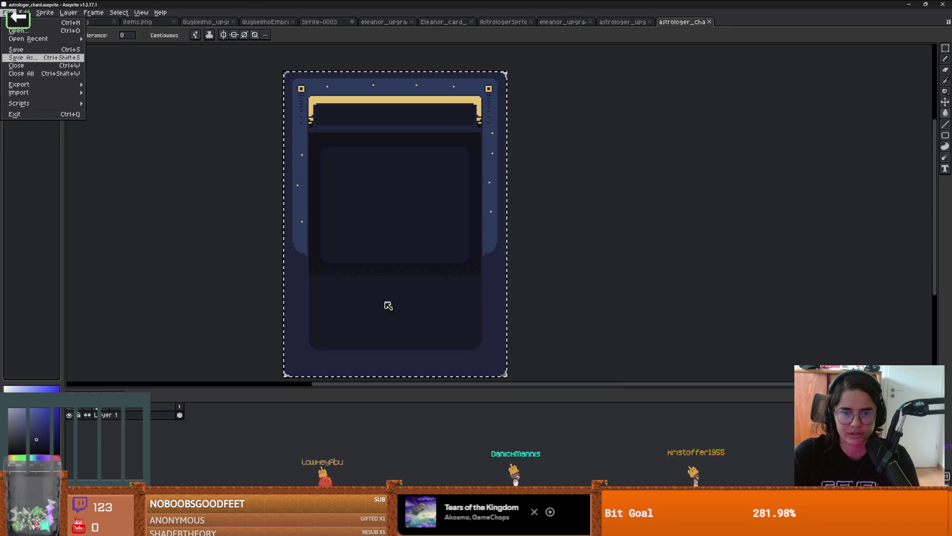
left_click(444, 22)
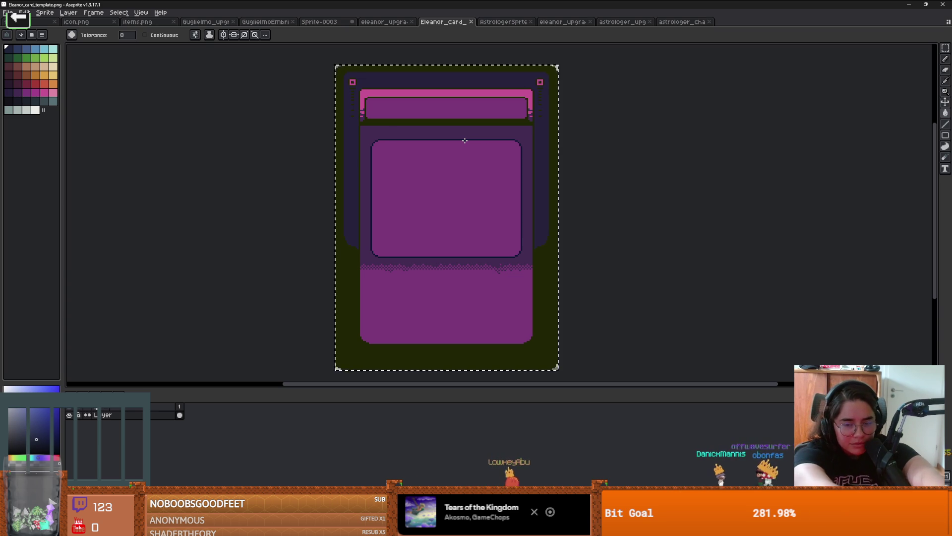
left_click(683, 23)
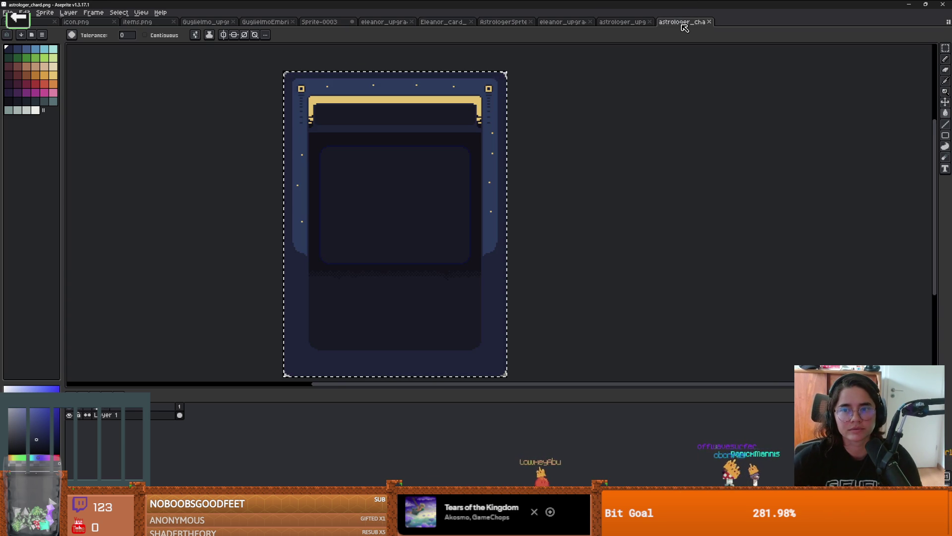
In Godot, open Icons.gd from the Astrologer script and add a blank line after the exports
key("alt+Tab")
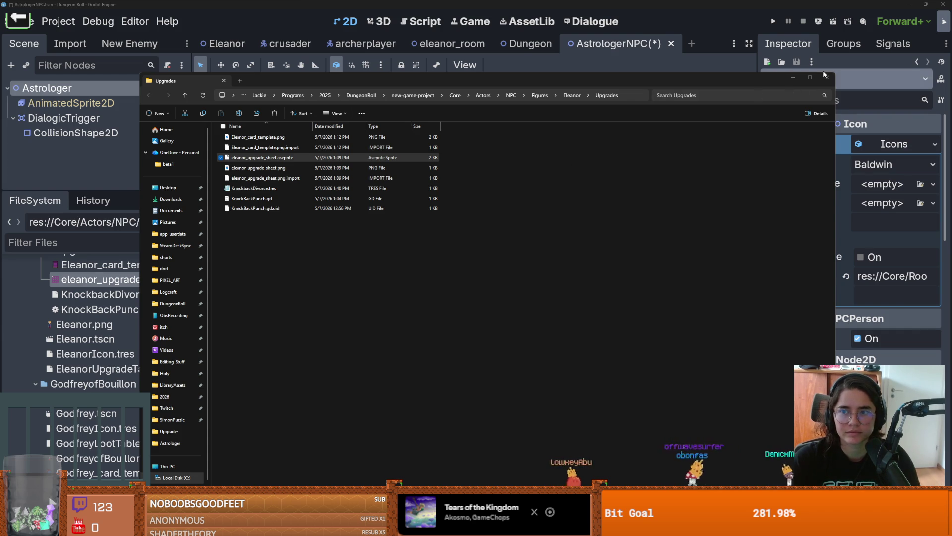
key("alt+Tab")
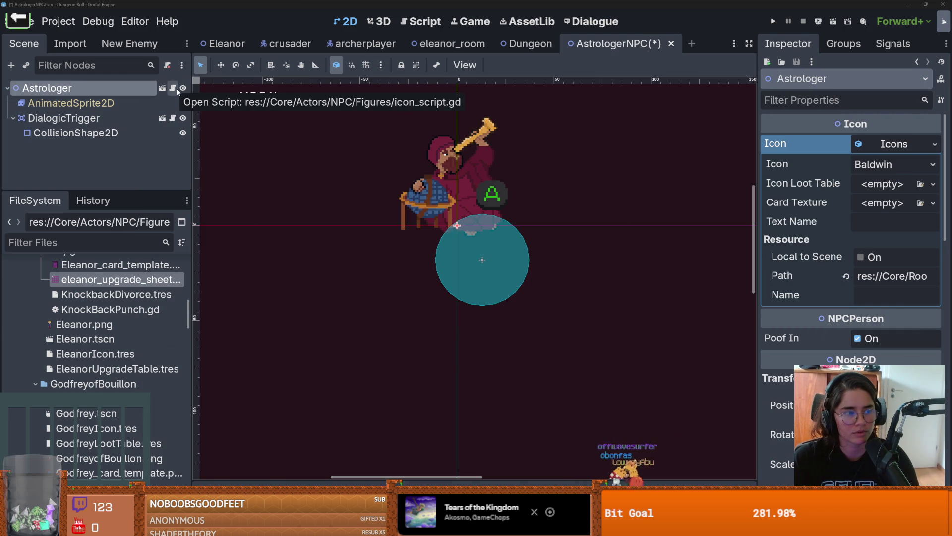
left_click(173, 88)
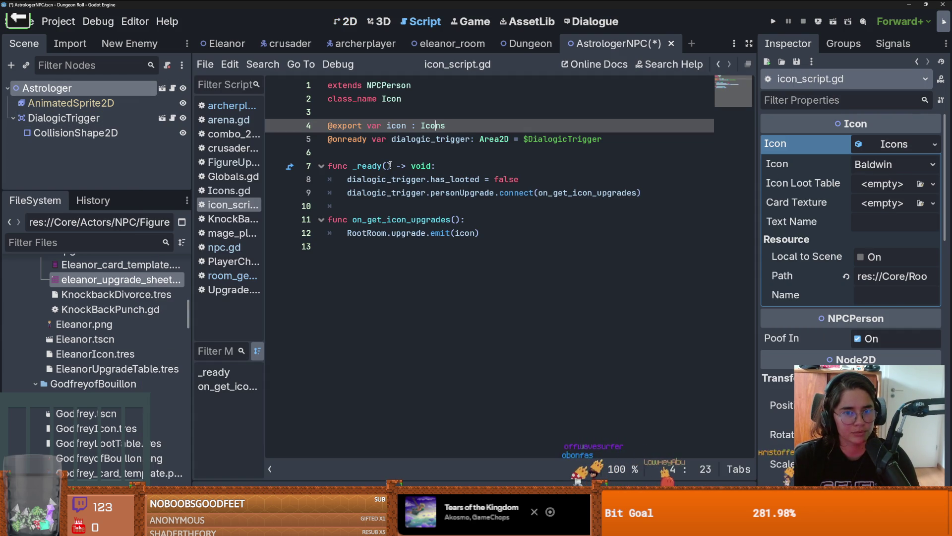
left_click(430, 127, "ctrl")
left_click(380, 181)
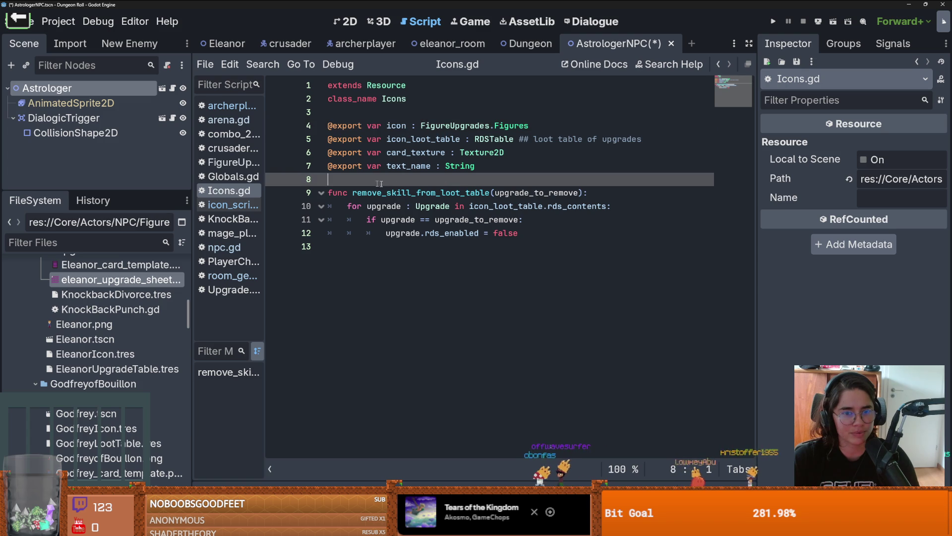
key("Return")
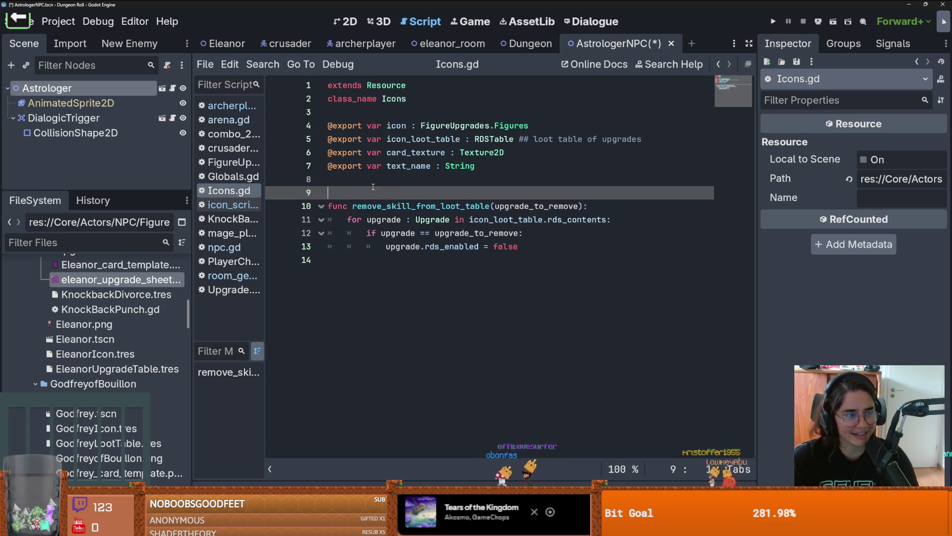
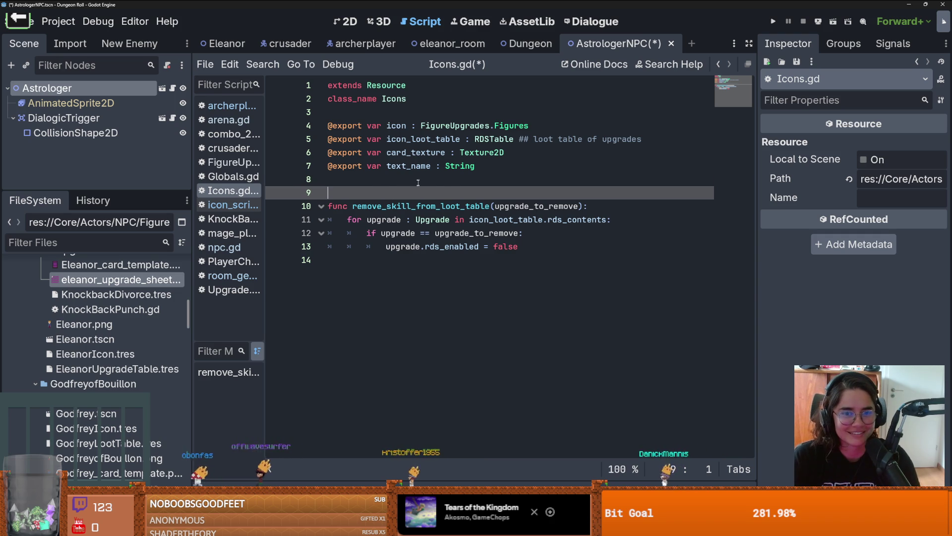
Append ', Astrology' to the Figures enum in FigureUpgrades.gd and save the script
key("Up")
left_click(518, 128, "ctrl")
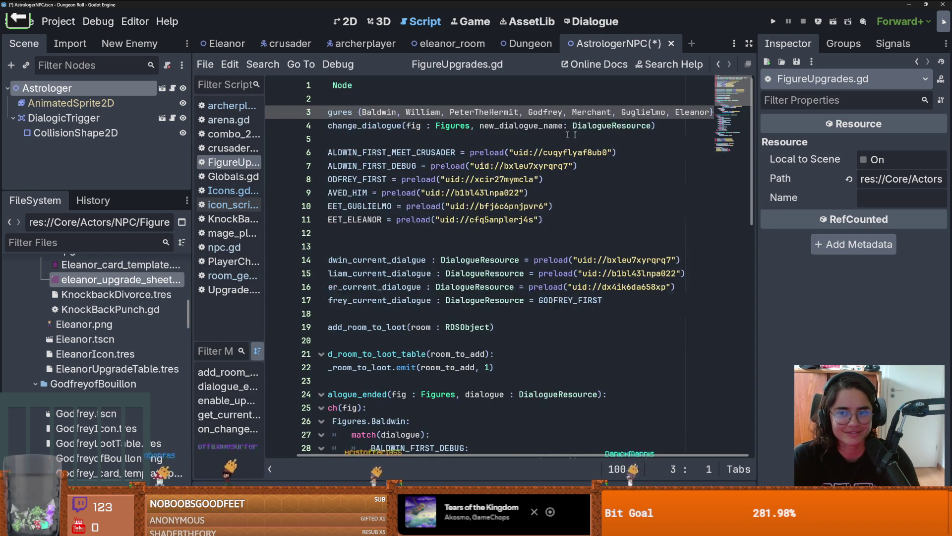
key("Right")
key("Right")
key("Right")
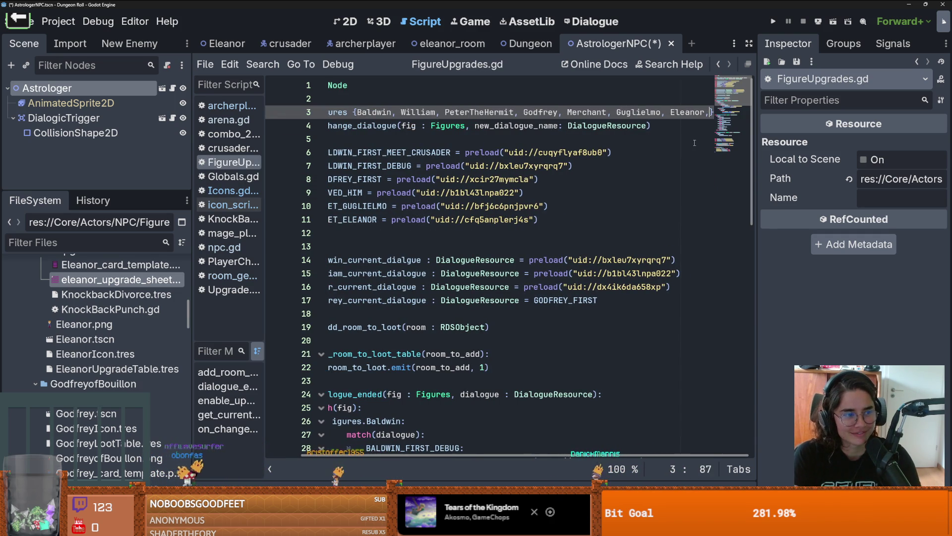
key("Right")
key("Right")
key("Right")
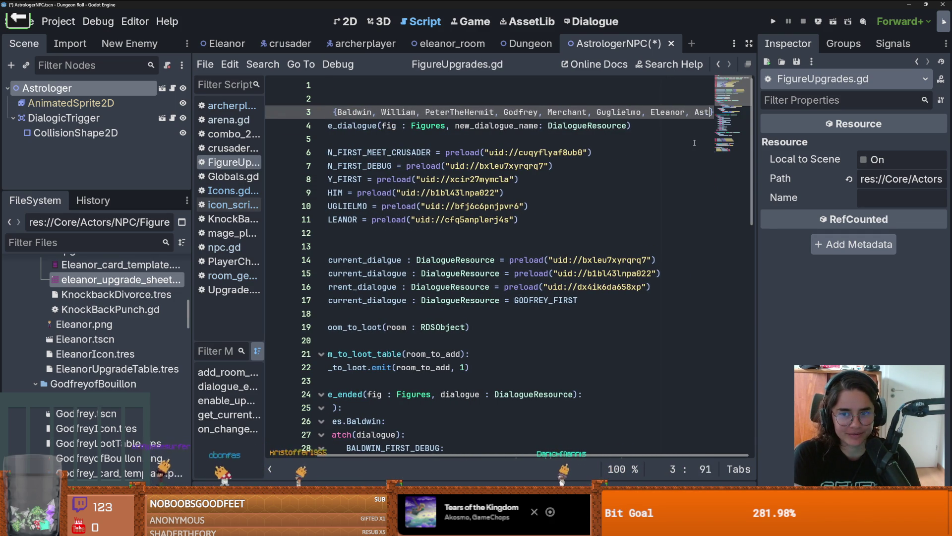
type(",")
key("BackSpace")
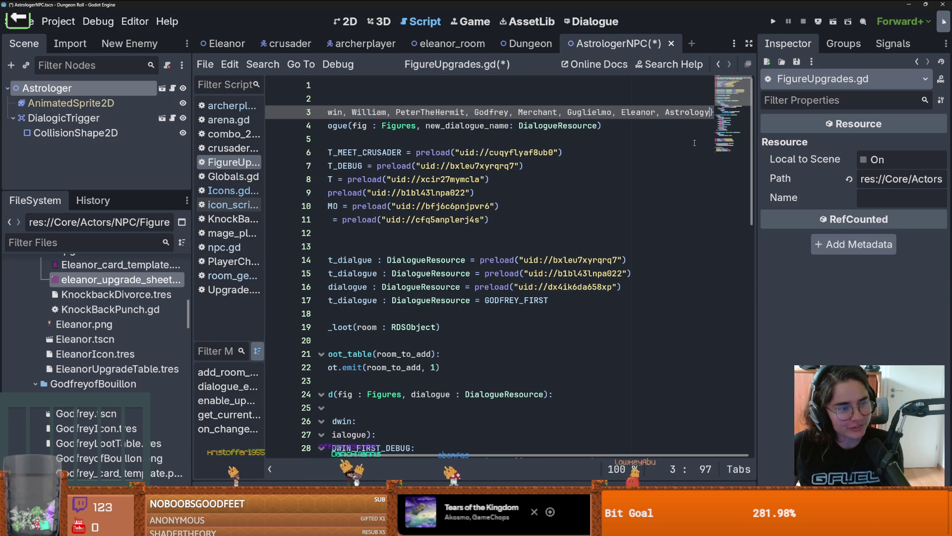
key("ctrl+s")
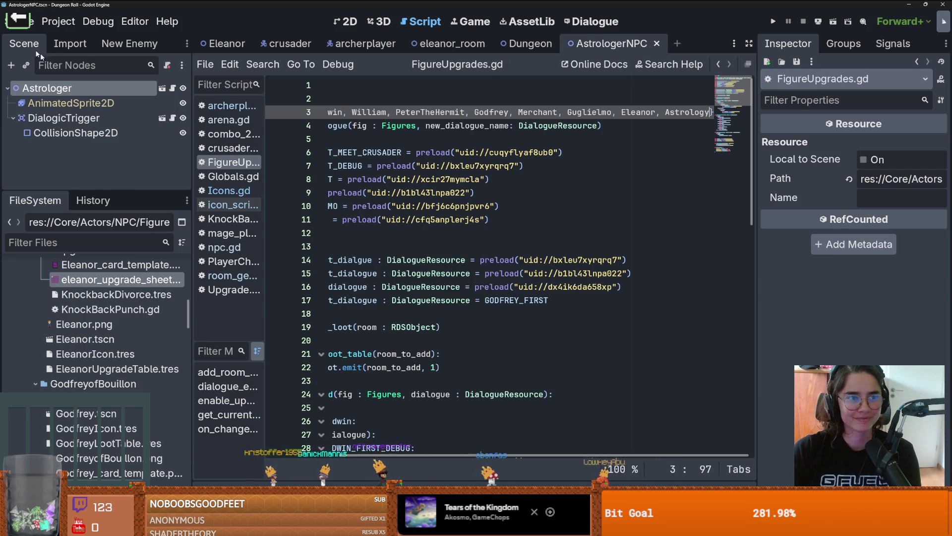
Reload the current project from the Project menu and save
left_click(58, 21)
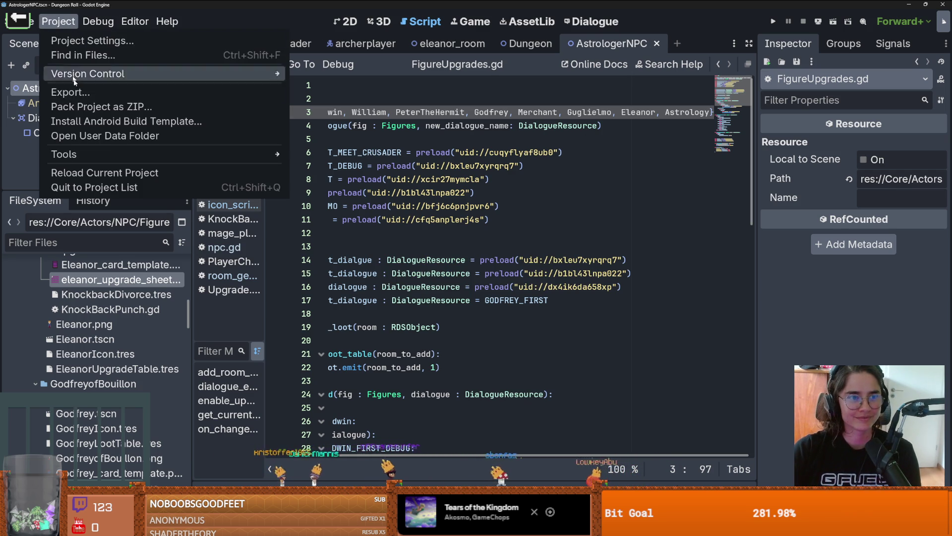
left_click(118, 173)
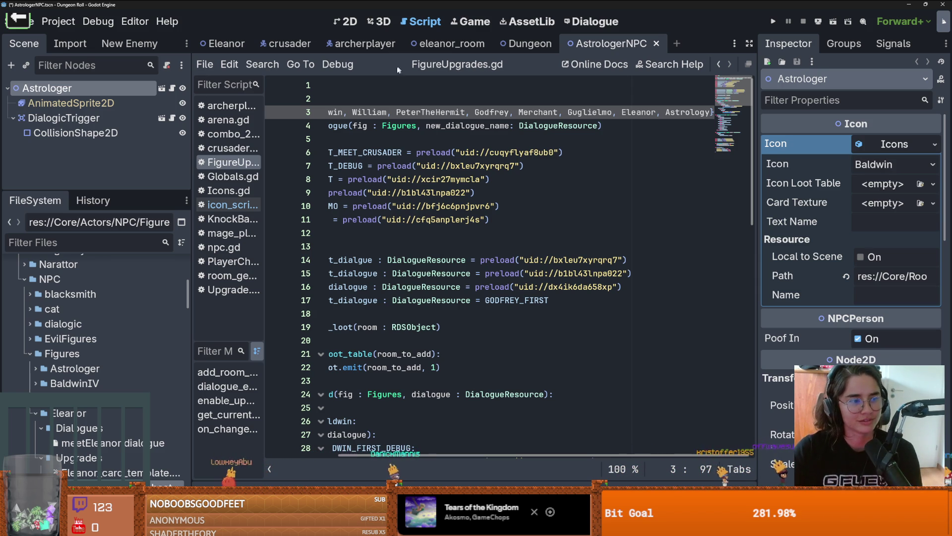
left_click(475, 207)
key("ctrl+s")
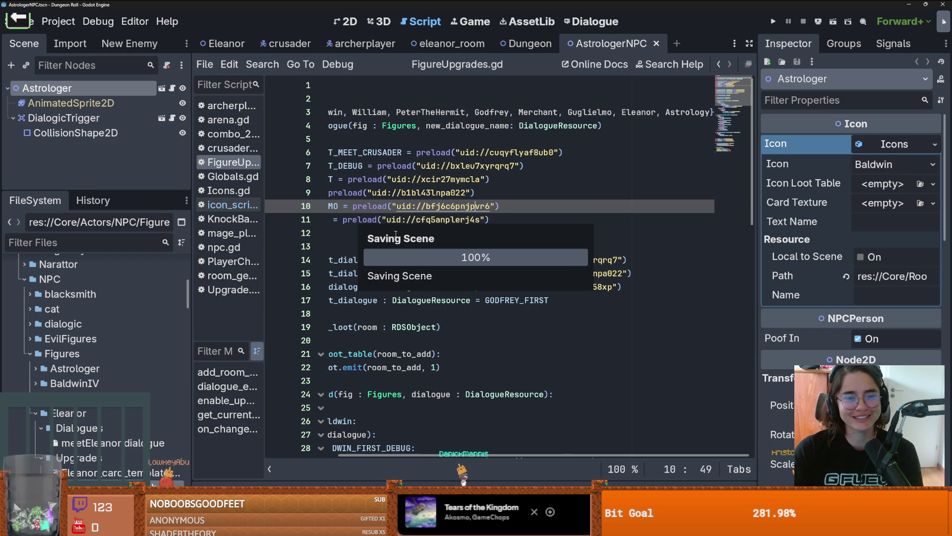
Delete the empty line 12 in FigureUpgrades.gd
scroll(396, 235, "down", 1)
scroll(392, 233, "up", 1)
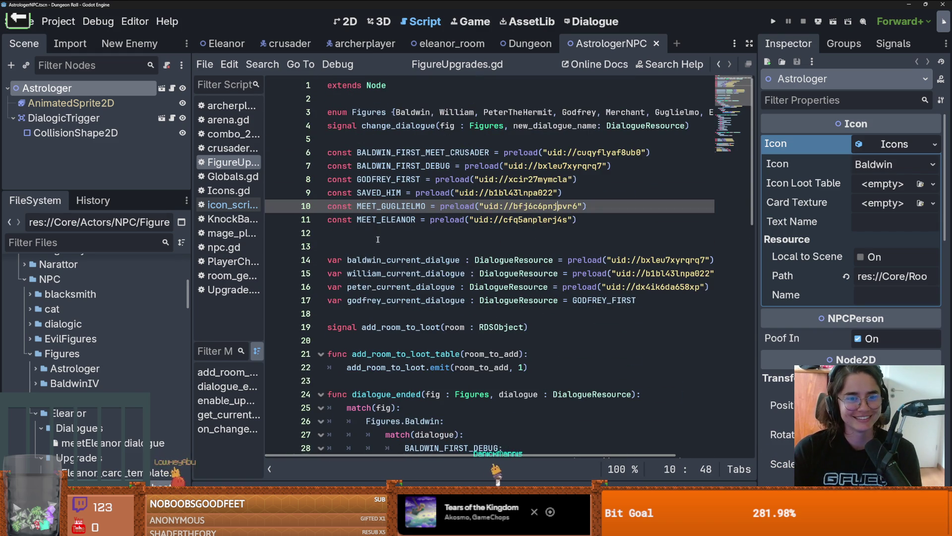
left_click(392, 235)
key("BackSpace")
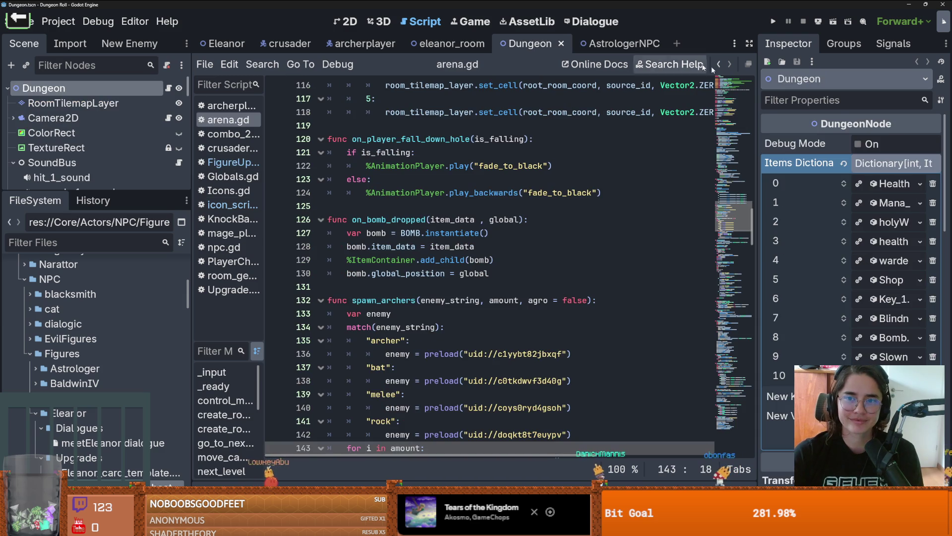
Show the AstrologerNPC scene in 2D, select the Astrologer node, and widen the Inspector
left_click(529, 43)
left_click(611, 44)
left_click(71, 102)
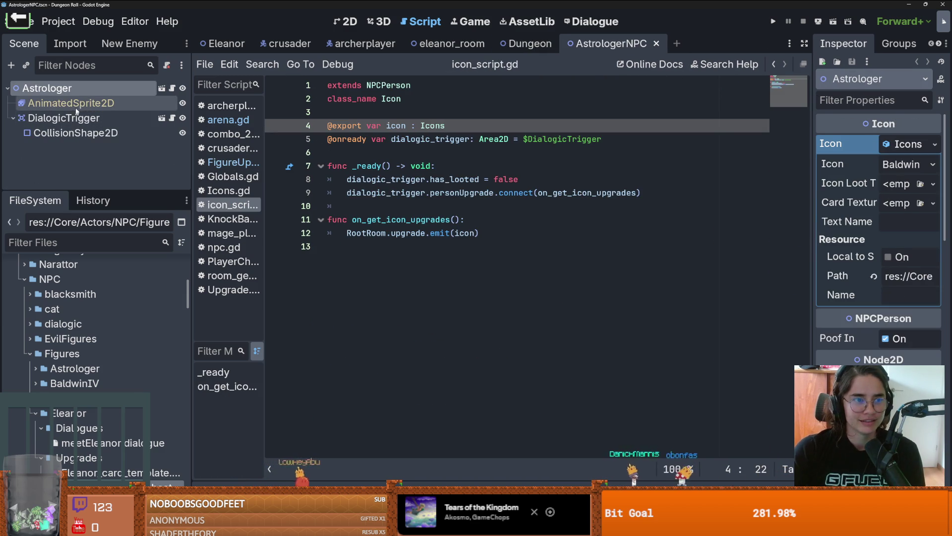
left_click(47, 87)
left_click_drag(814, 183, 667, 176)
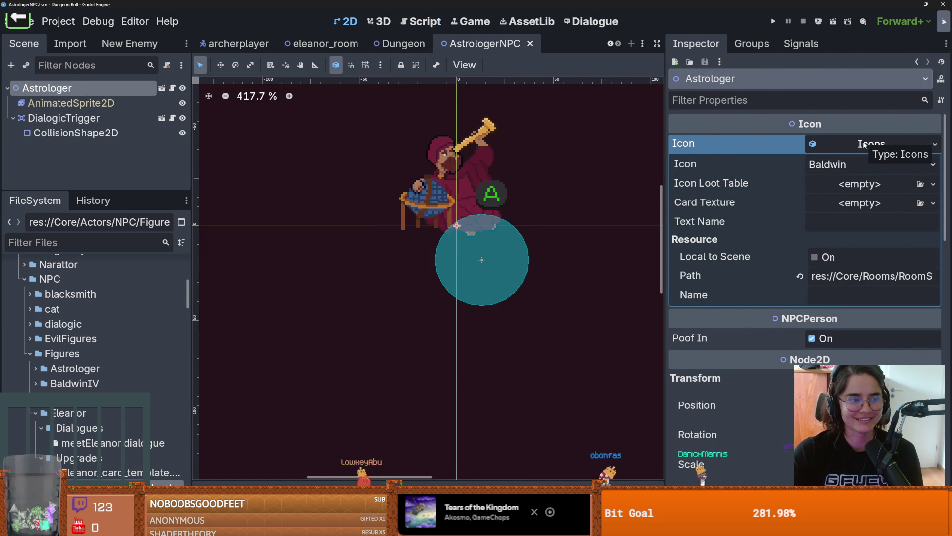
Set the Astrologer's icon to Astrology and collapse Eleanor's folders in FileSystem
left_click(872, 164)
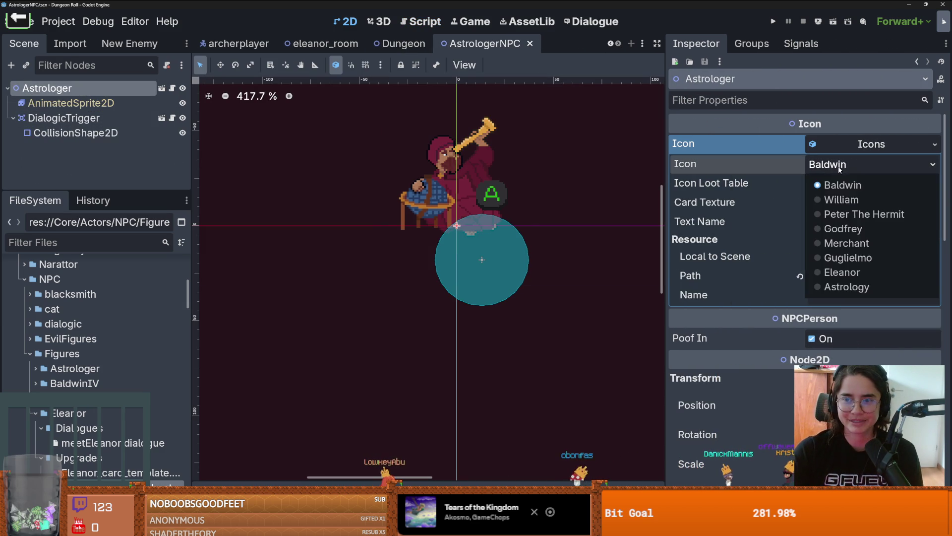
left_click(843, 285)
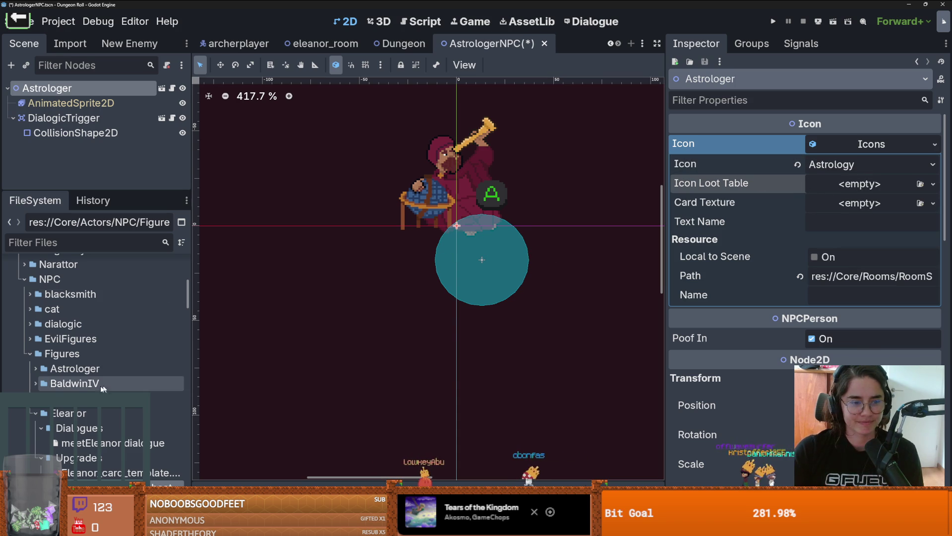
scroll(90, 389, "down", 3)
left_click(41, 367)
left_click(41, 337)
left_click(35, 322)
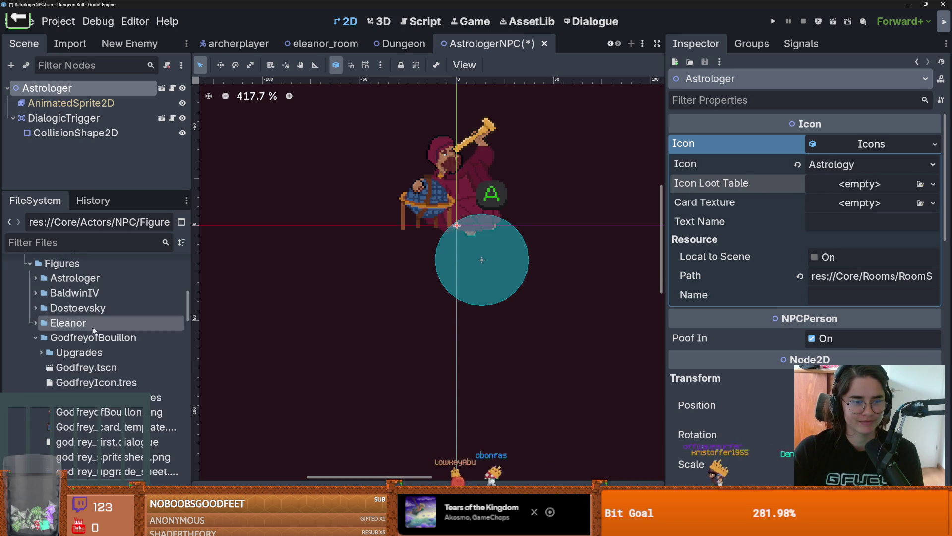
scroll(49, 332, "up", 1)
Create a new folder named Upgrades inside the Astrologer folder
left_click(50, 307)
left_click(35, 308)
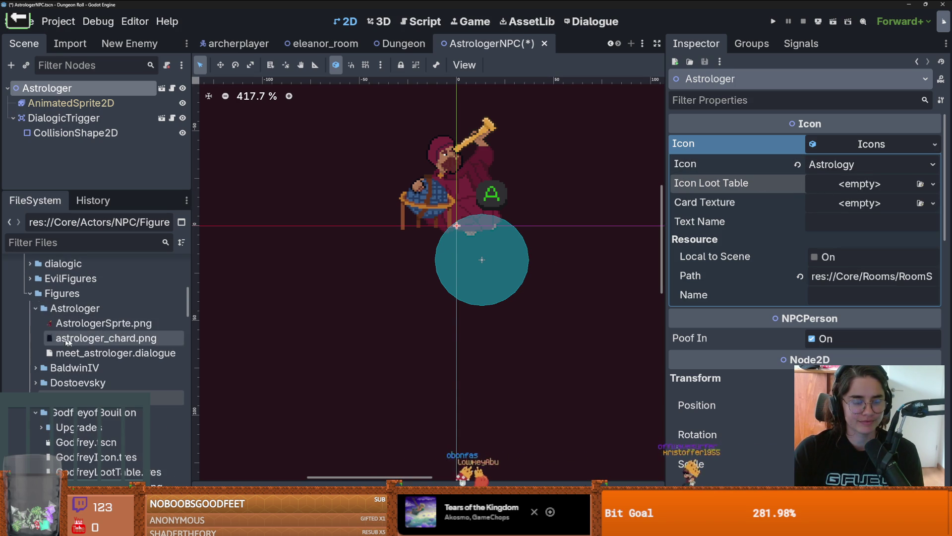
right_click(83, 307)
mouse_move(143, 296)
left_click(299, 287)
type("Up")
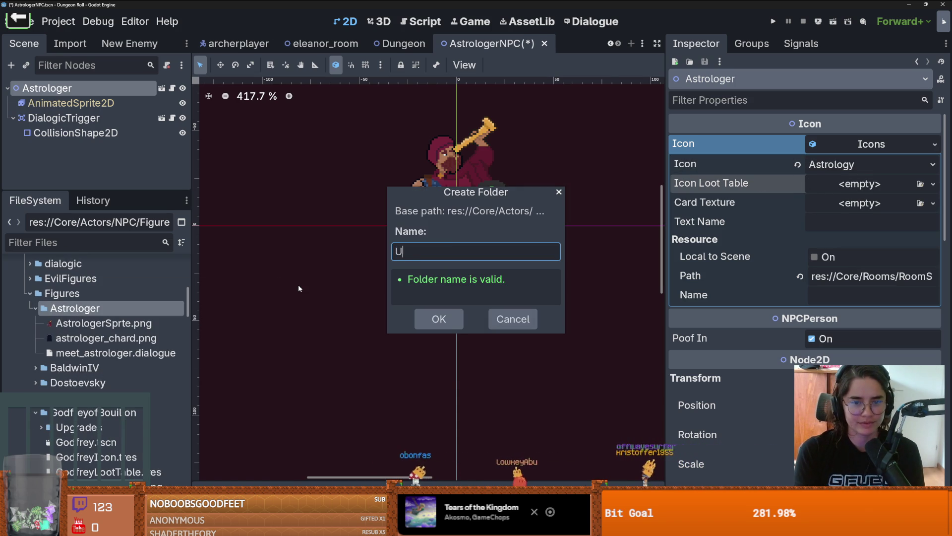
type("grades")
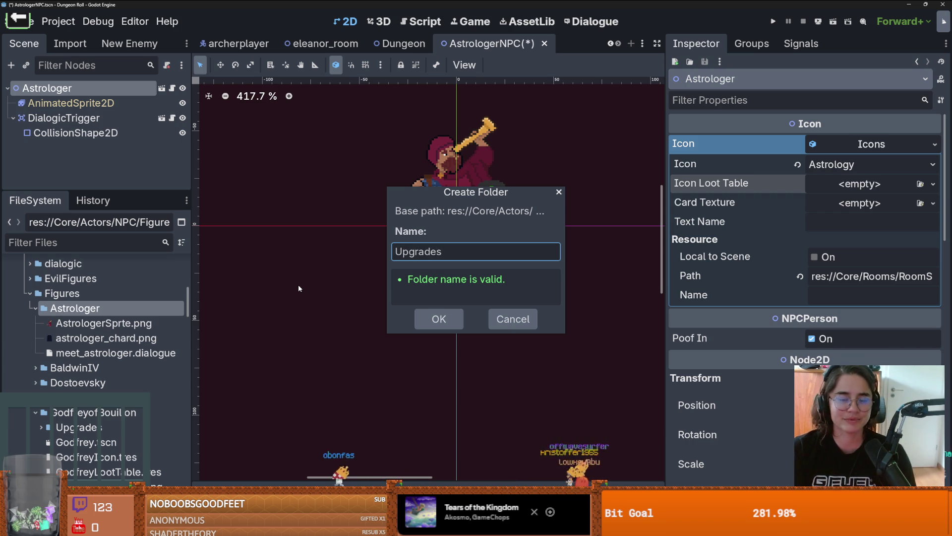
key("Return")
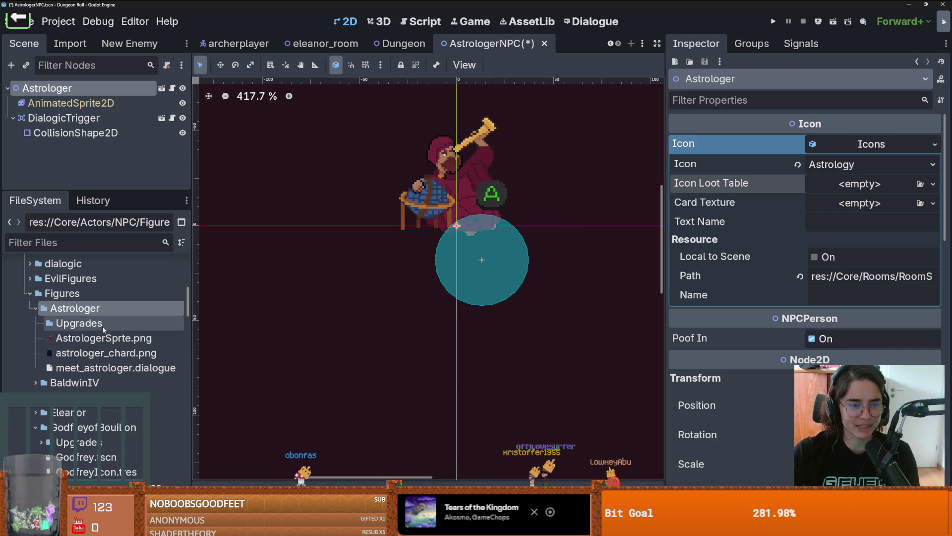
Create a new Upgrade resource in the Upgrades folder, searching 'Upgra' for the type
right_click(102, 326)
mouse_move(223, 289)
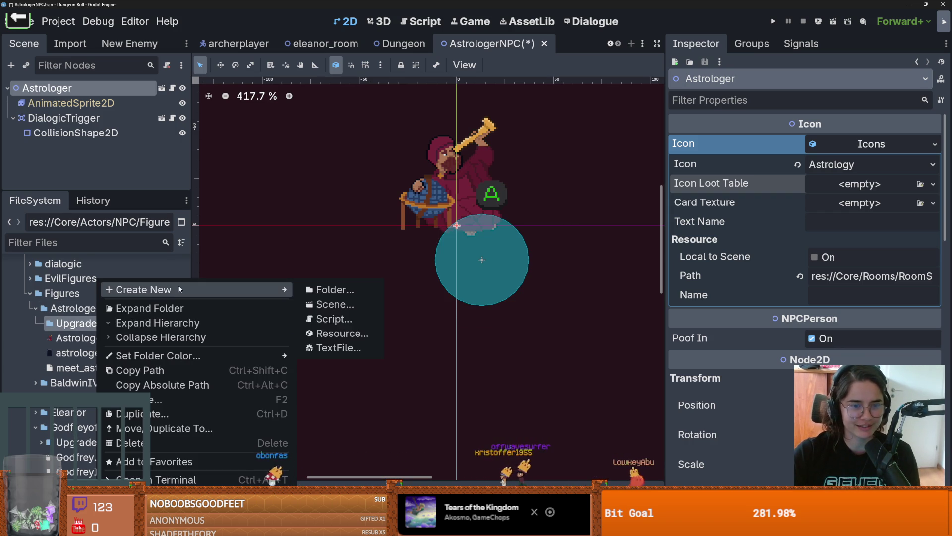
left_click(322, 333)
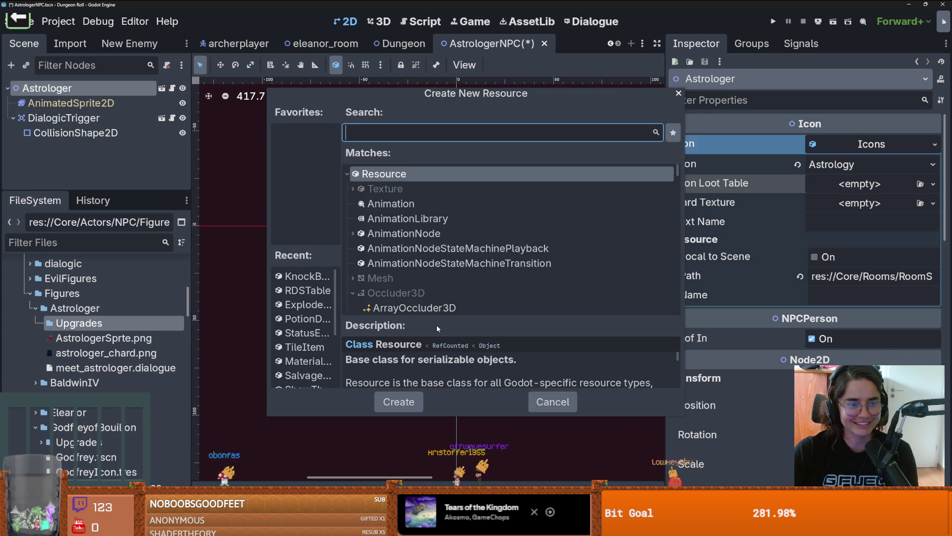
type("Upgra")
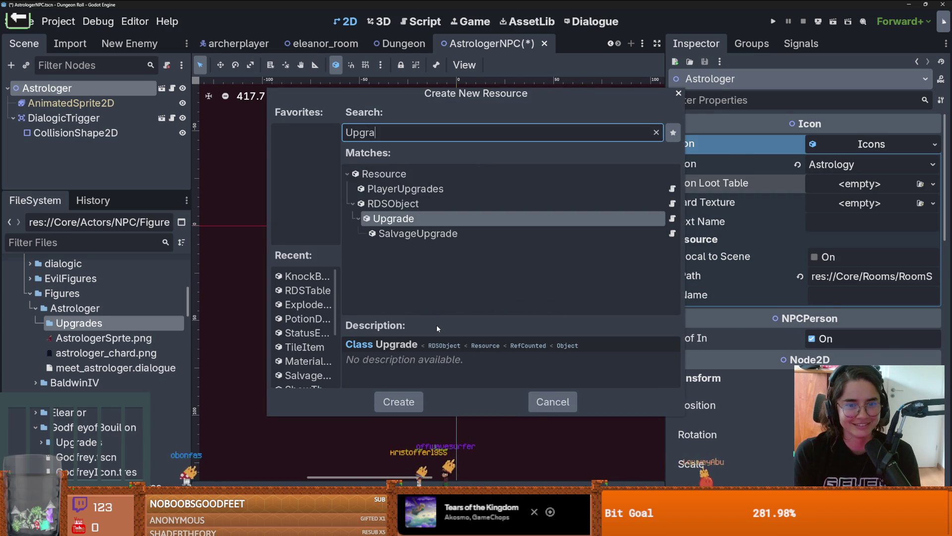
key("Return")
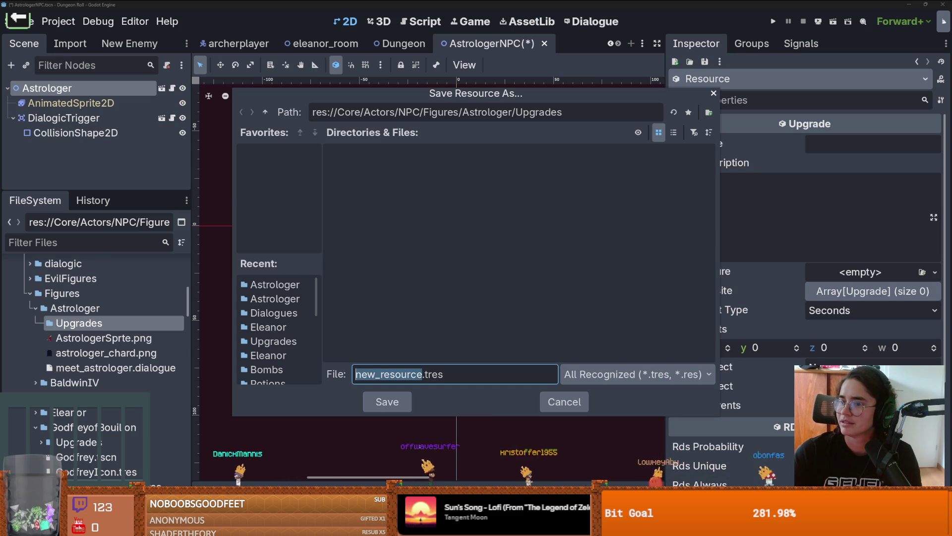
key("Escape")
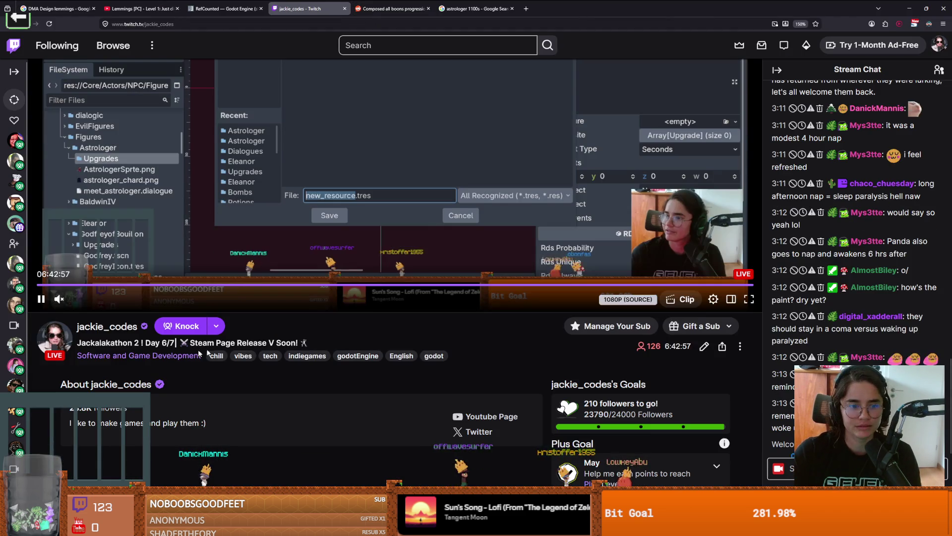
Open the Jackalakathon 2 Day 5 broadcast from the channel's videos
left_click(111, 328)
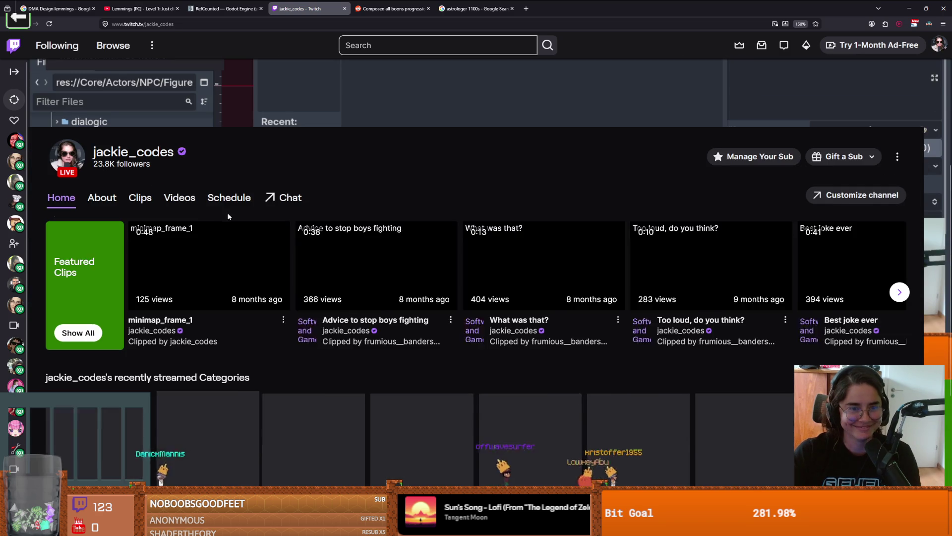
left_click(173, 201)
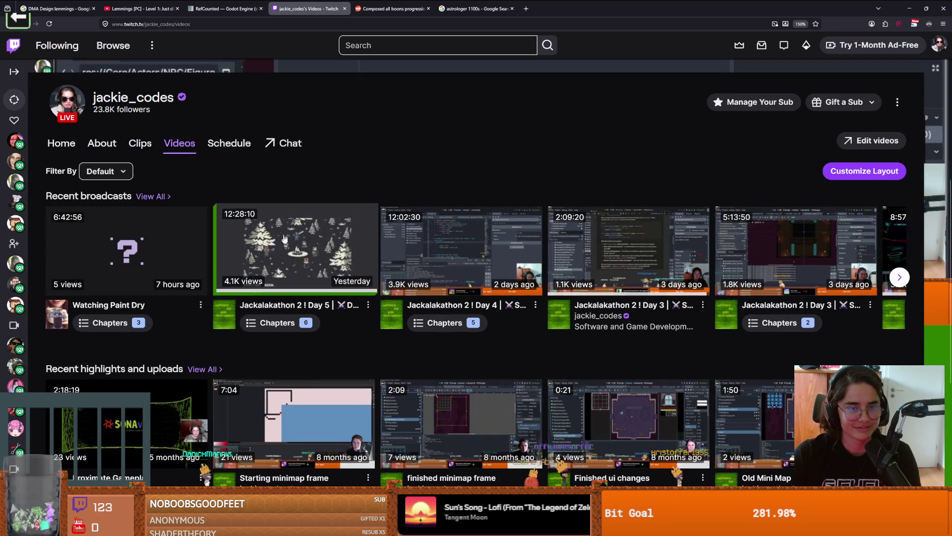
left_click(248, 214)
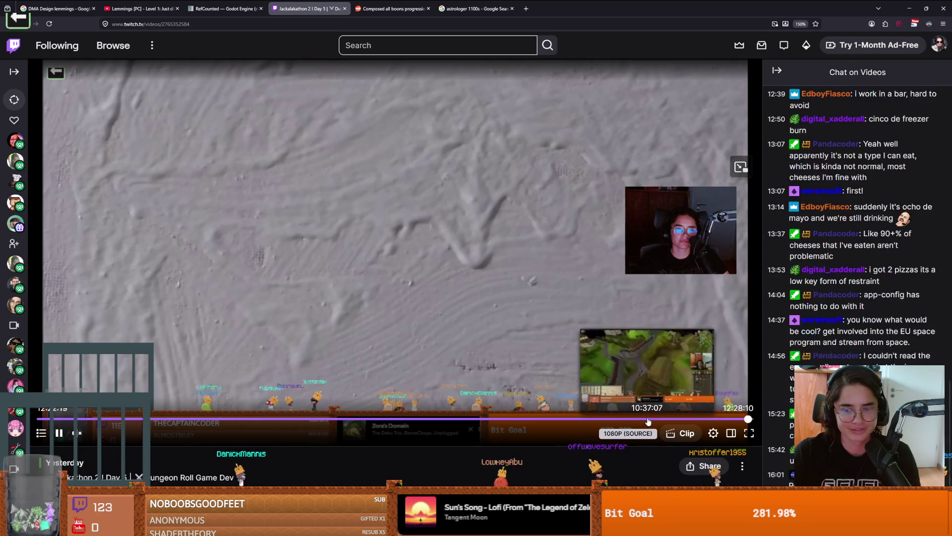
Skip ahead through the broadcast to around 12:17
left_click(696, 419)
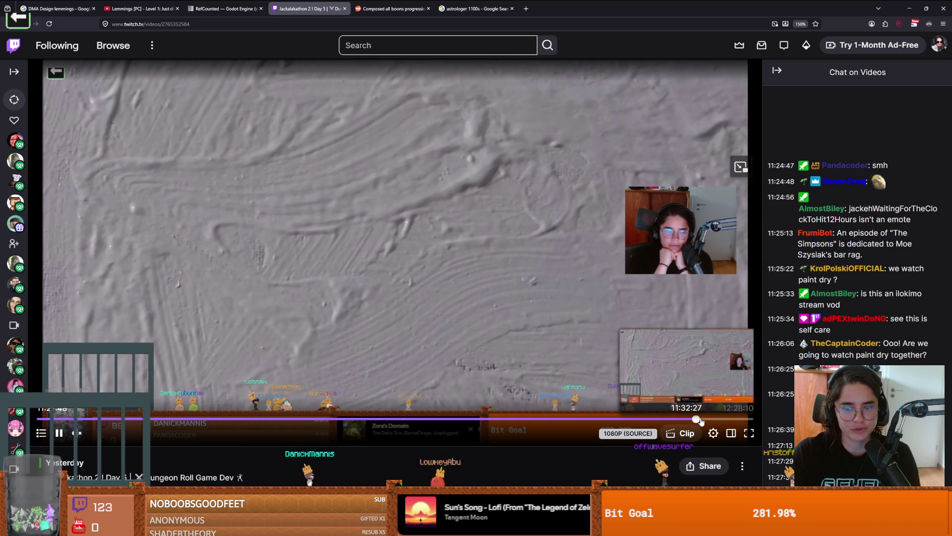
left_click(701, 419)
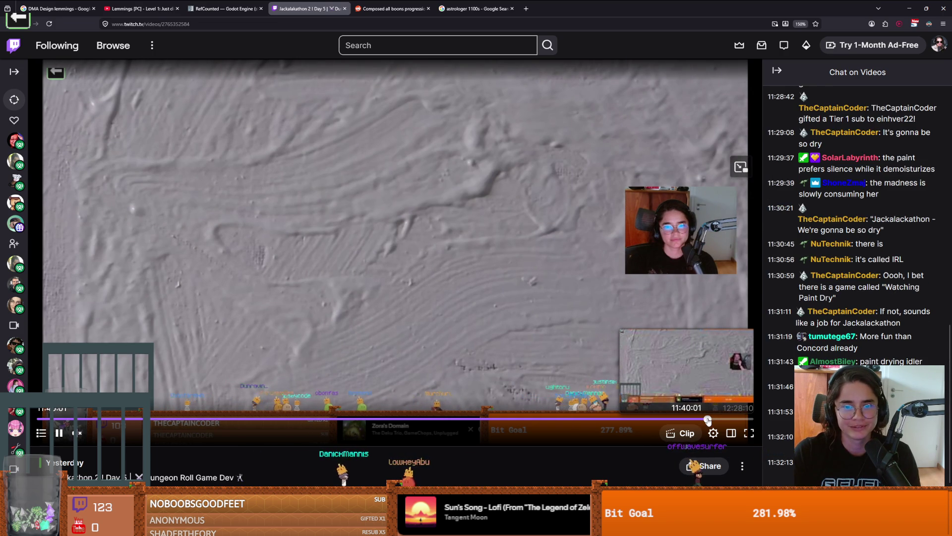
left_click(708, 420)
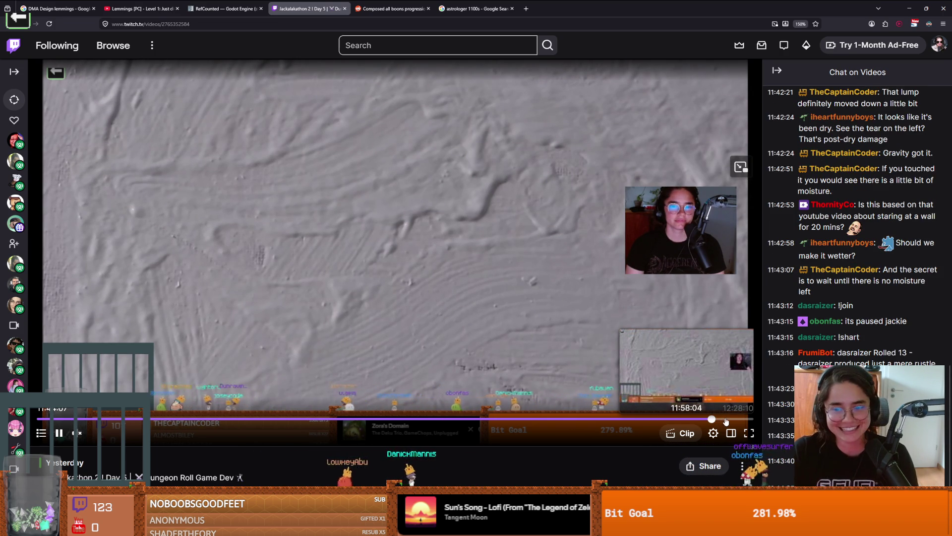
left_click(725, 419)
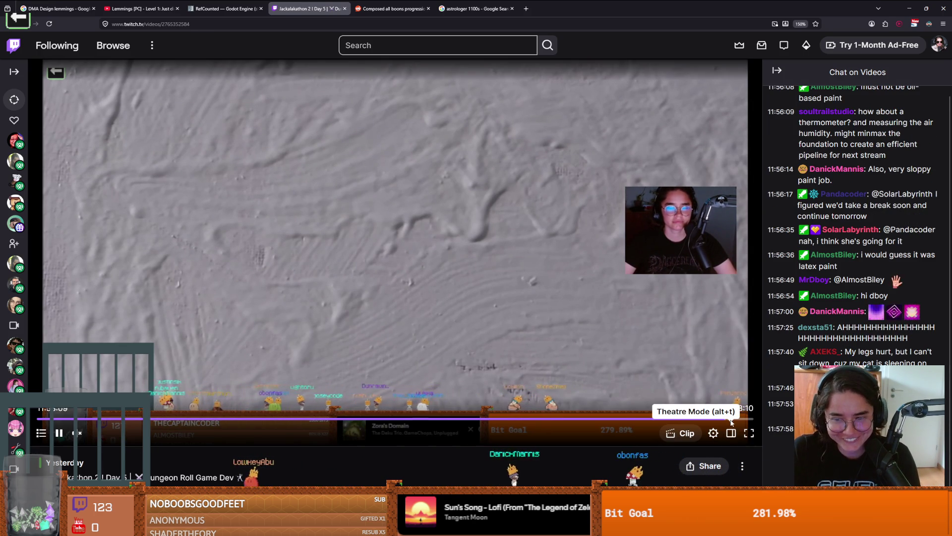
left_click(736, 419)
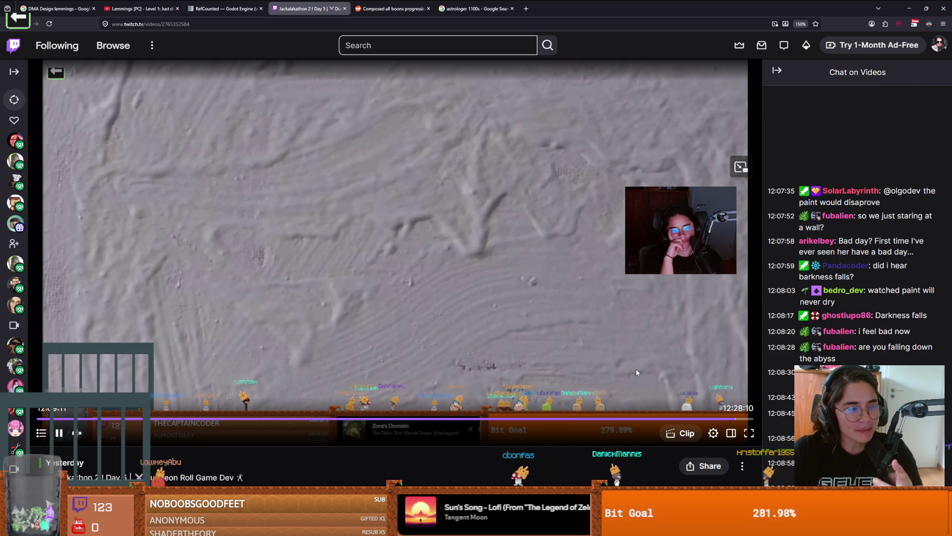
left_click(744, 420)
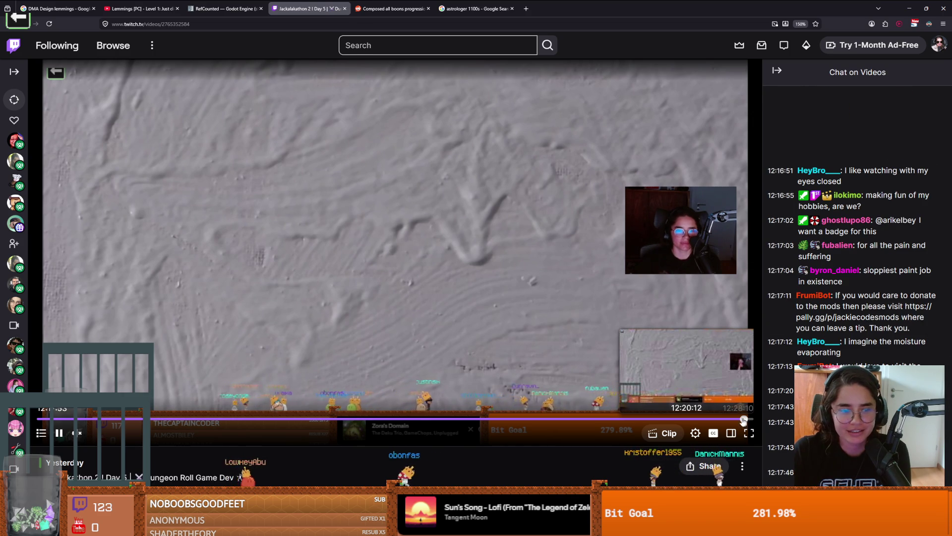
Pause the broadcast and return to Godot's Save Resource As dialog
scroll(448, 385, "down", 2)
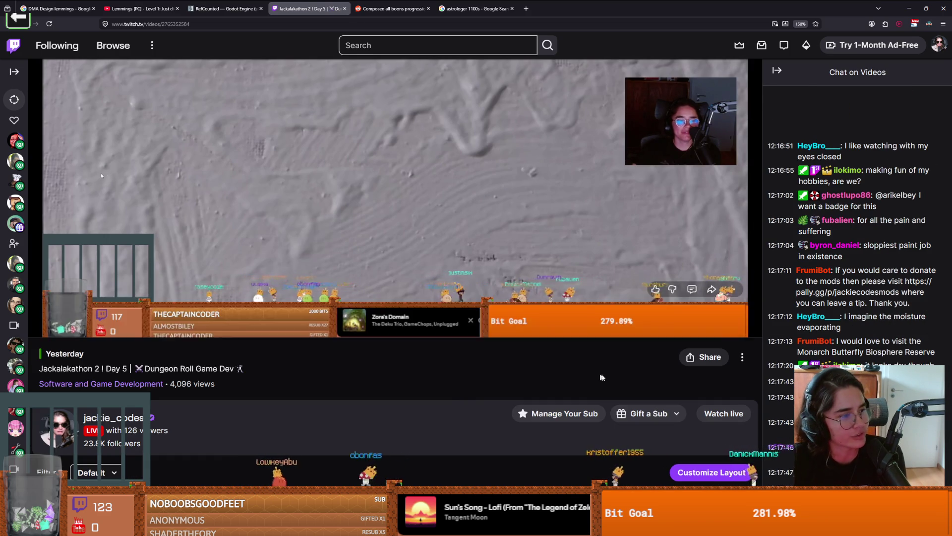
scroll(599, 379, "up", 2)
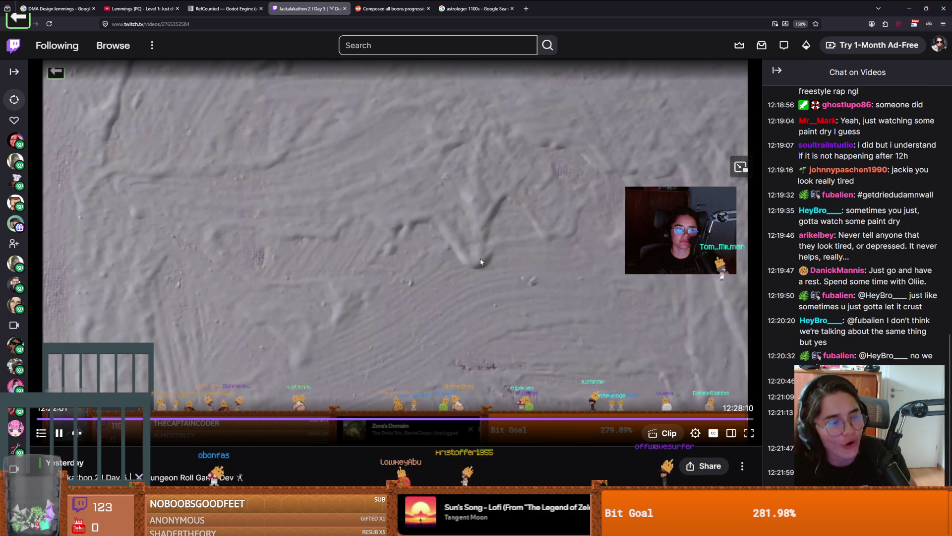
mouse_move(558, 238)
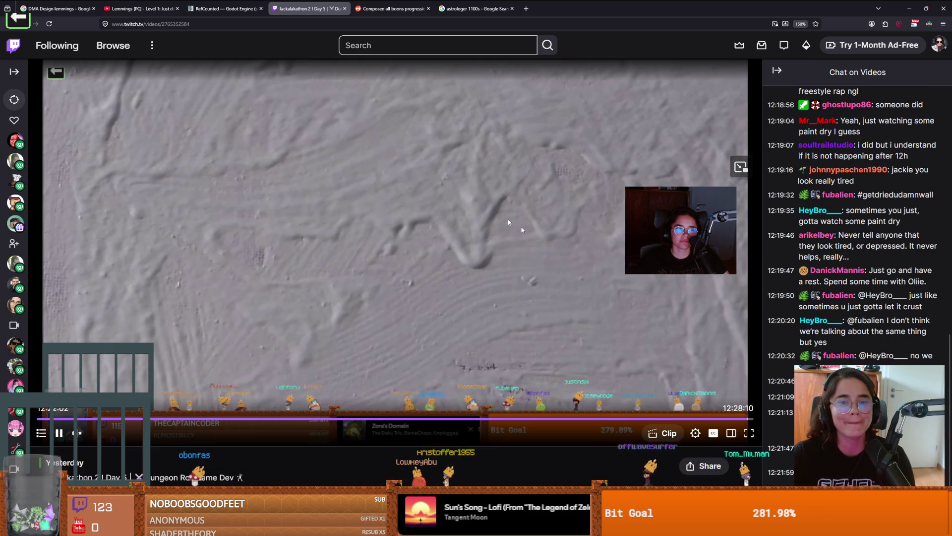
left_click(558, 240)
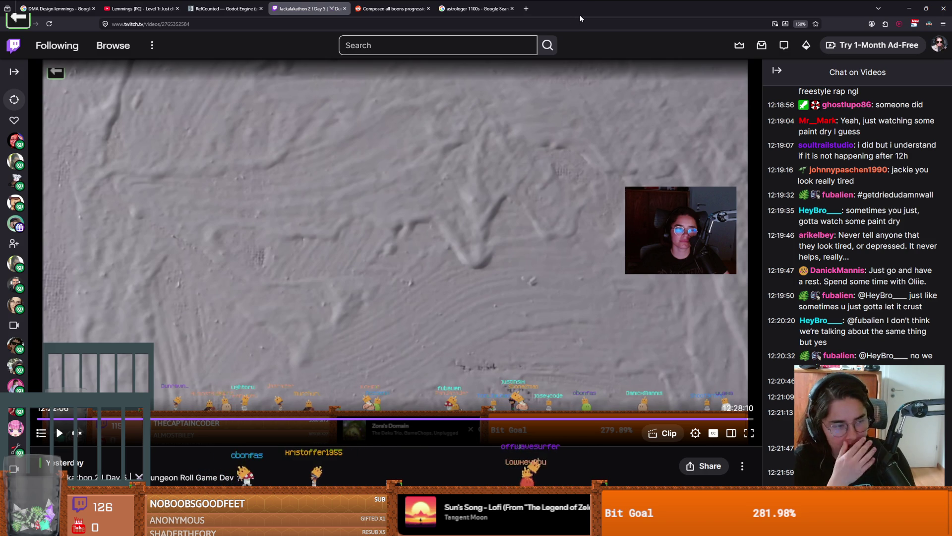
key("alt+Tab")
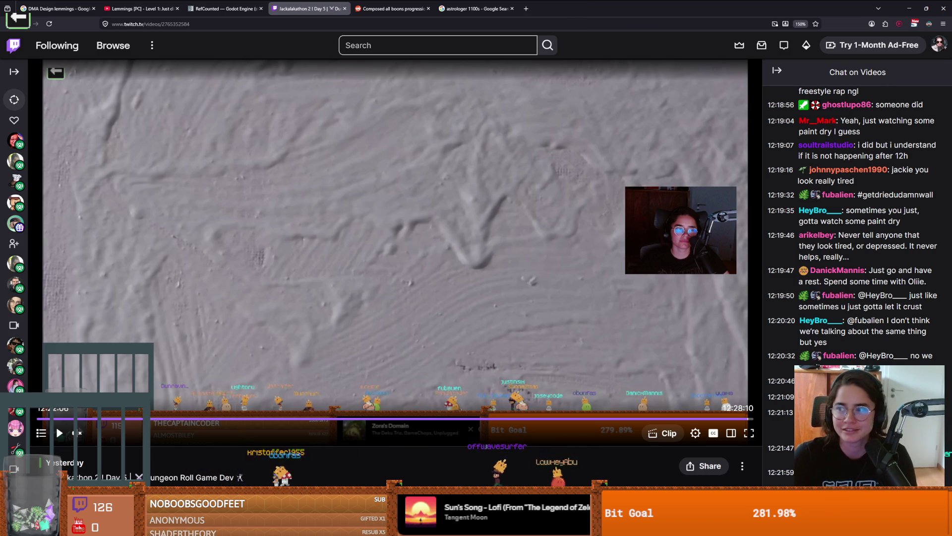
left_click(474, 266)
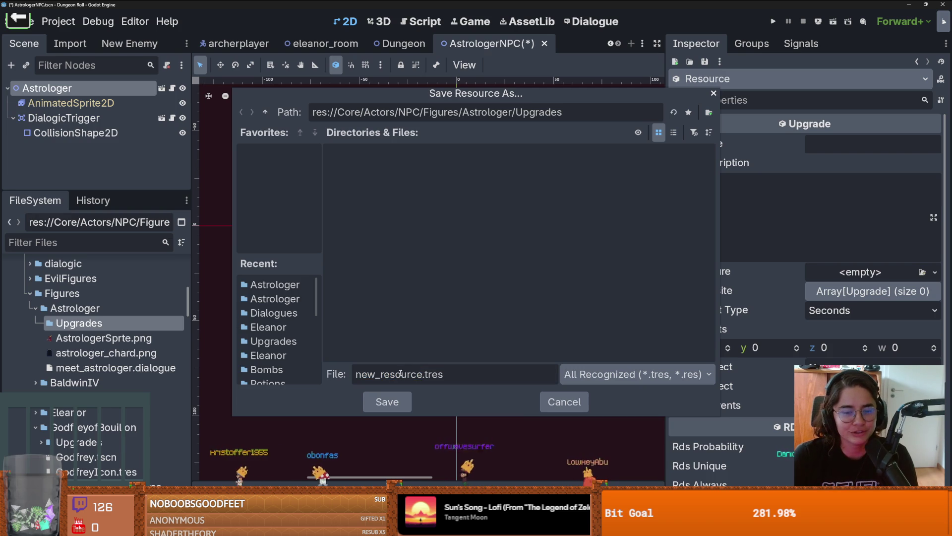
Replace the new_resource file name with ShorterRollInter.tres
left_click(423, 374)
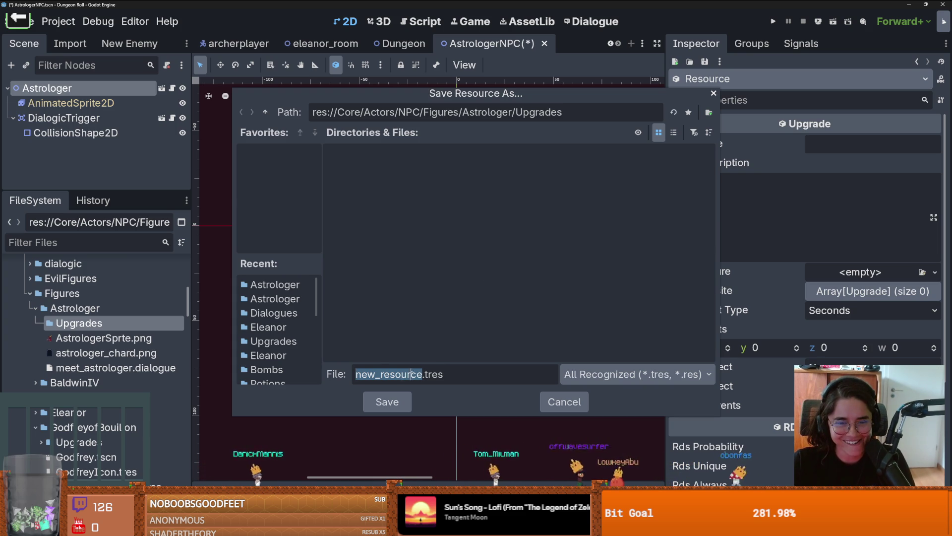
type("ShorterRollInterval")
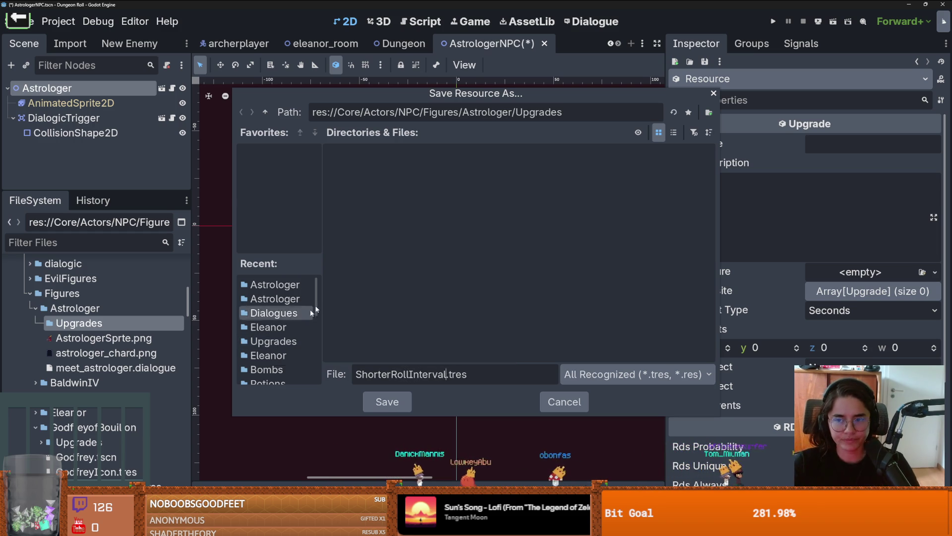
Save the resource, then set Skill Name 'Faster Roll Cooldown' and description 'faster roll'
key("Return")
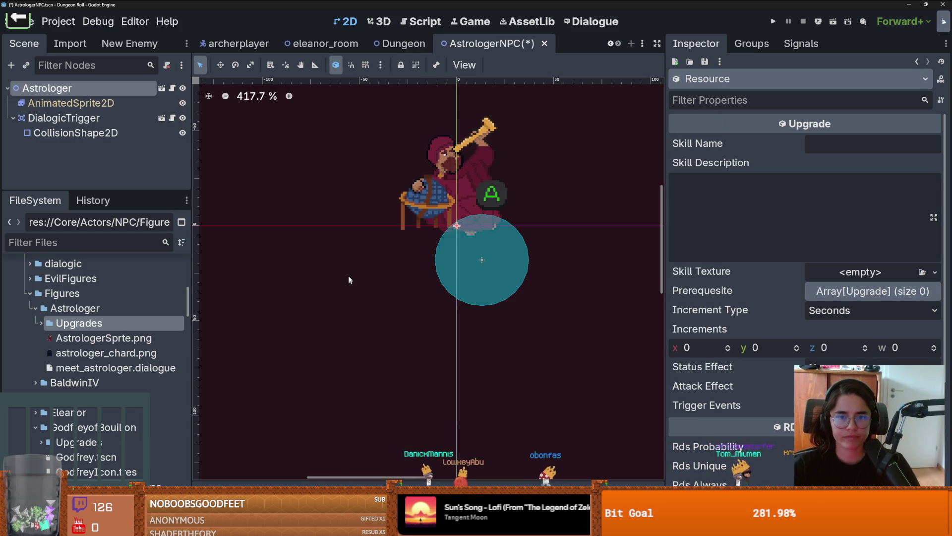
key("ctrl+s")
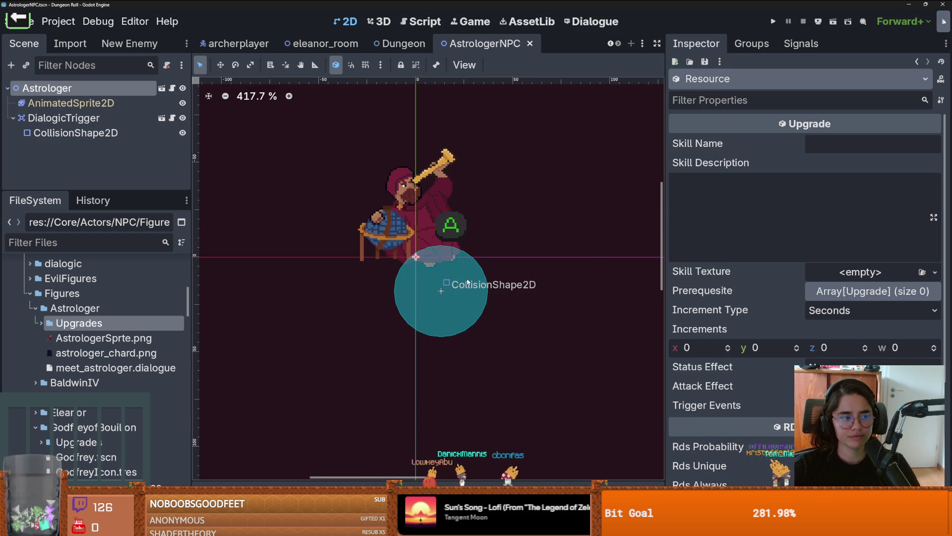
scroll(516, 337, "up", 3)
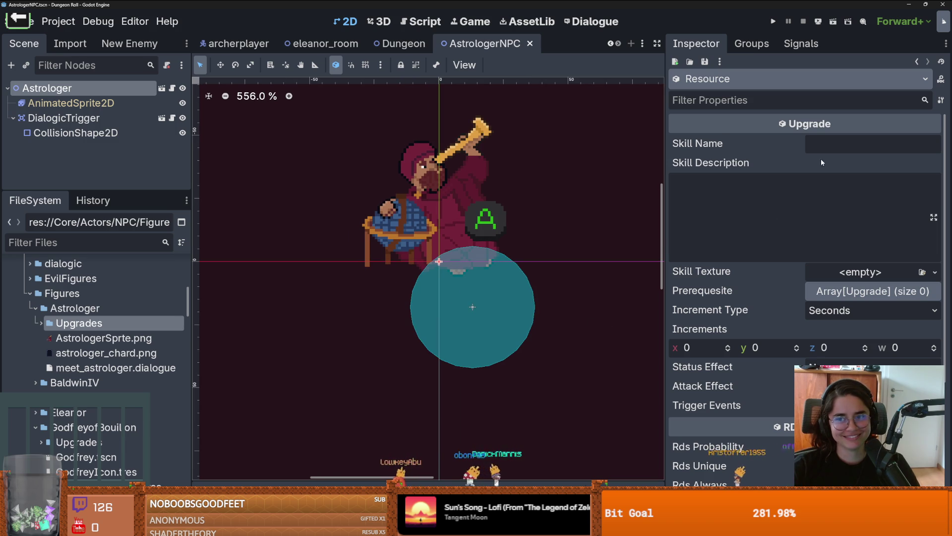
left_click(829, 146)
type("Faster Roll Cooldown")
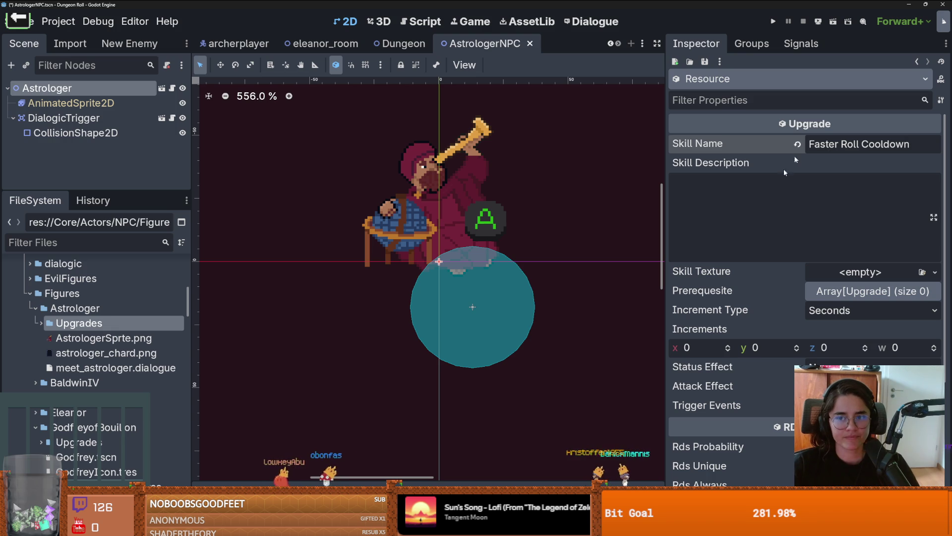
left_click(739, 233)
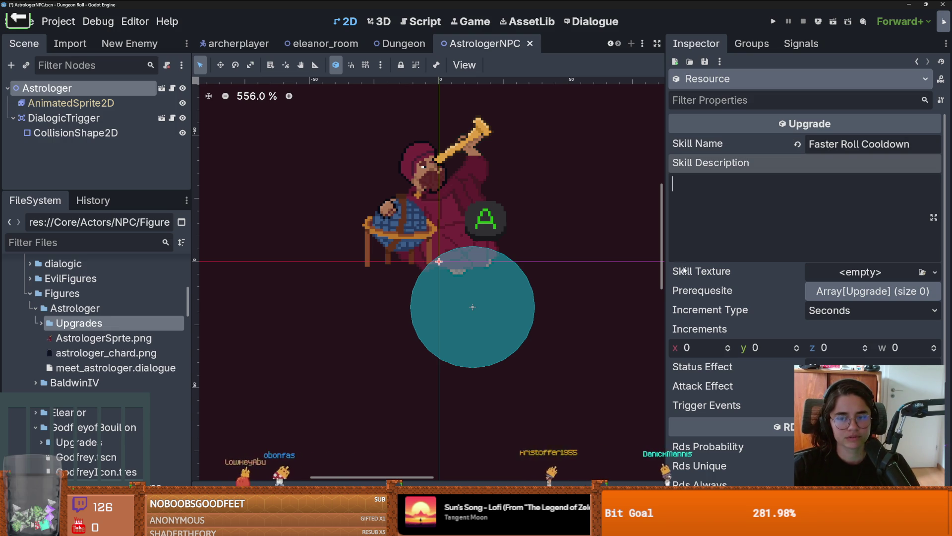
type("faster roll")
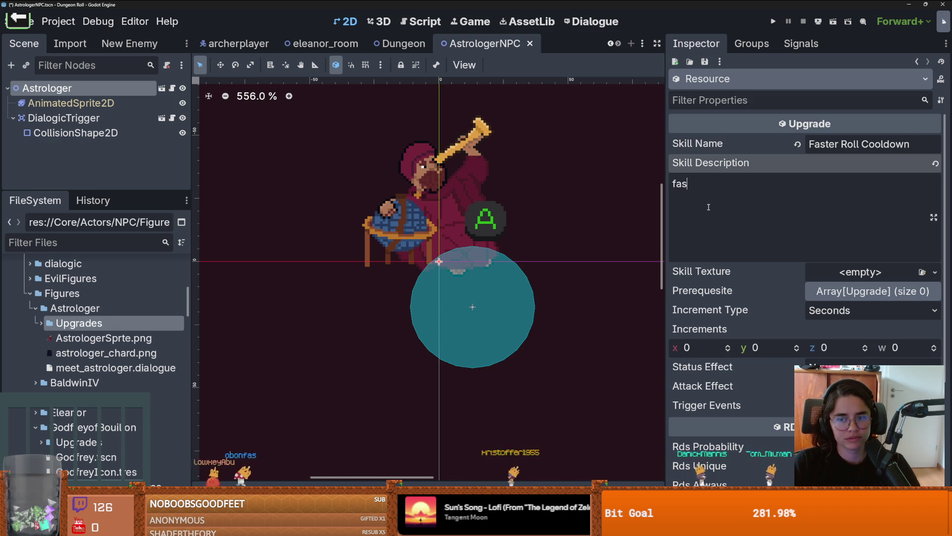
key("ctrl+s")
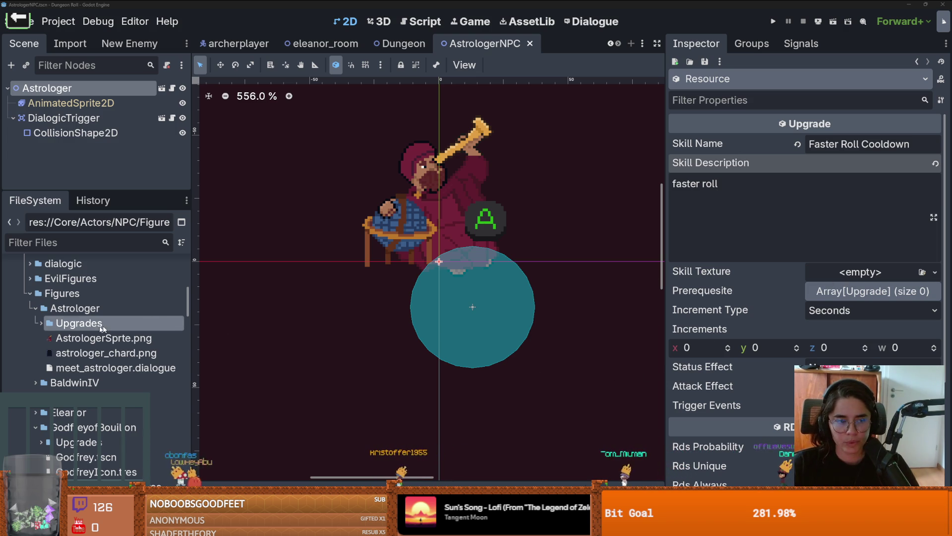
Review the upgrade's properties and save the scene again
scroll(129, 320, "up", 5)
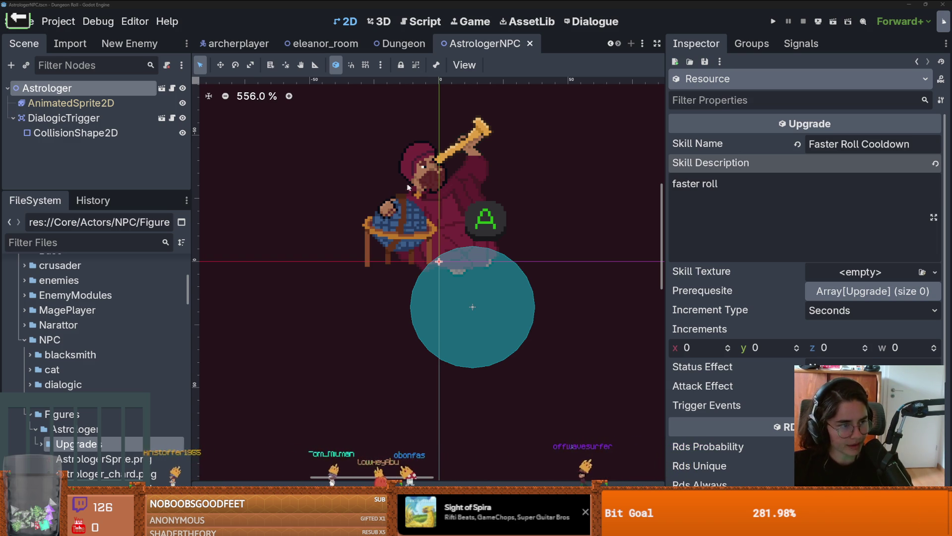
scroll(397, 223, "up", 1)
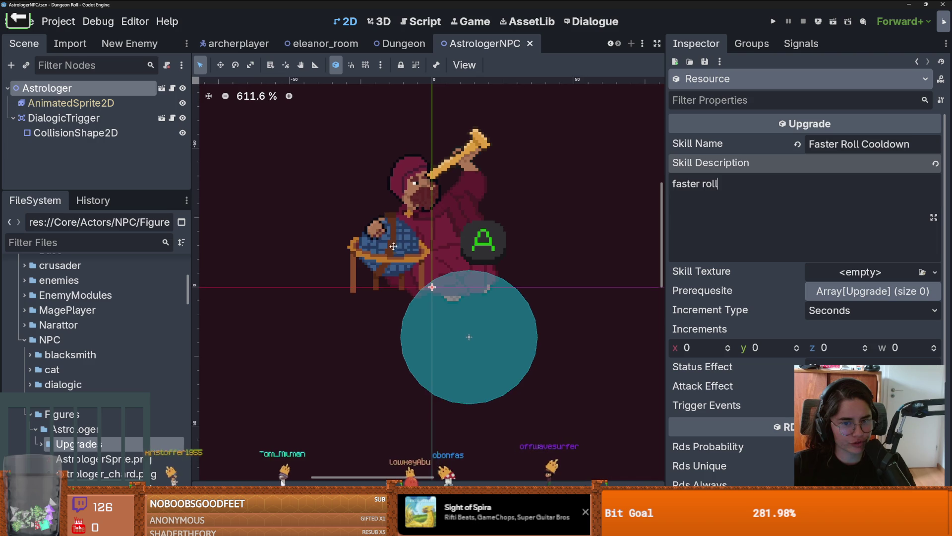
scroll(416, 243, "down", 1)
scroll(429, 255, "up", 1)
key("ctrl+s")
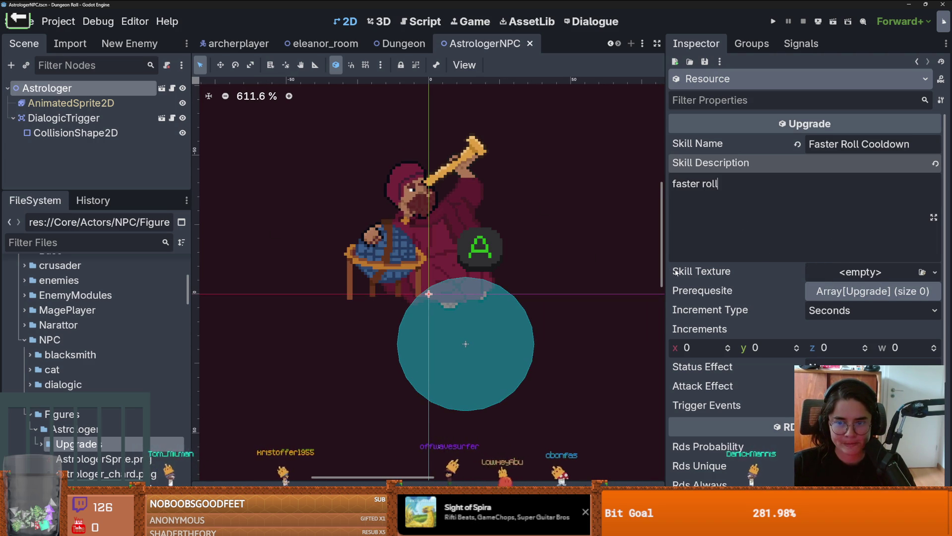
Filter the FileSystem dock by 'baldwin'
left_click(736, 267)
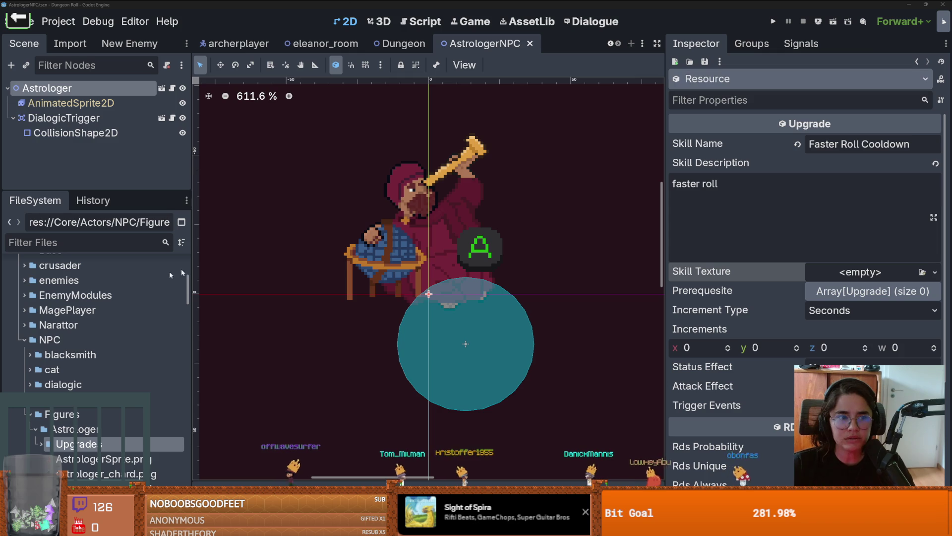
left_click(65, 242)
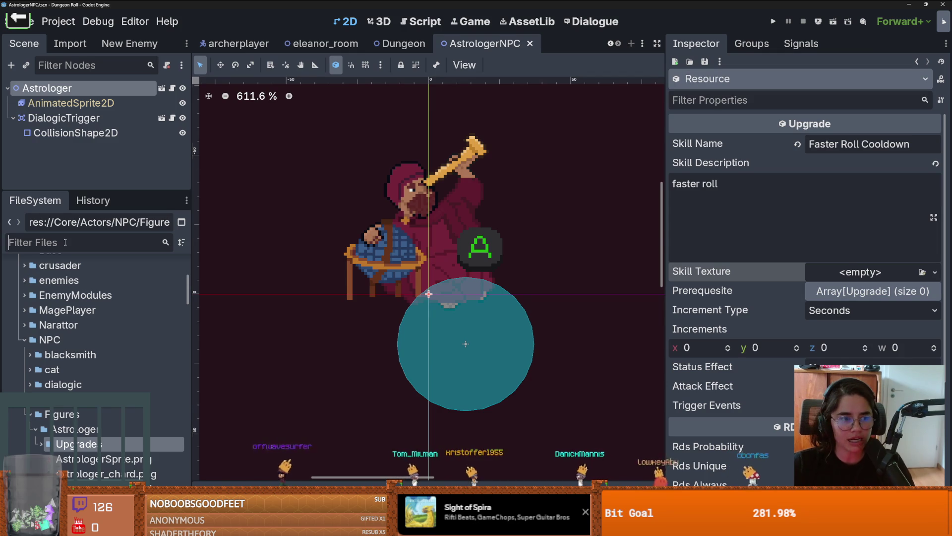
type("baldwin")
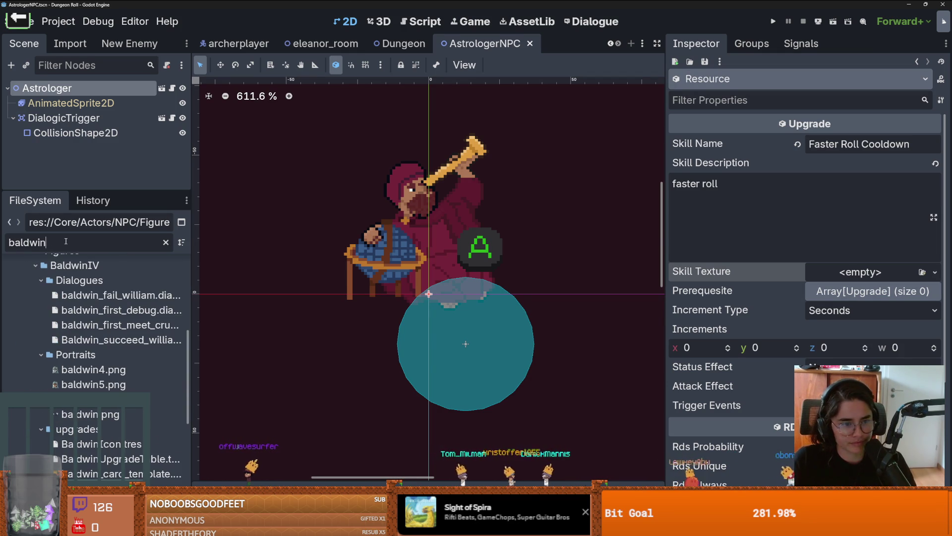
scroll(82, 354, "up", 3)
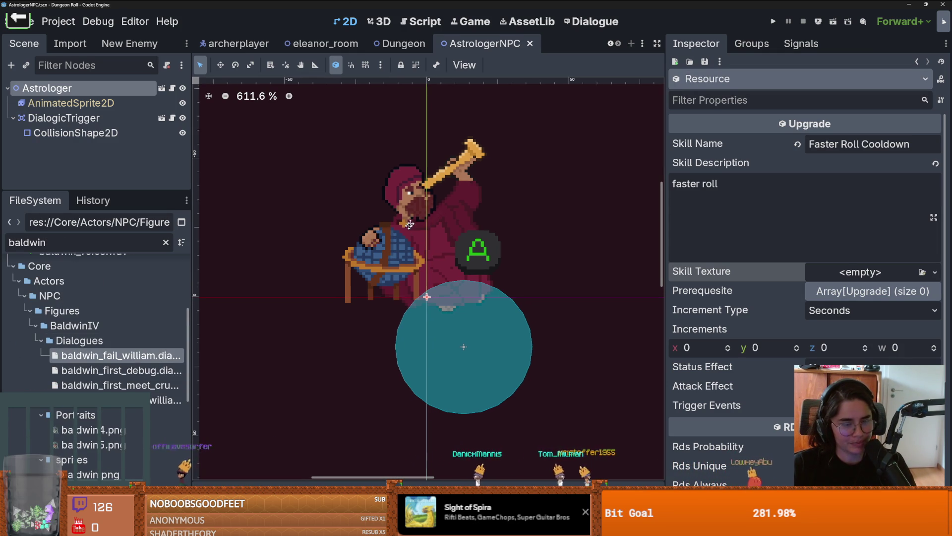
scroll(203, 347, "up", 1)
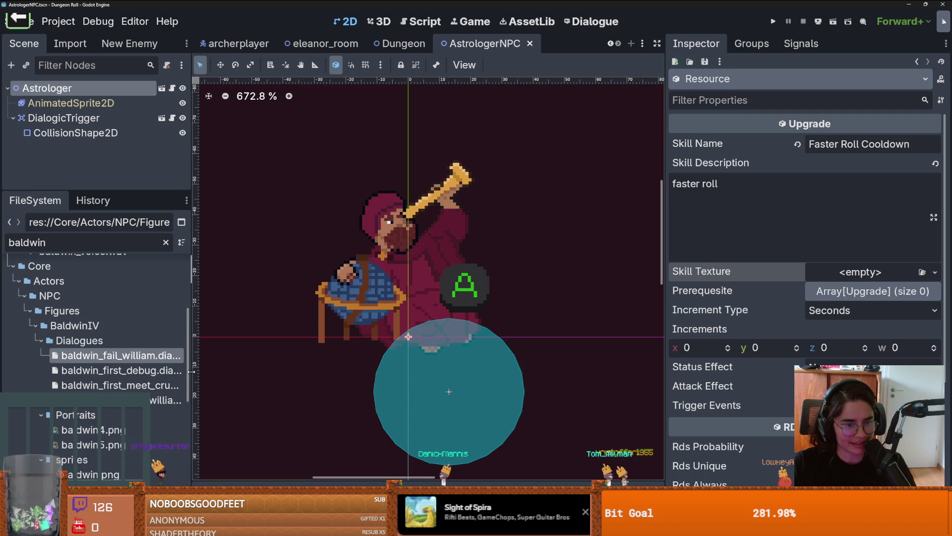
Preview baldwin_upgrade_sheet.png in the Inspector and bring up its file actions
left_click_drag(192, 377, 235, 377)
scroll(123, 342, "down", 2)
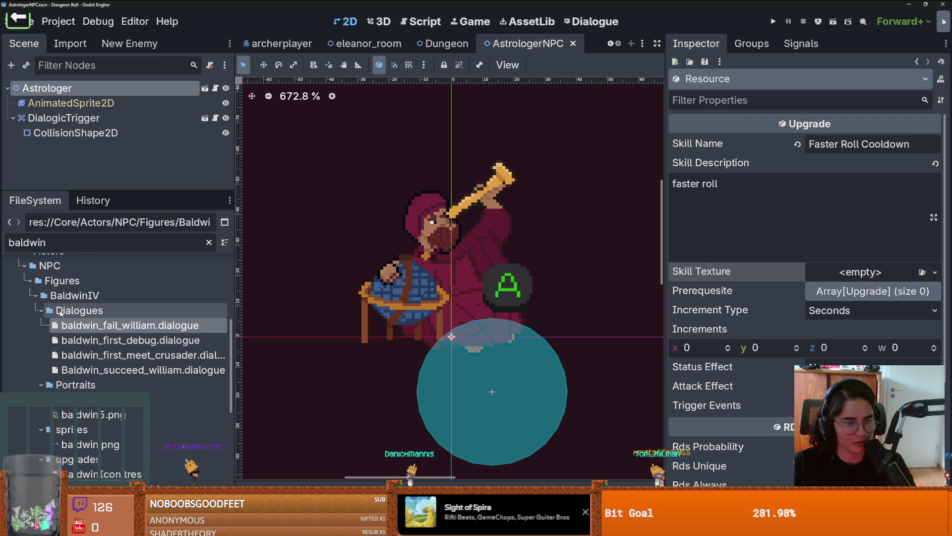
scroll(104, 367, "down", 6)
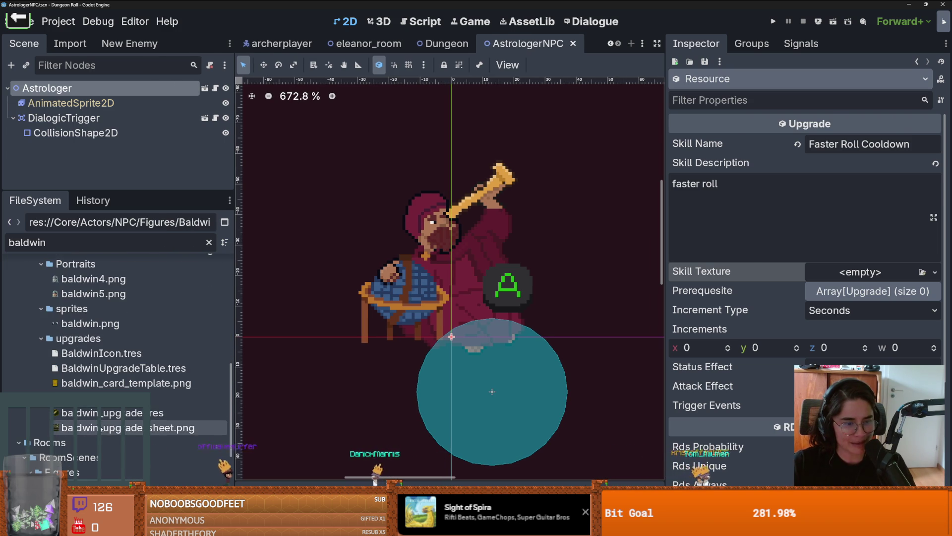
left_click(101, 428)
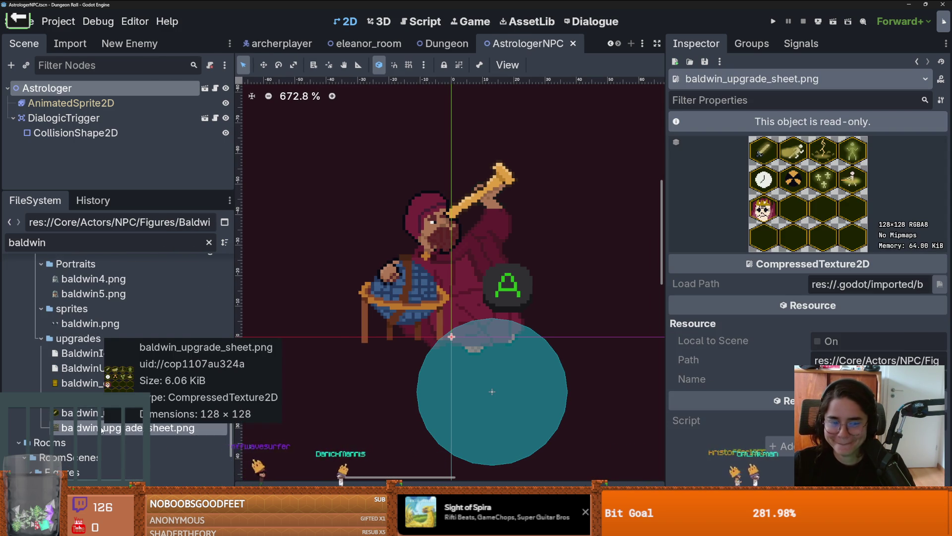
right_click(102, 430)
Show the sheet in File Explorer and open baldwin_upgrade_sheet.aseprite in Aseprite
left_click(174, 495)
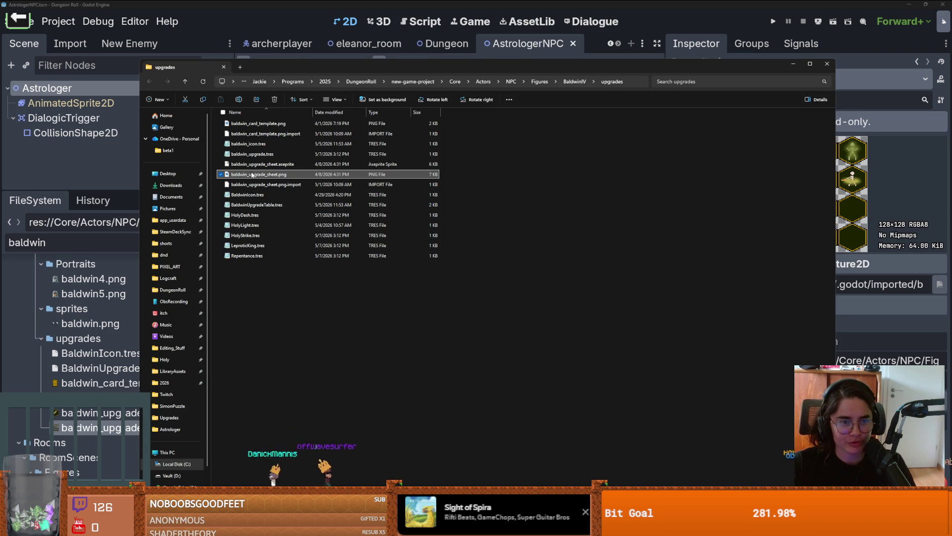
left_click_drag(252, 175, 305, 171)
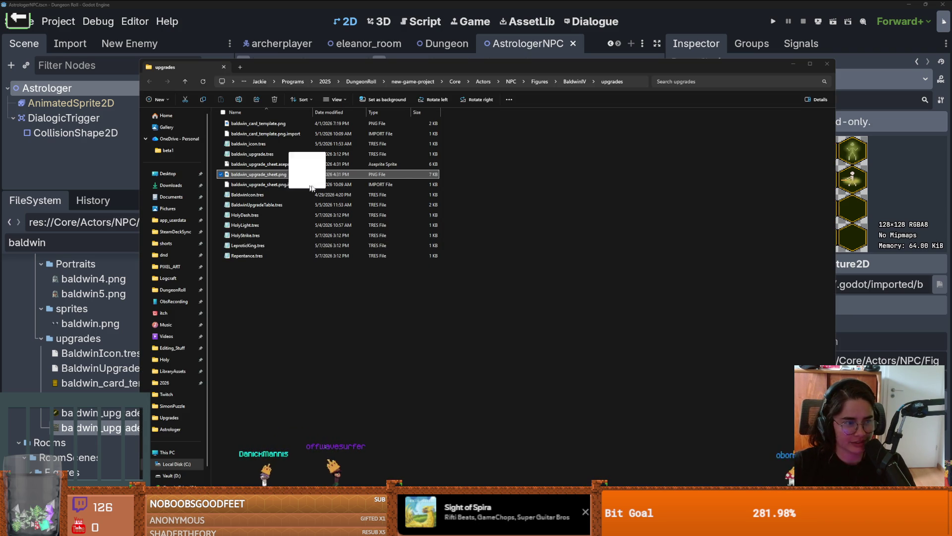
left_click(271, 165)
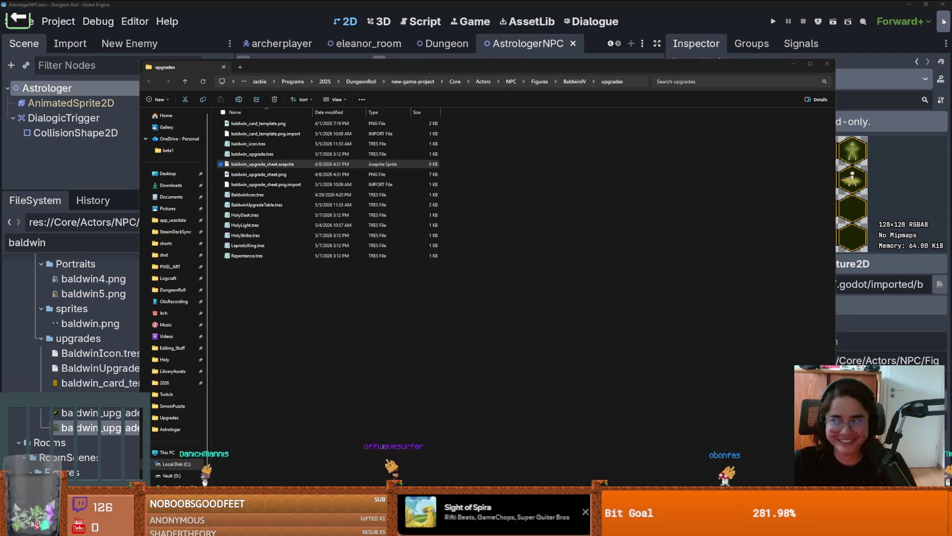
key("Return")
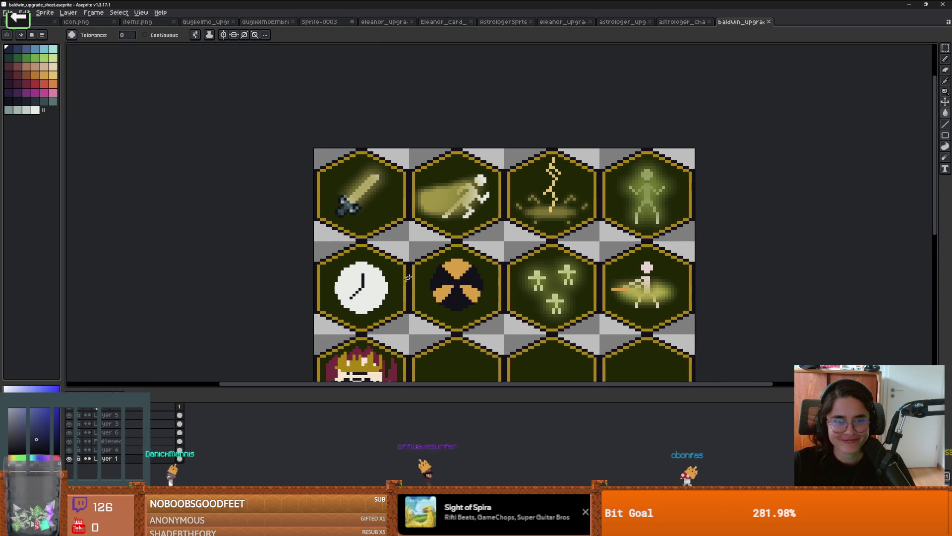
Toggle Layer 6, select the Flattened layer, marquee the runner hexagon, then open astrologer_upgrade_sheet
left_click(70, 431)
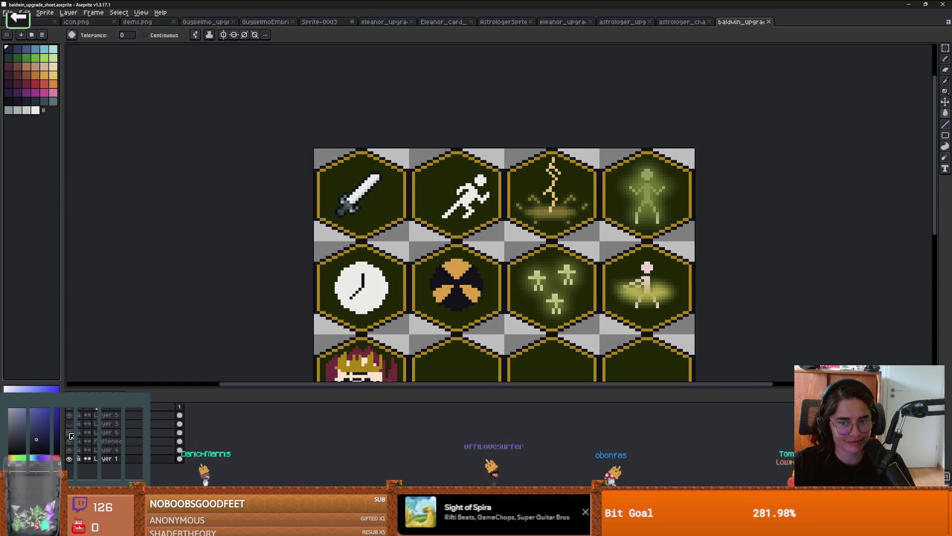
left_click(106, 441)
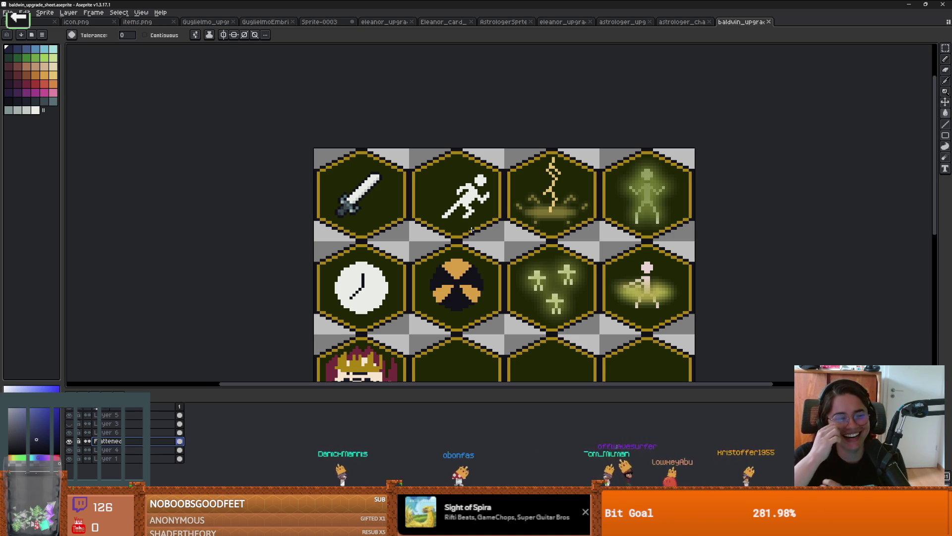
key("m")
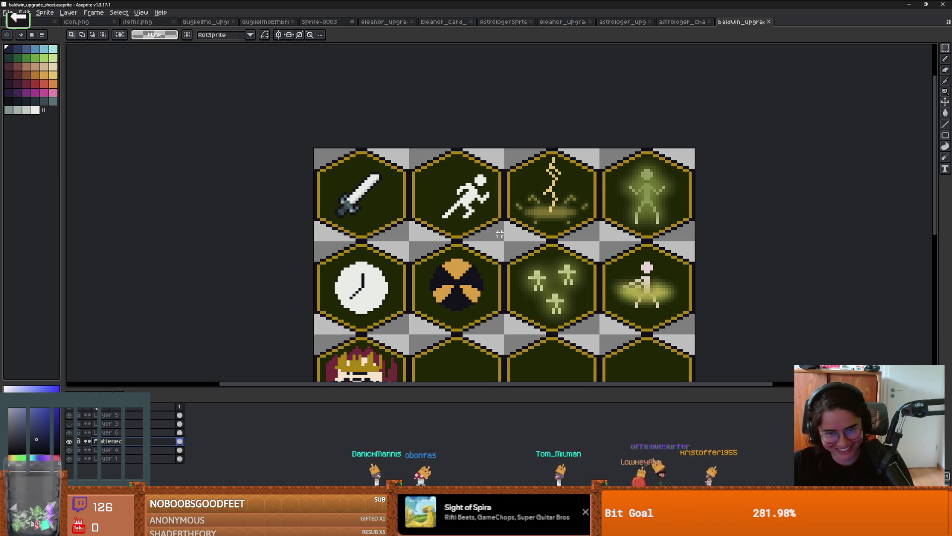
left_click_drag(506, 242, 455, 192)
left_click_drag(407, 147, 505, 242)
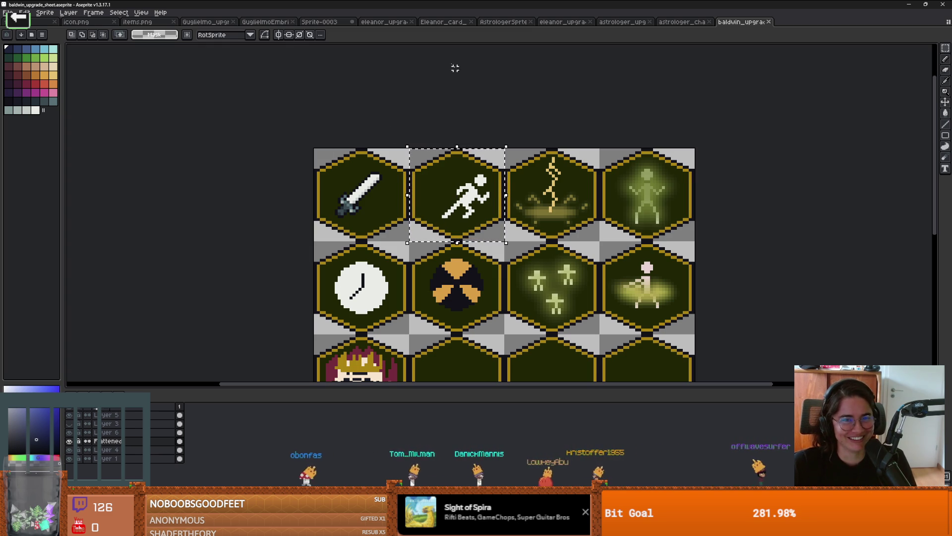
left_click(684, 22)
Paste the white running figure into the first hexagon of the astrologer upgrade sheet
key("ctrl+shift+Tab")
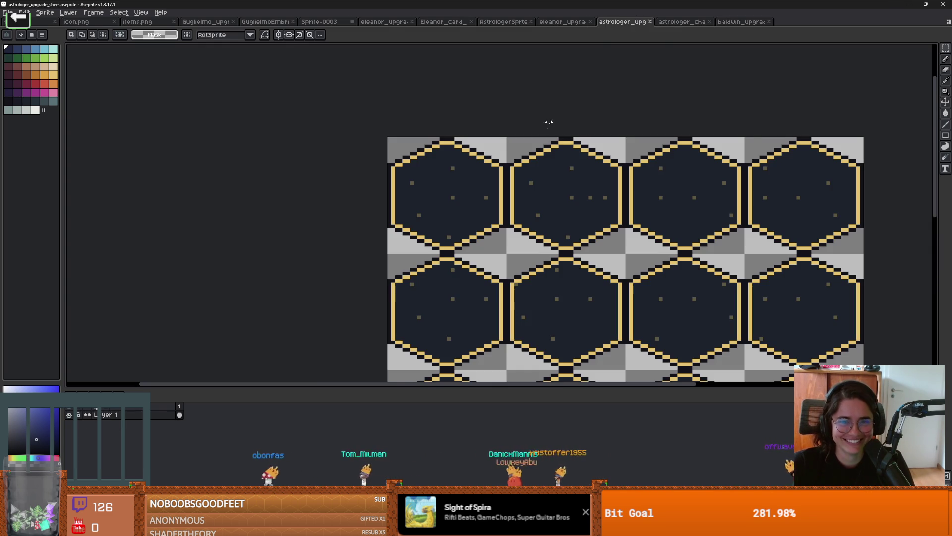
key("ctrl+v")
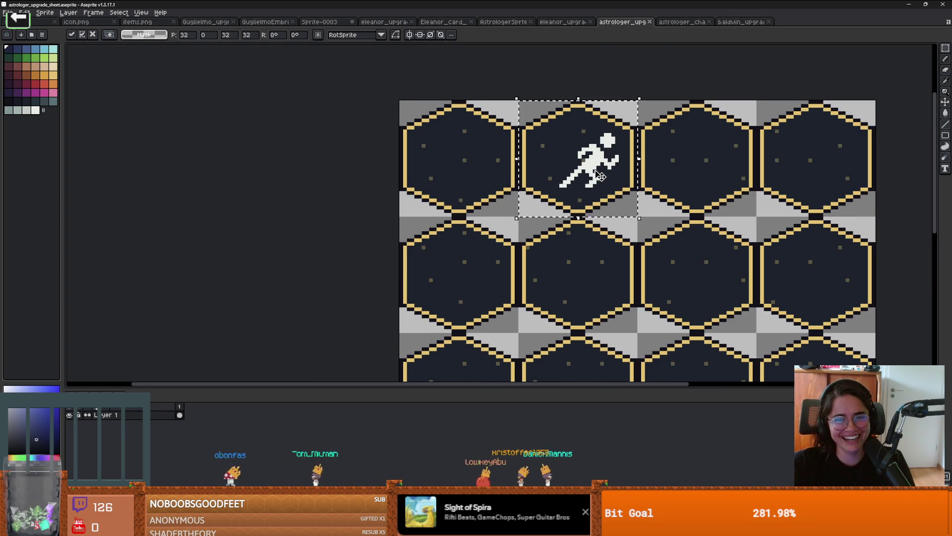
left_click_drag(600, 180, 492, 179)
key("Down")
key("Down")
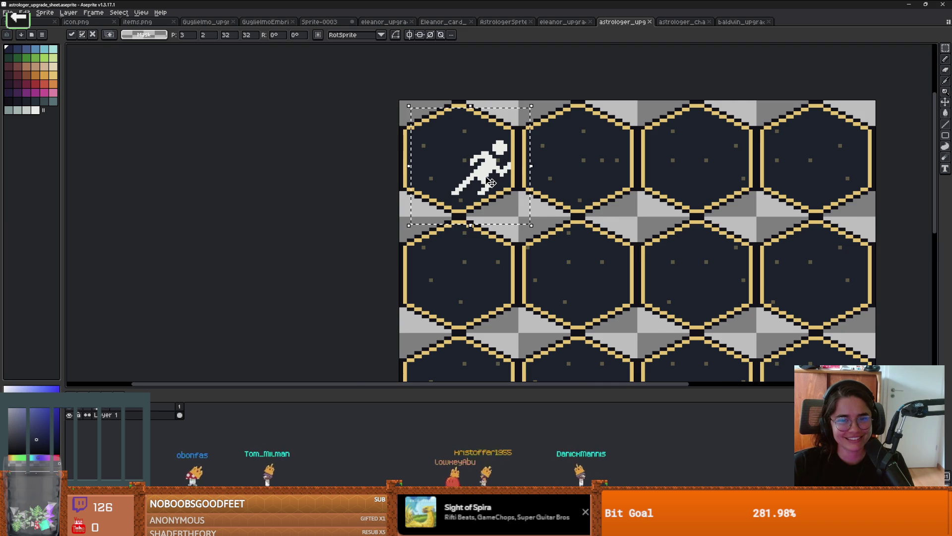
scroll(485, 162, "up", 2)
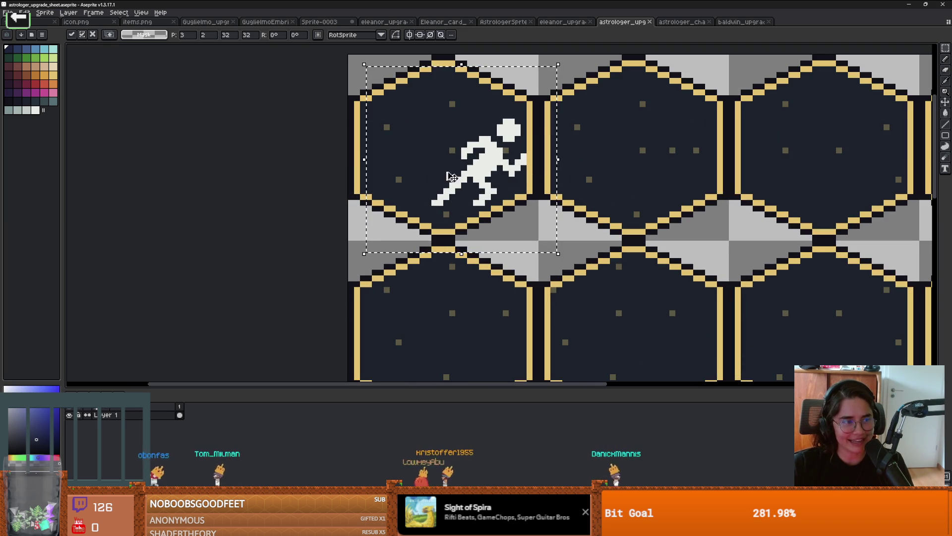
mouse_move(497, 174)
left_mouse_down()
mouse_move(498, 167)
mouse_move(442, 167)
mouse_move(467, 177)
left_mouse_up()
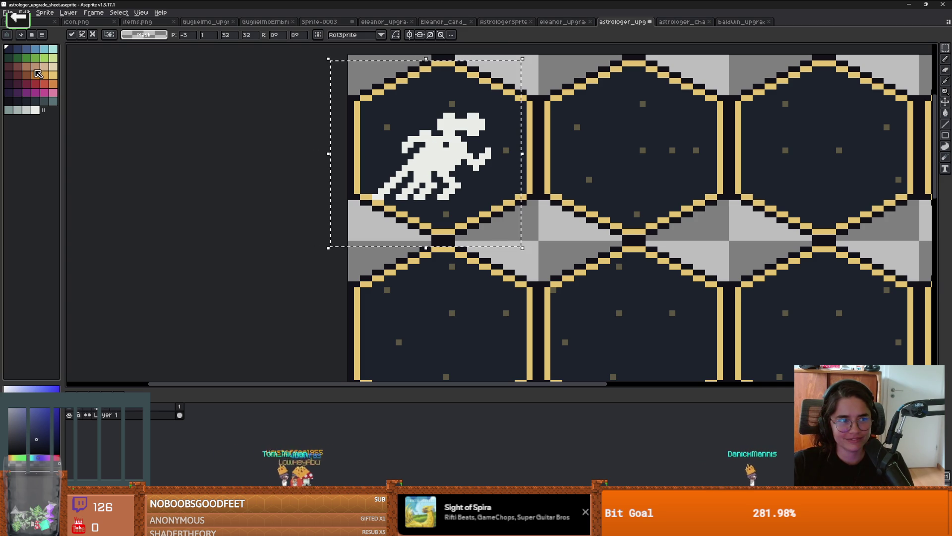
Try recolouring and re-pasting the runner, then undo and cancel those attempts
left_click(16, 111)
key("g")
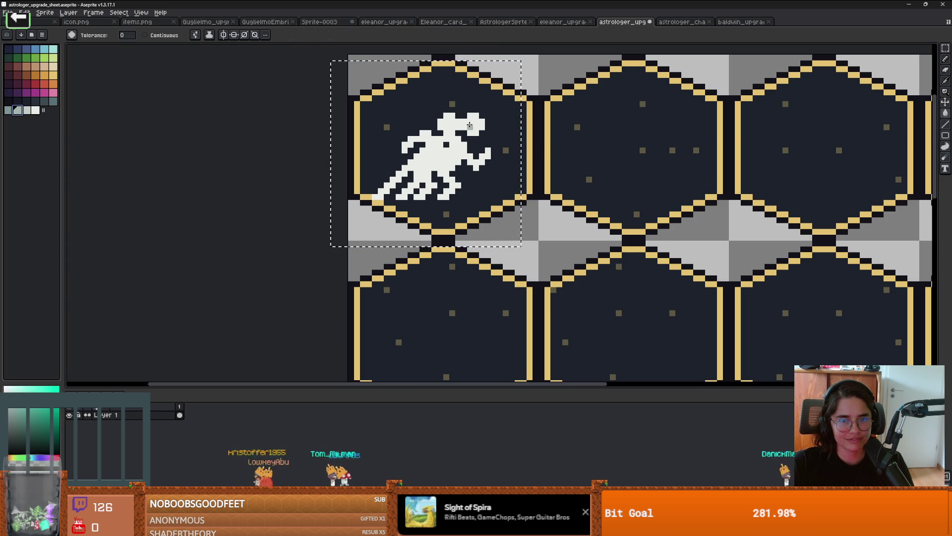
left_click(469, 125)
key("ctrl+z")
key("ctrl+z")
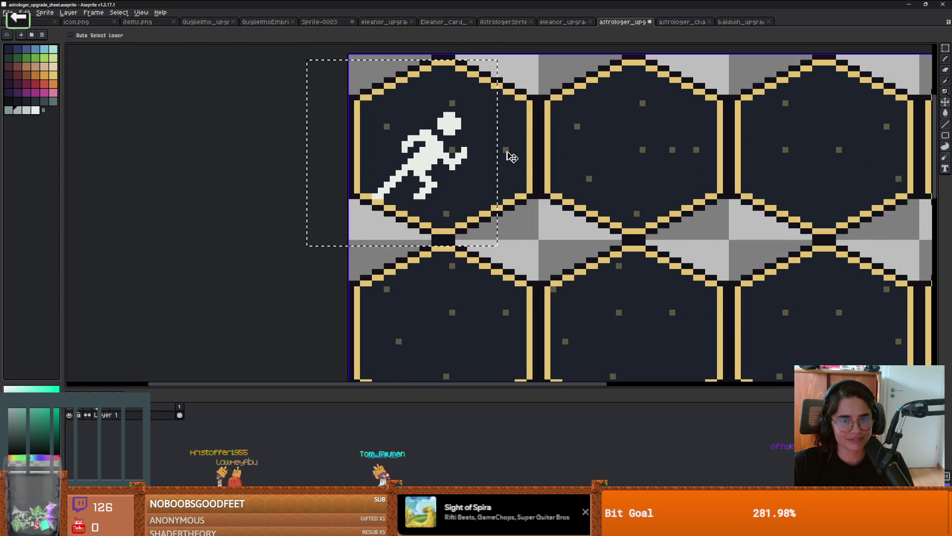
key("g")
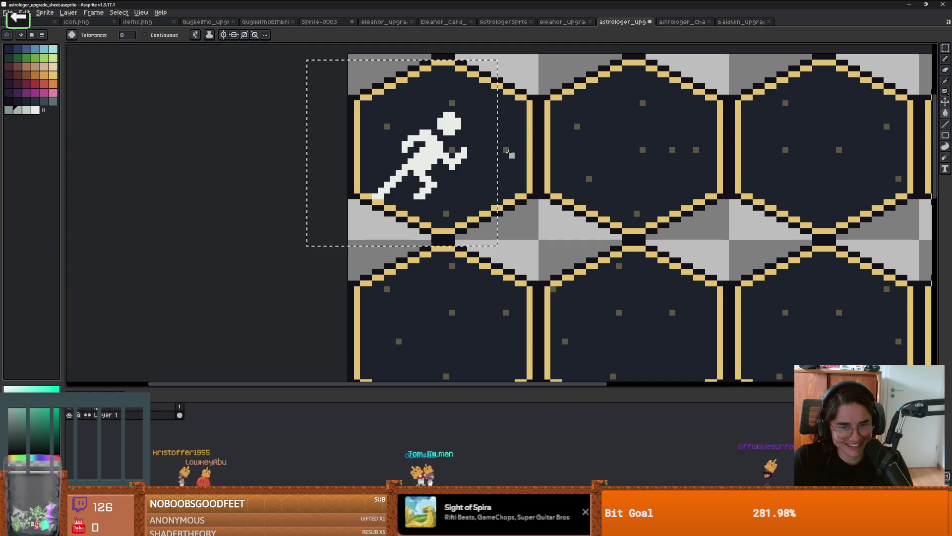
key("ctrl+z")
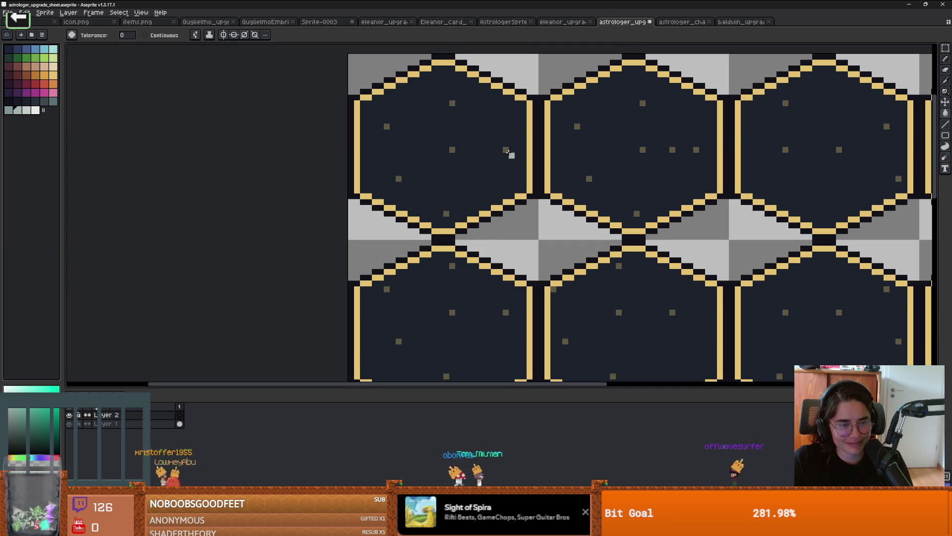
key("v")
key("ctrl+v")
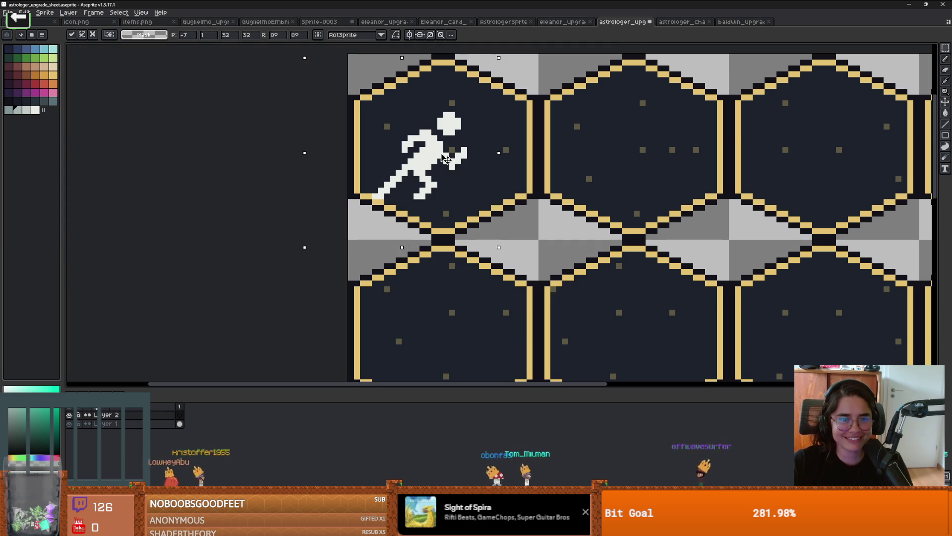
left_click_drag(452, 150, 475, 156)
key("Escape")
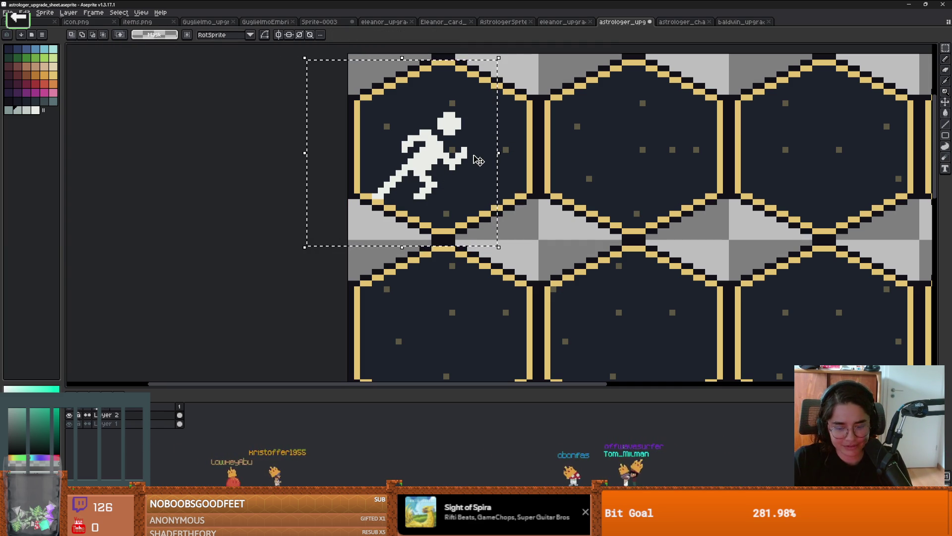
Paste a runner copy on a new layer, shift it a few pixels right, and fill it light grey
key("ctrl+v")
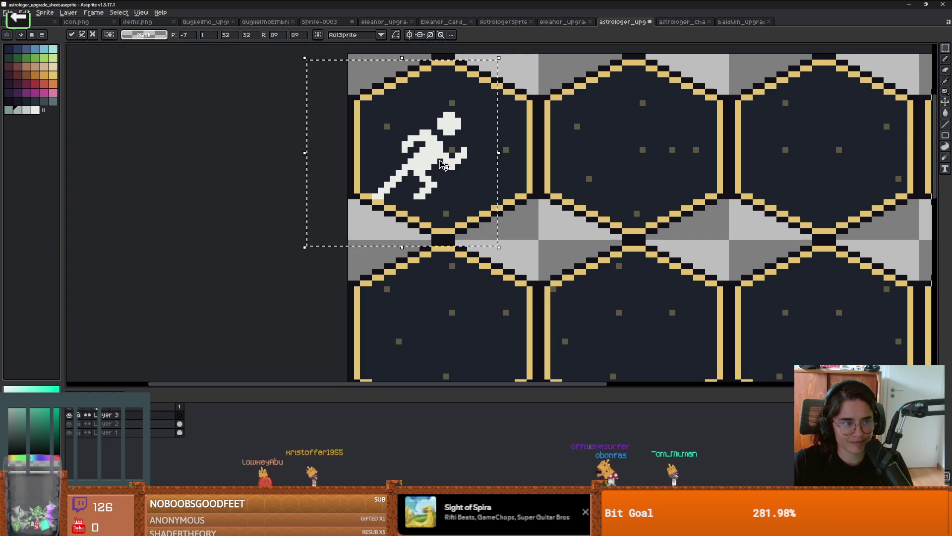
left_click_drag(444, 166, 462, 165)
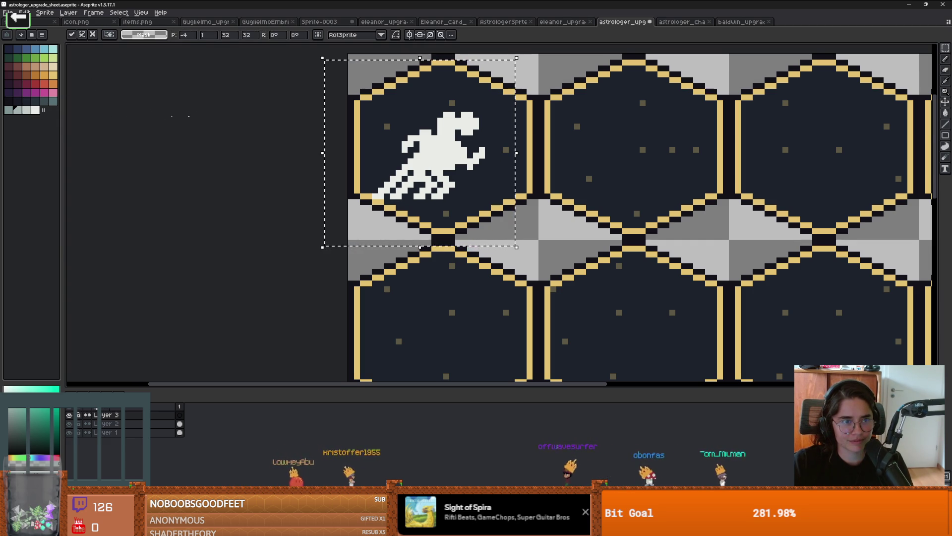
left_click(26, 110)
key("g")
left_click(464, 126)
scroll(464, 125, "down", 1)
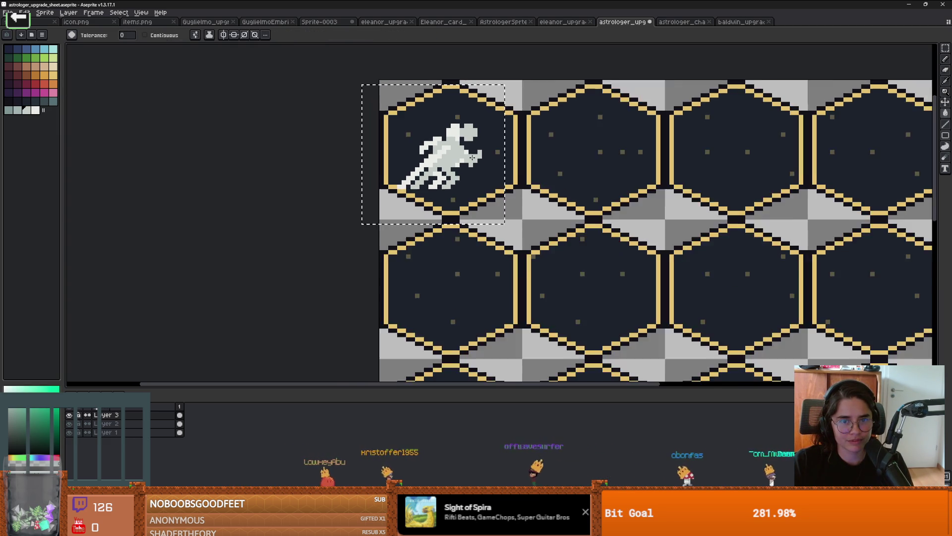
scroll(476, 149, "up", 1)
scroll(491, 179, "down", 1)
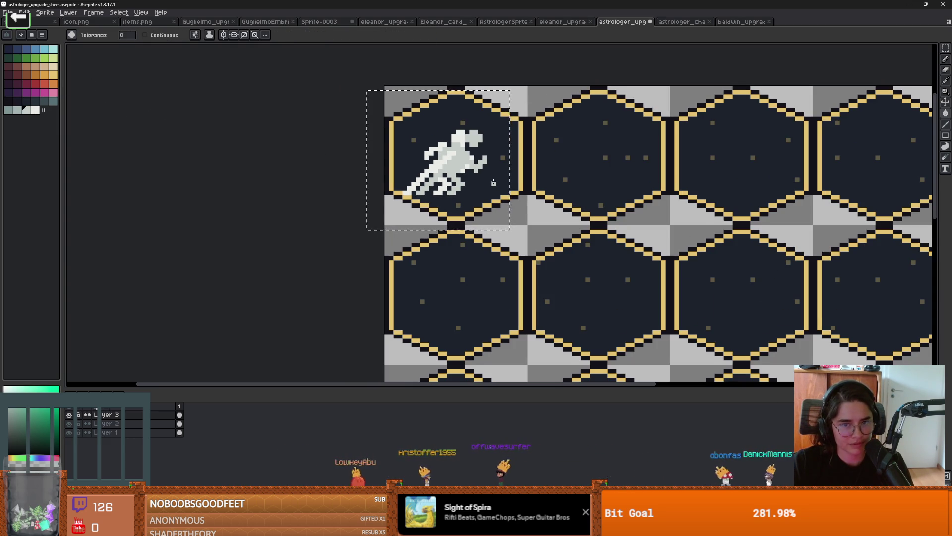
scroll(493, 183, "down", 1)
scroll(493, 182, "up", 1)
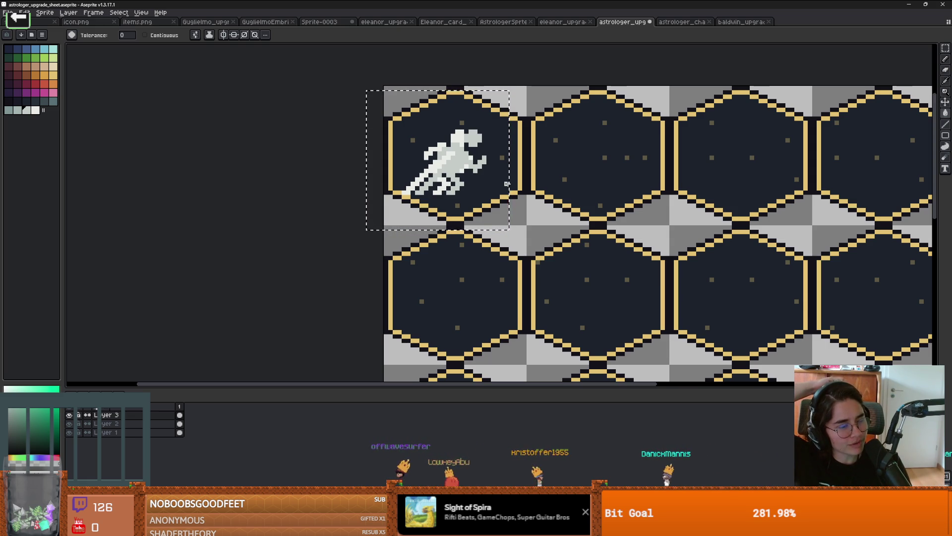
key("Right")
key("Right")
key("Right")
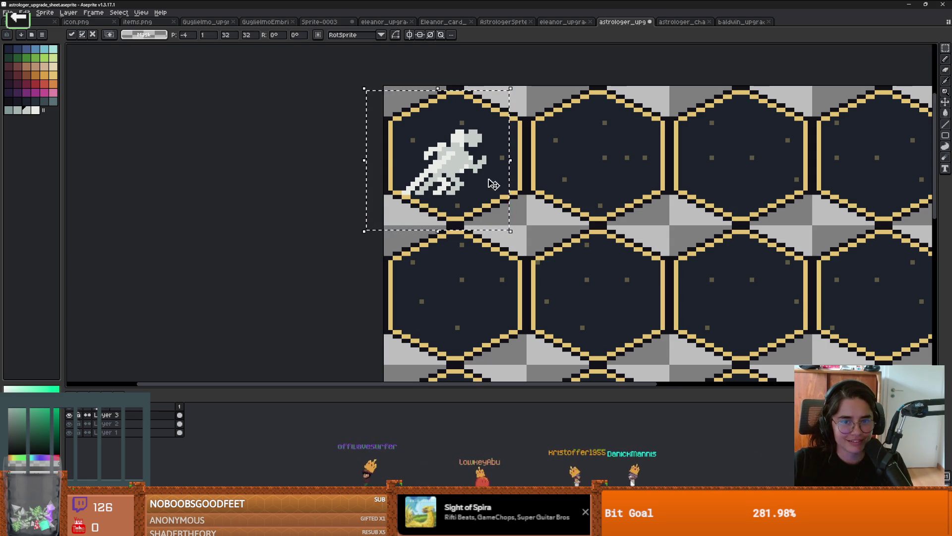
key("Escape")
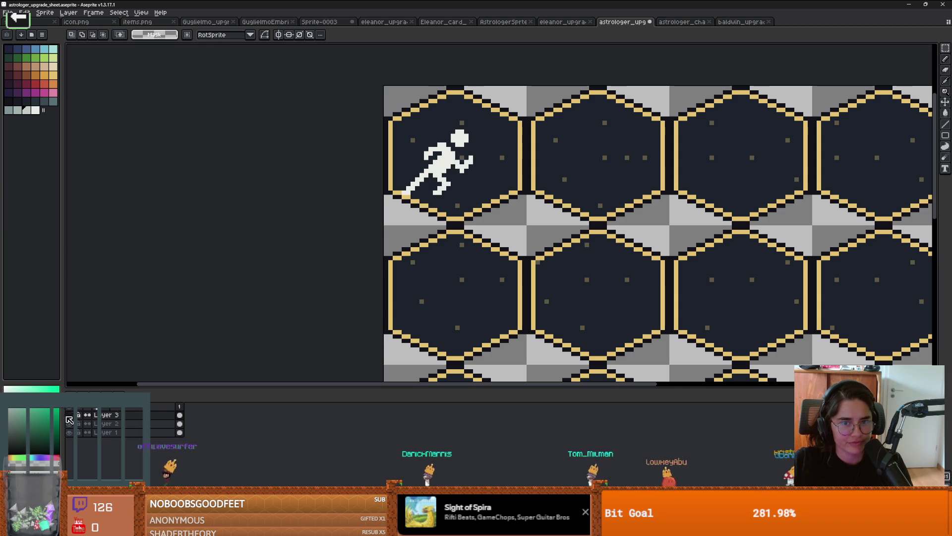
Add a new empty layer and paste another runner copy onto it
key("shift+n")
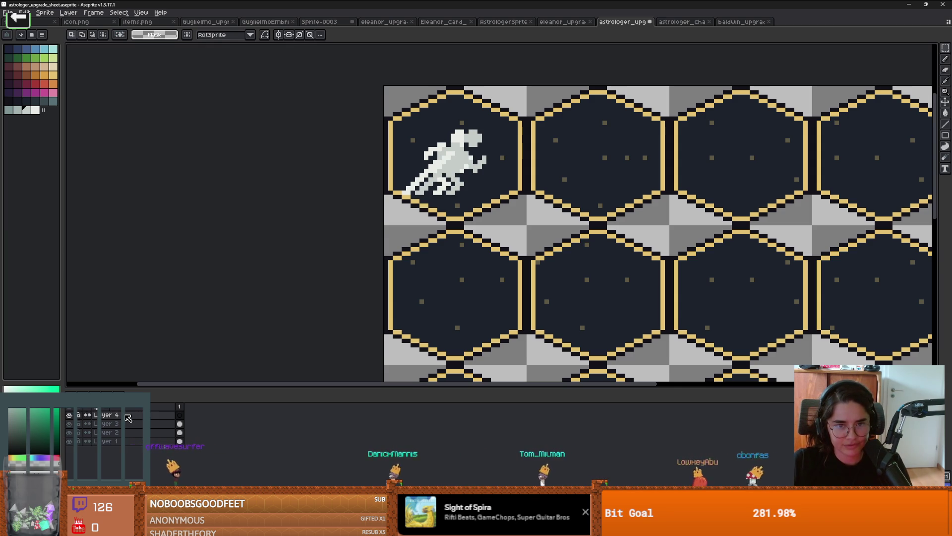
key("ctrl+v")
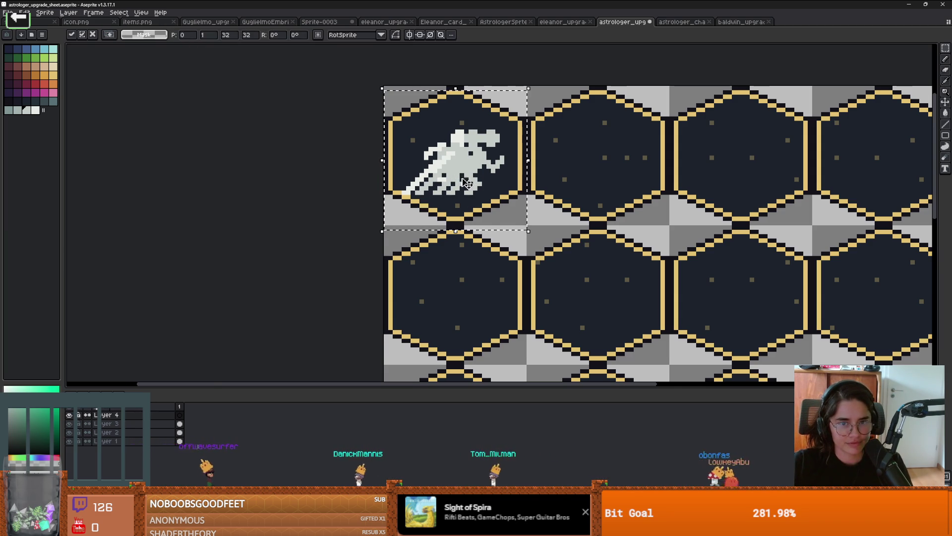
key("Return")
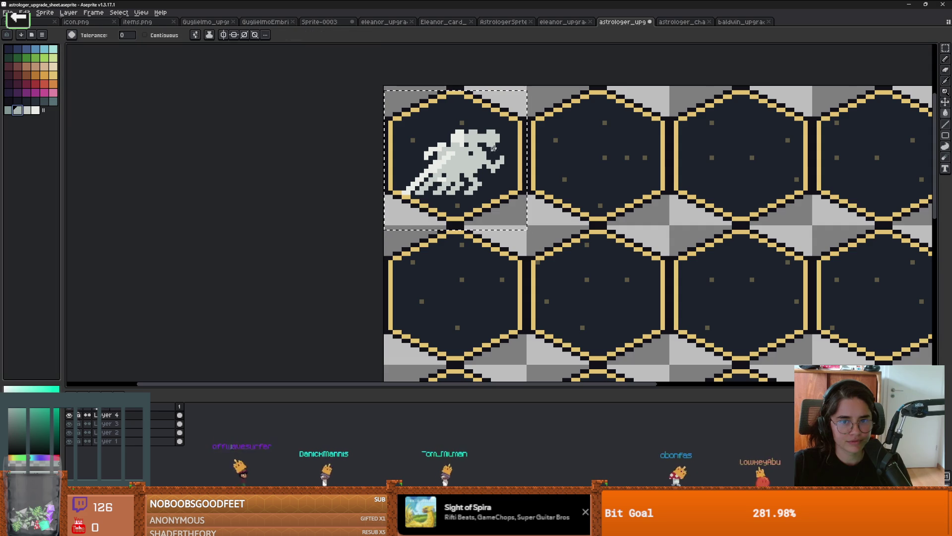
scroll(506, 187, "down", 3)
scroll(507, 189, "up", 2)
scroll(507, 189, "down", 1)
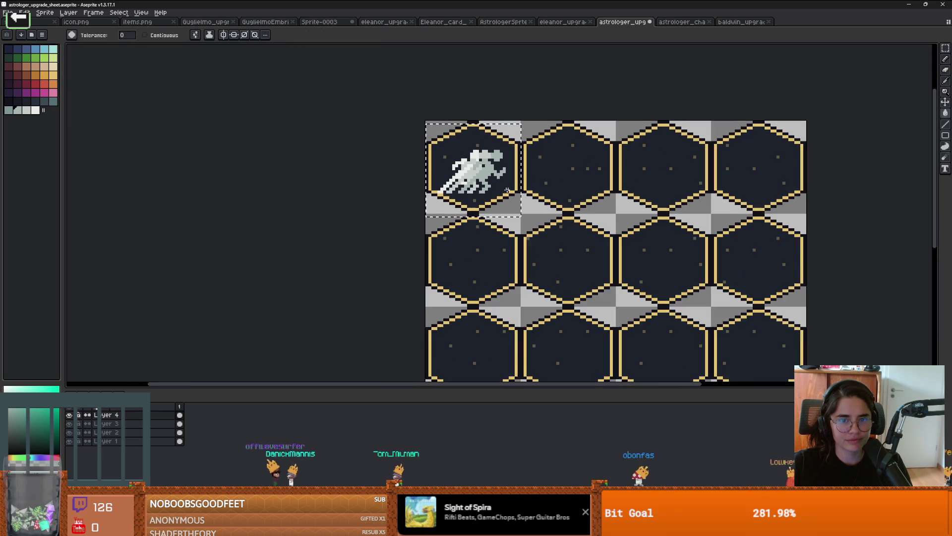
scroll(506, 189, "up", 2)
scroll(507, 189, "down", 3)
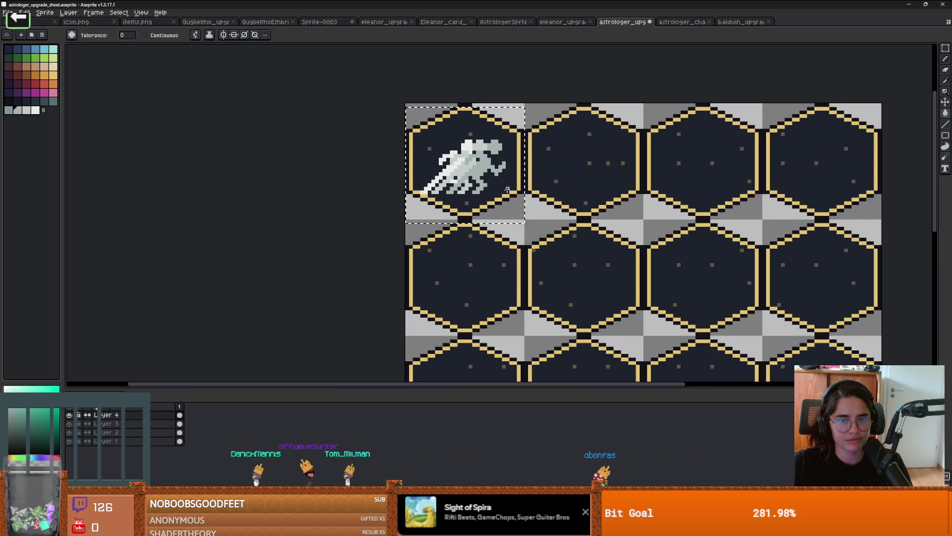
scroll(495, 187, "up", 1)
scroll(495, 186, "up", 2)
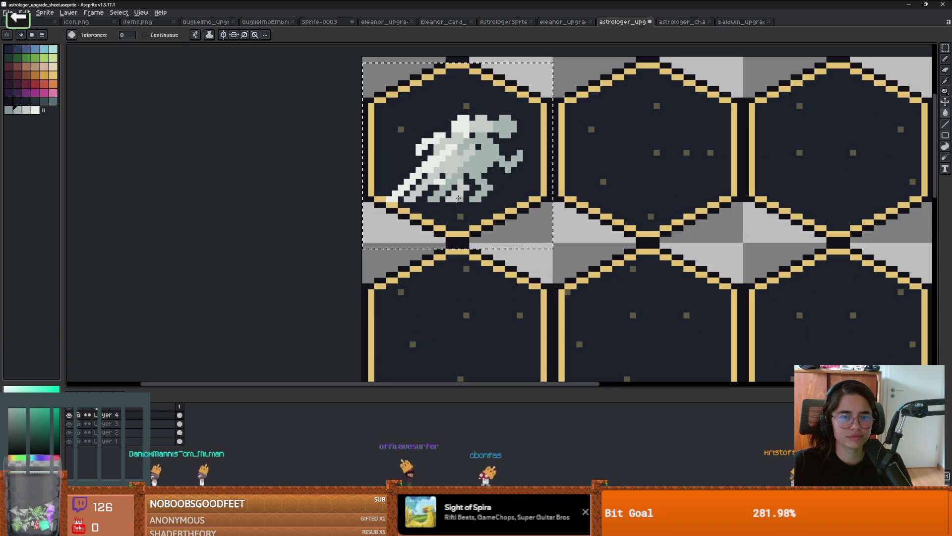
Touch up a pixel on the Layer 2 runner with the pencil
key("Down")
key("Down")
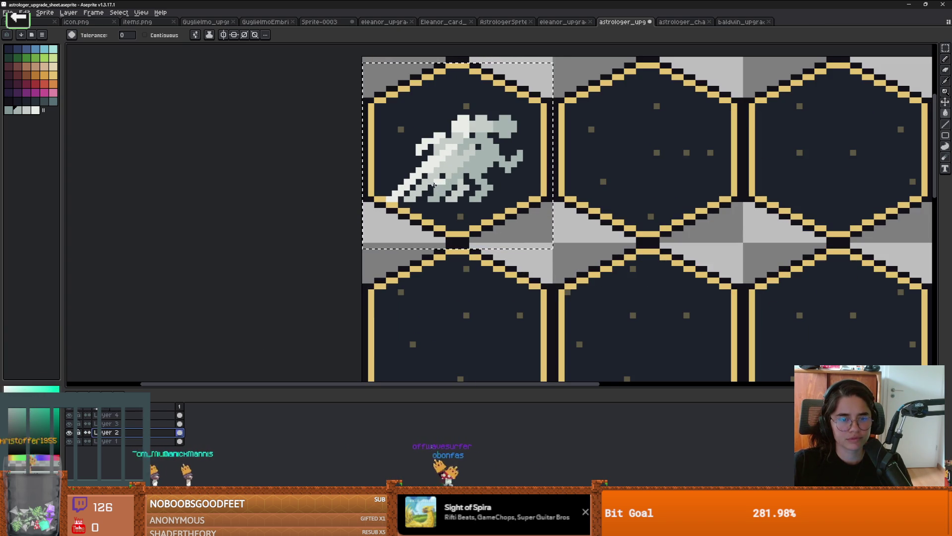
key("b")
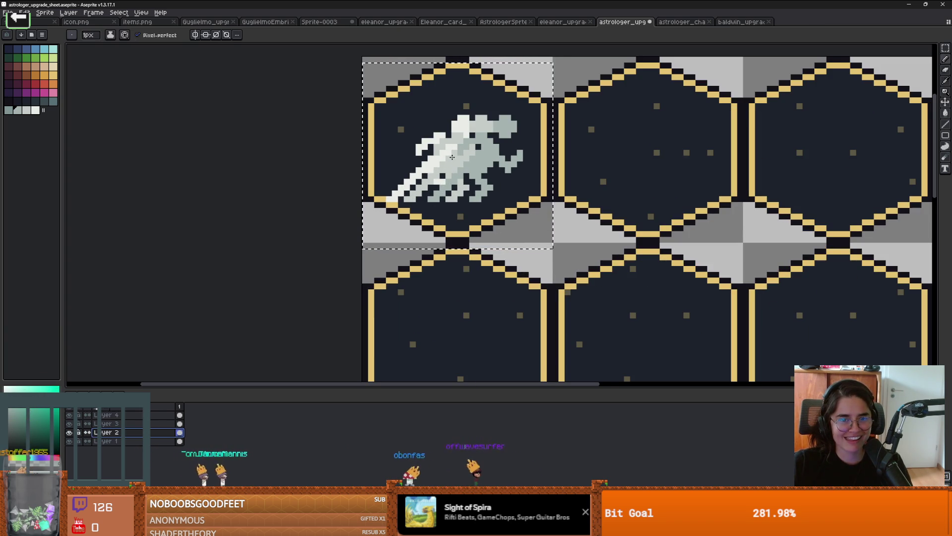
left_click(430, 164)
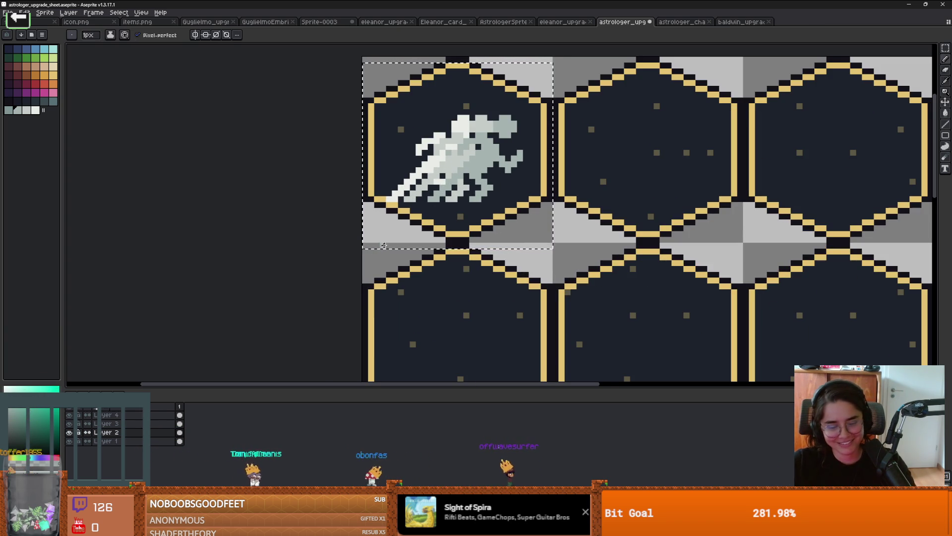
key("ctrl+t")
key("Return")
Move the Layer 2 runner slightly up-left and nudge the Layer 3 copy into place
left_click_drag(404, 112, 549, 229)
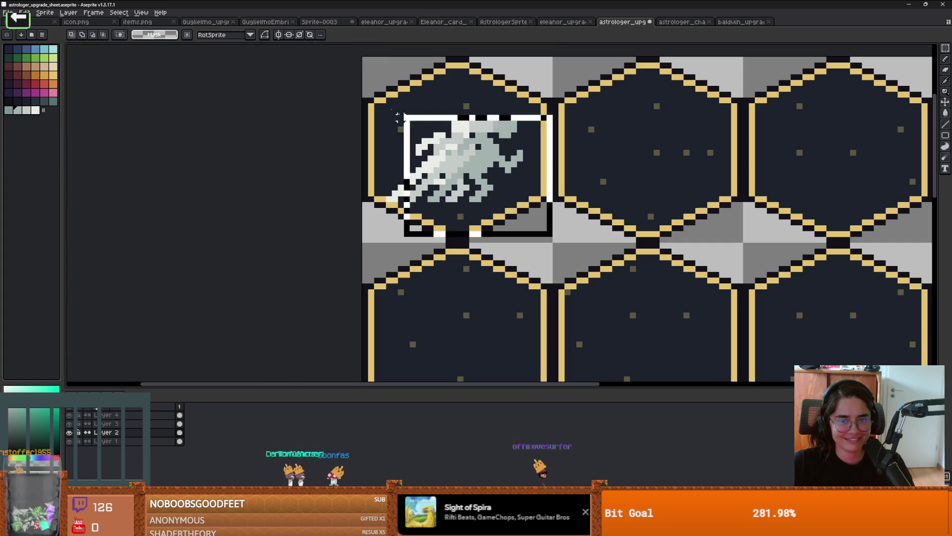
left_click_drag(480, 174, 454, 153)
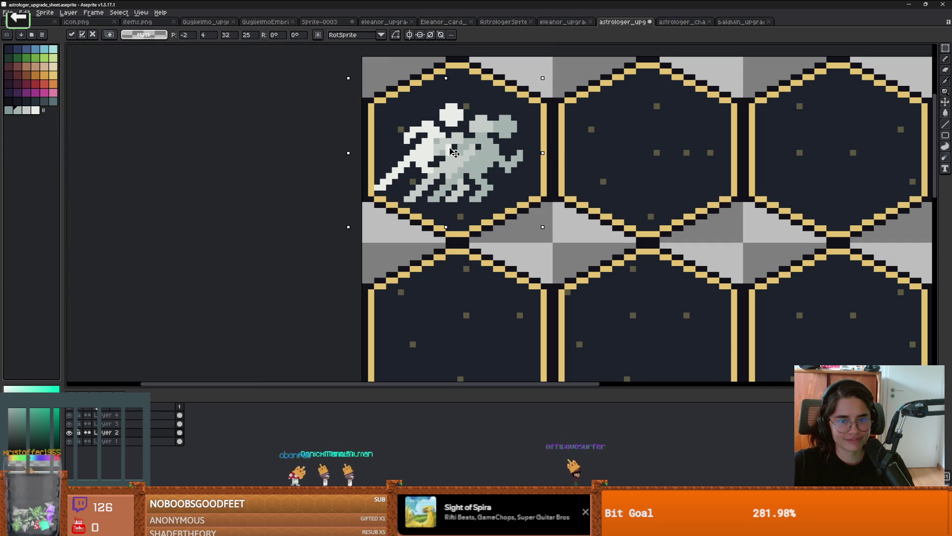
key("Return")
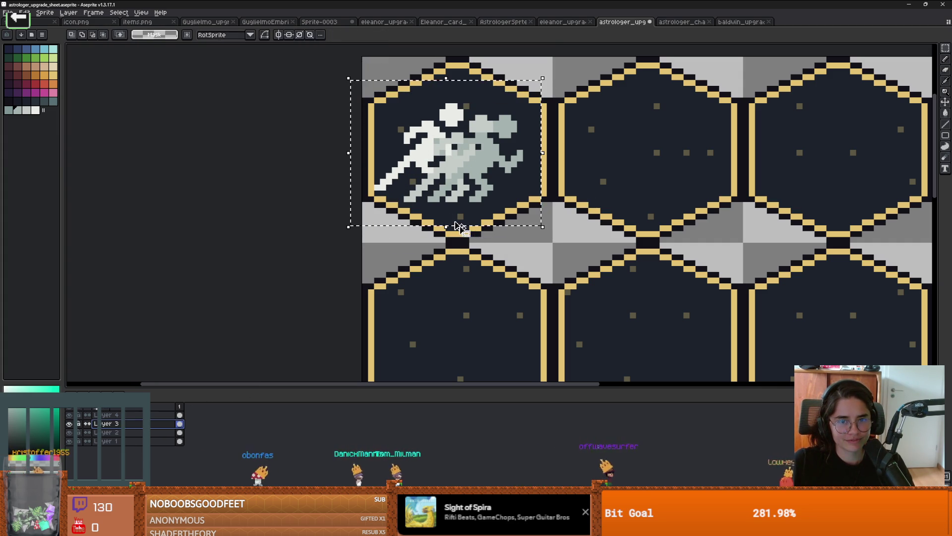
left_click_drag(360, 56, 596, 261)
left_click_drag(483, 148, 476, 139)
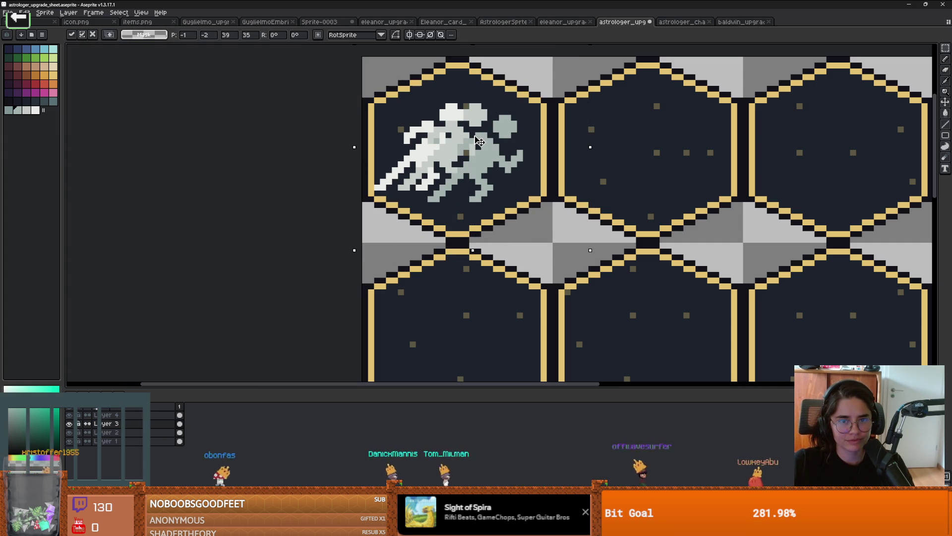
key("ctrl+d")
Shift the Layer 4 runner copy a little to the right
left_click(180, 415)
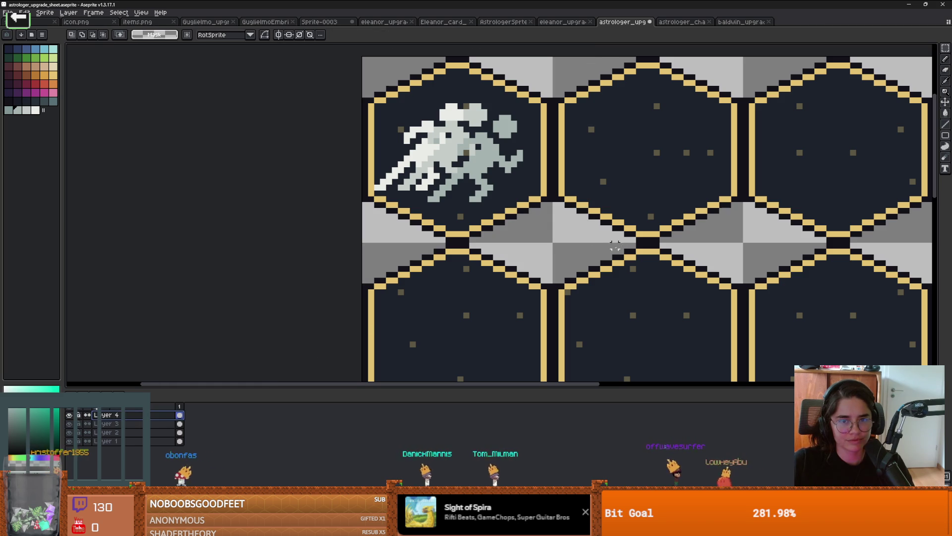
left_click_drag(377, 61, 632, 239)
left_click_drag(494, 160, 500, 160)
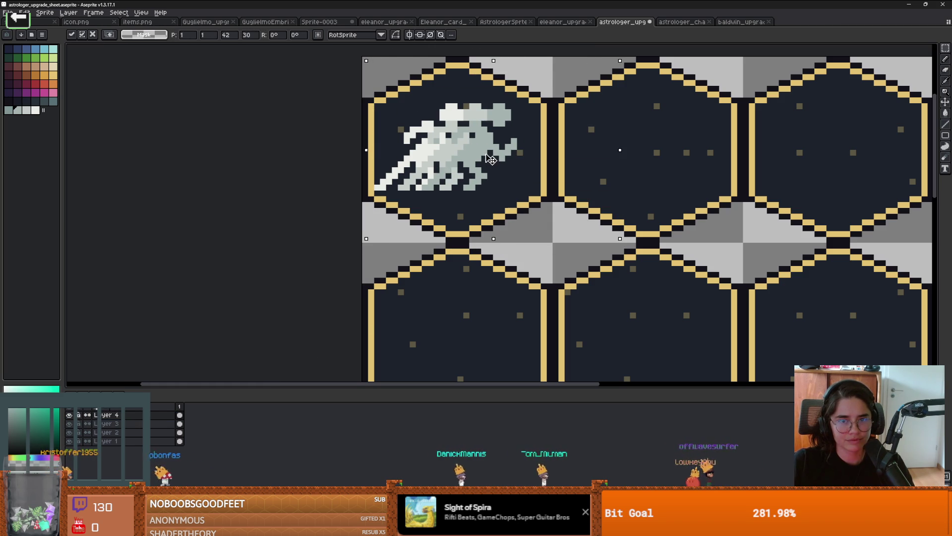
key("Return")
scroll(626, 181, "down", 2)
scroll(626, 181, "up", 1)
left_click_drag(623, 182, 577, 196)
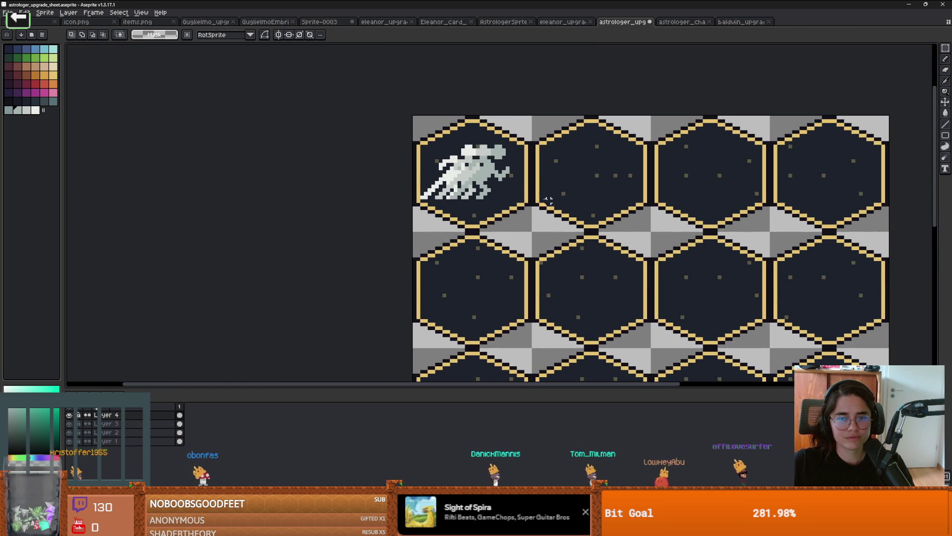
Reposition the Layer 2 sprite neatly inside the first hexagon
left_click(109, 432)
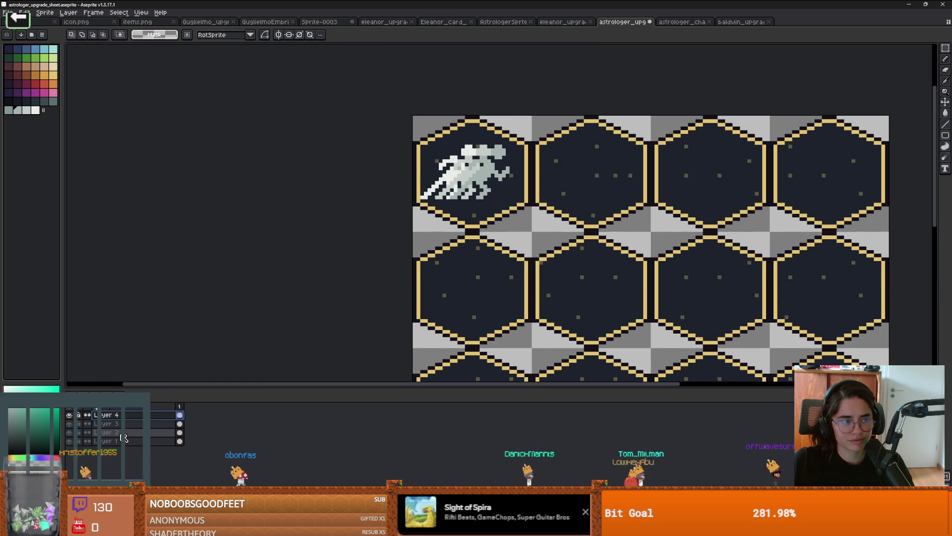
left_click_drag(403, 128, 563, 233)
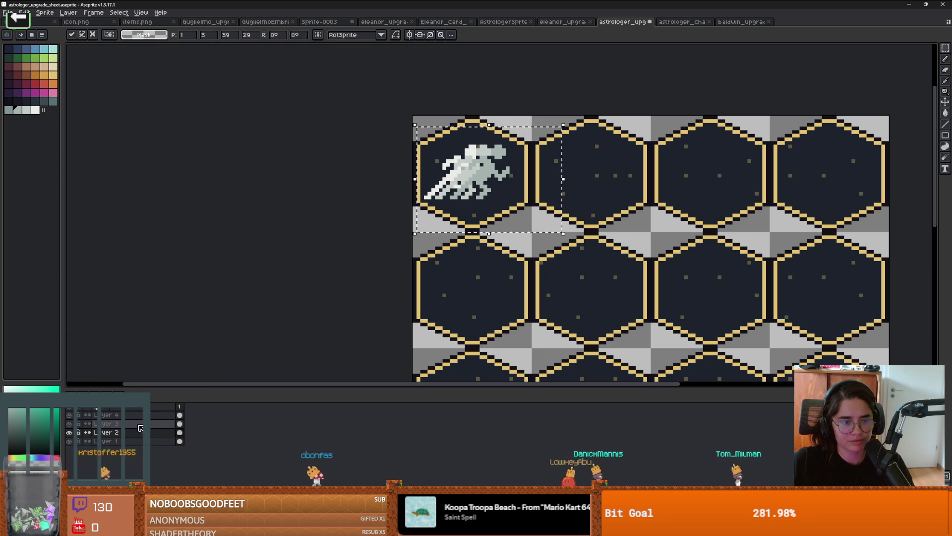
key("alt+Up")
mouse_move(594, 117)
left_mouse_down()
mouse_move(436, 198)
mouse_move(416, 243)
left_mouse_up()
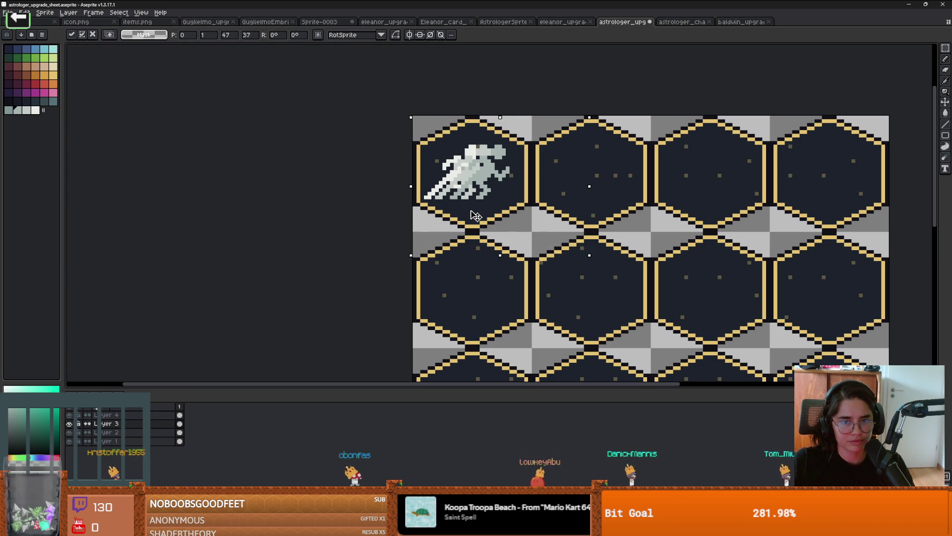
left_click_drag(504, 243, 505, 254)
key("alt+Up")
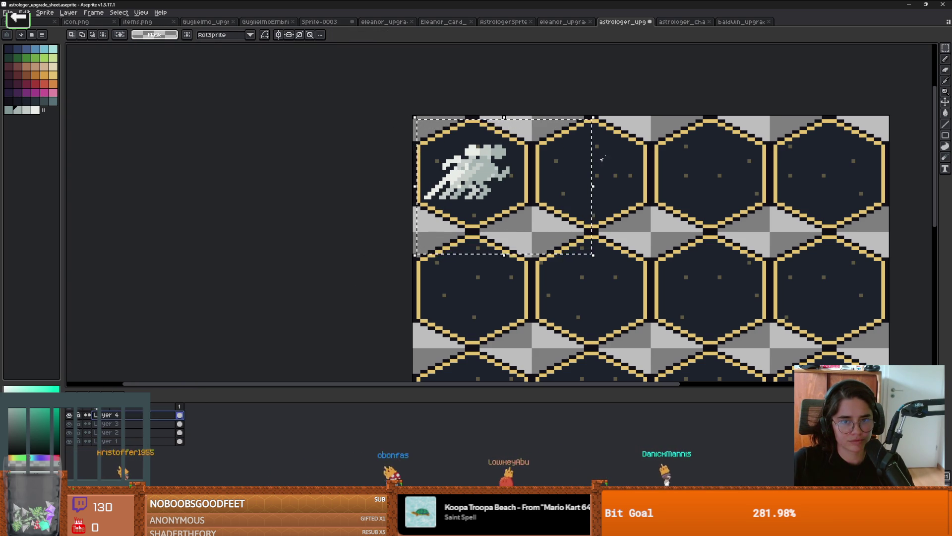
Clear the selection and save the upgrade sheet with Ctrl+S
left_click_drag(412, 114, 593, 270)
left_click(504, 203)
key("ctrl+d")
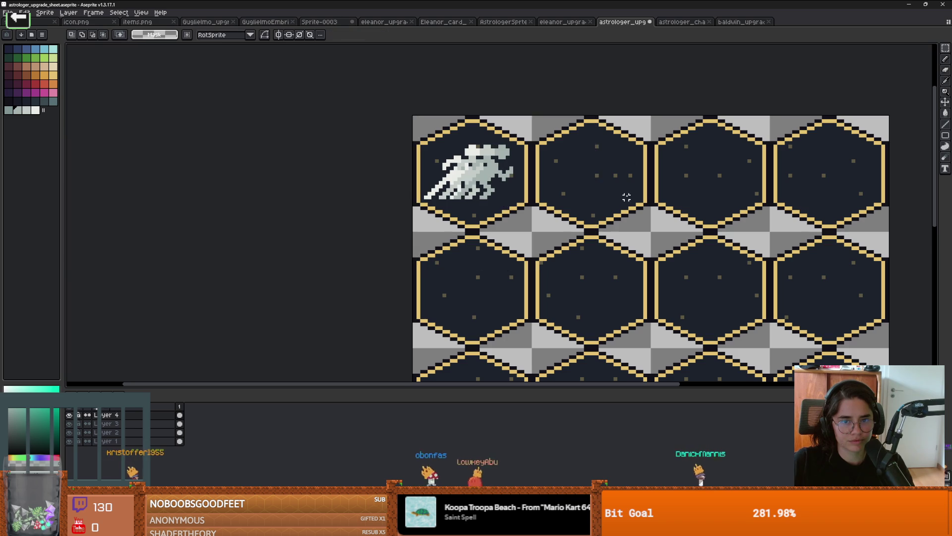
scroll(627, 197, "down", 2)
scroll(530, 227, "up", 1)
scroll(459, 299, "up", 1)
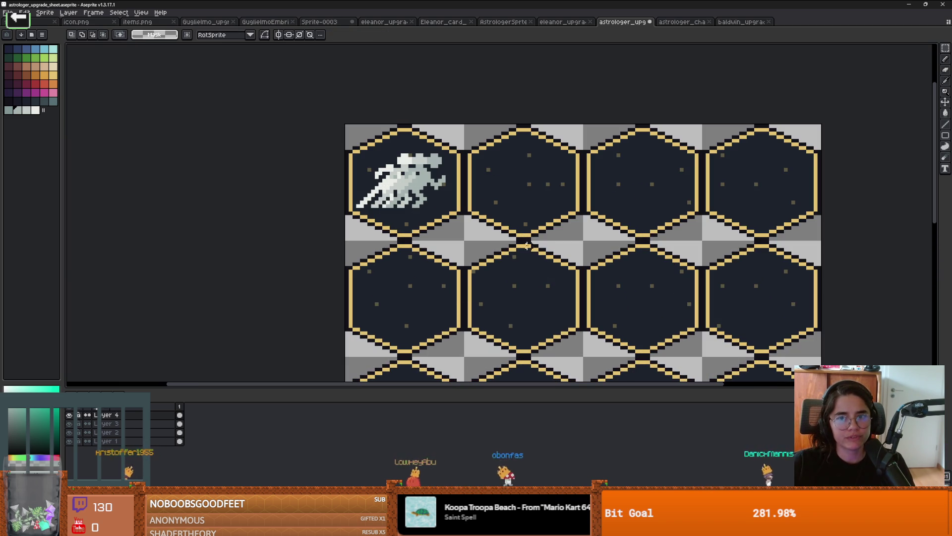
key("ctrl+s")
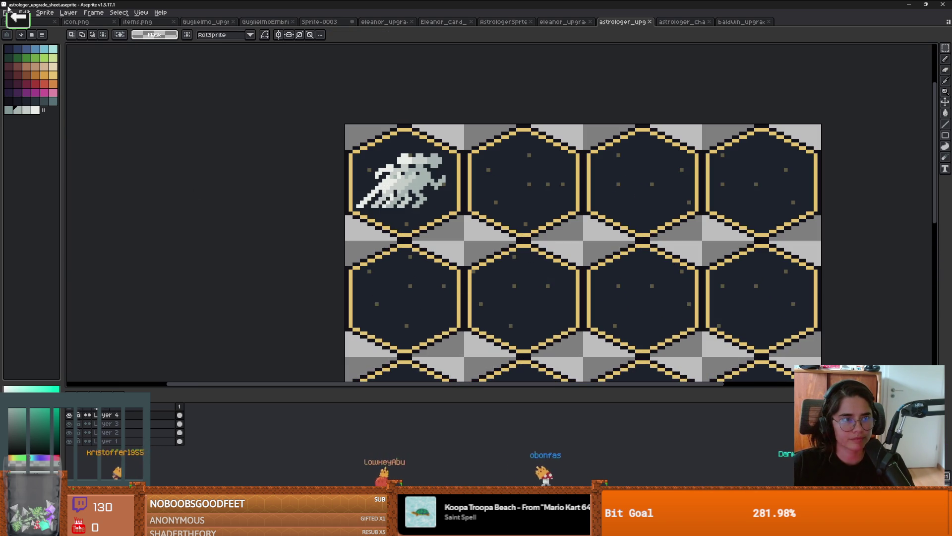
left_click(7, 11)
Save the sheet as astrologer_upgrade_sheet.png with the png files (*.png) type
mouse_move(67, 85)
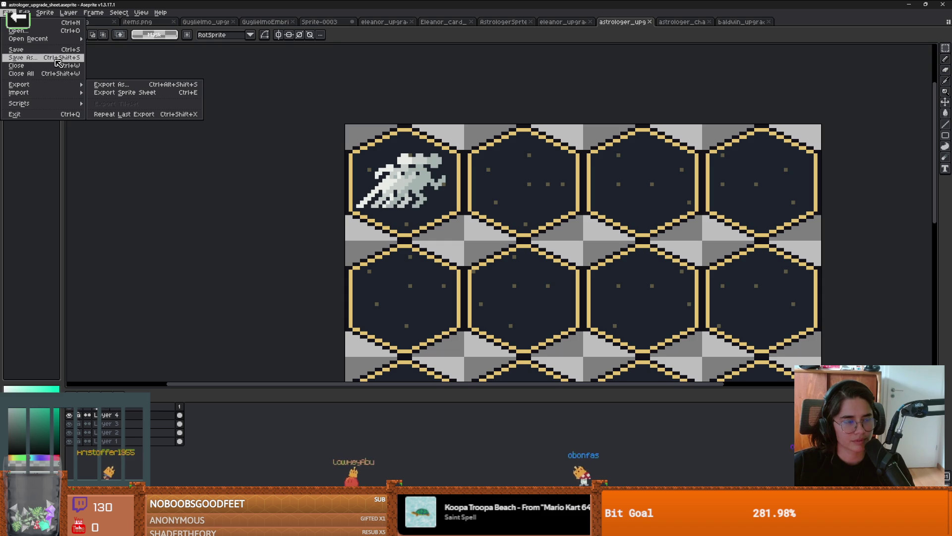
key("Return")
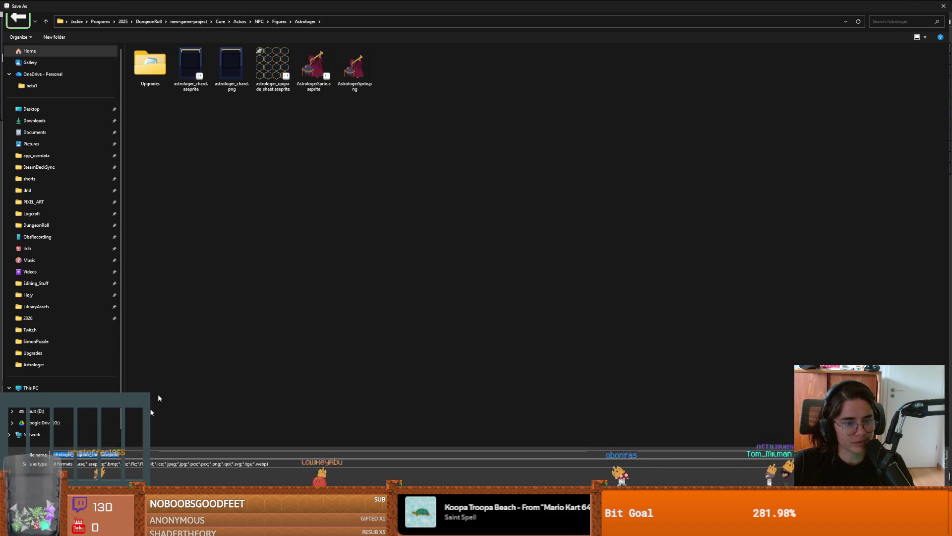
left_click(104, 463)
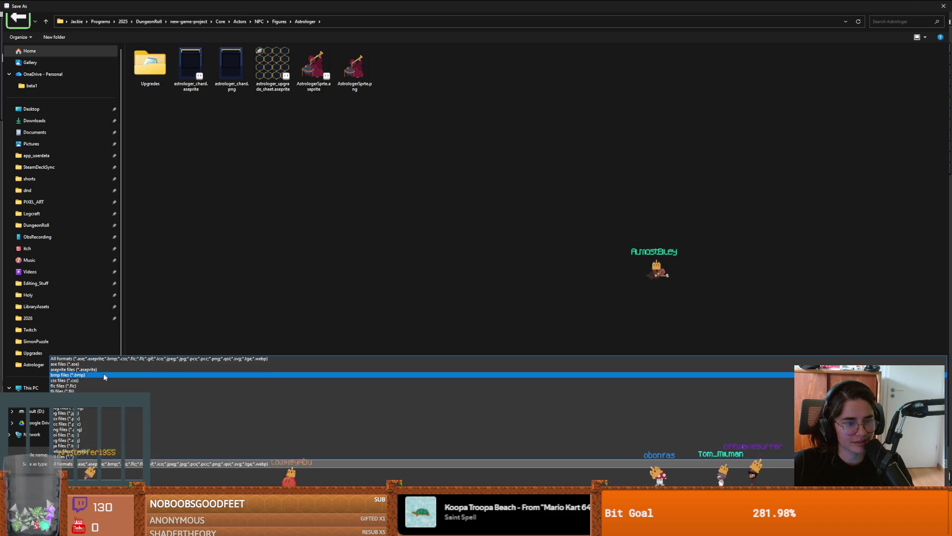
left_click(103, 429)
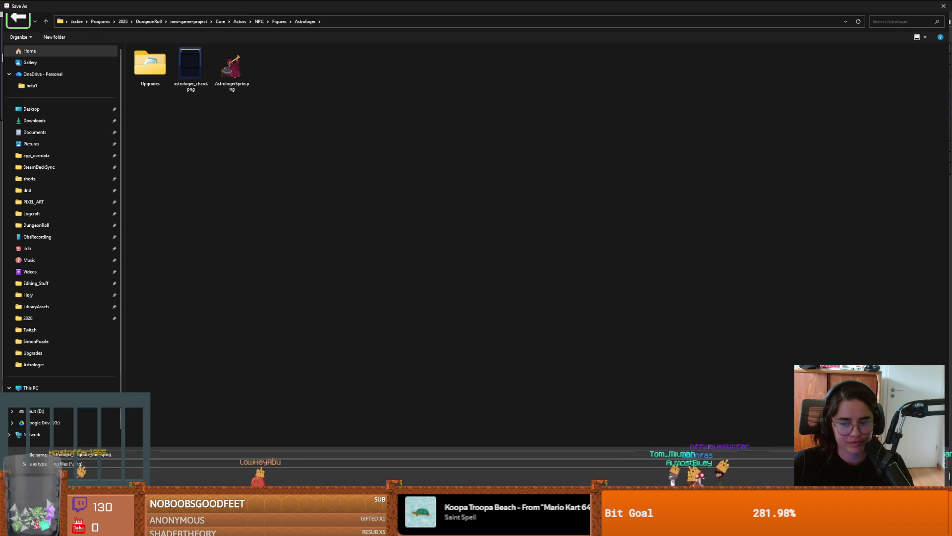
key("Return")
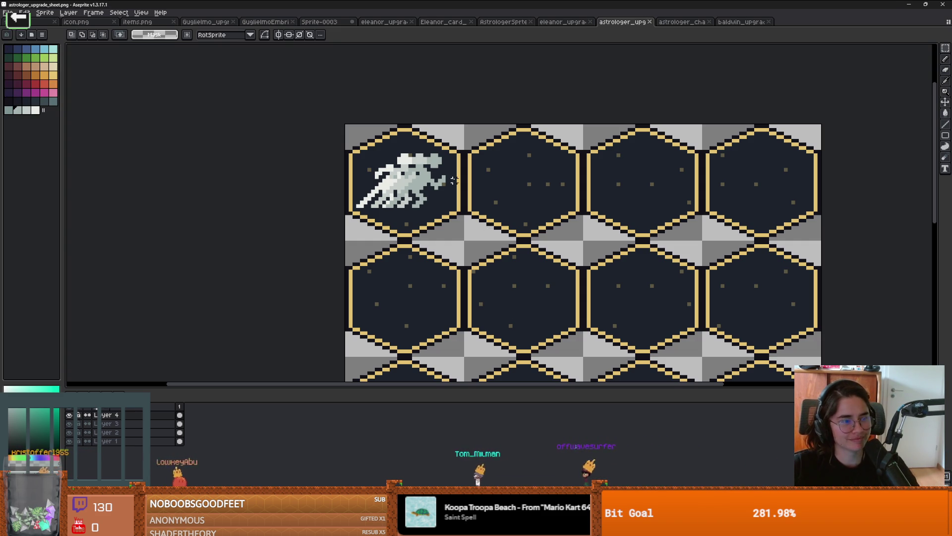
Close the Explorer window and save the AstrologerNPC scene
key("alt+Tab")
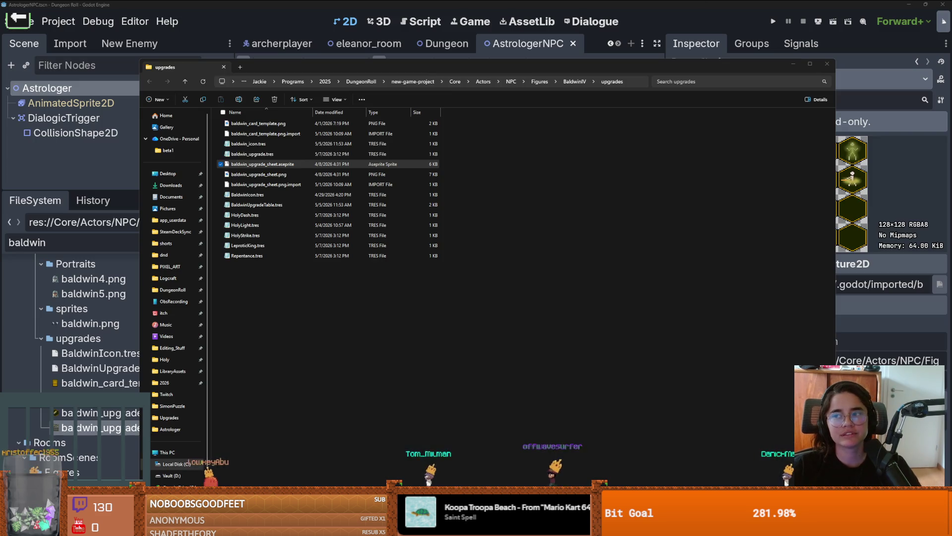
left_click(821, 67)
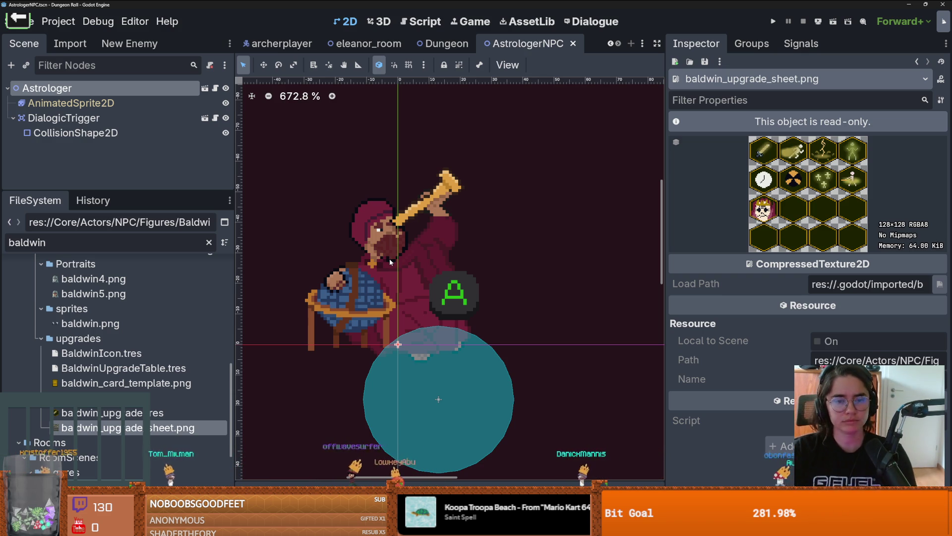
scroll(357, 302, "down", 2)
key("ctrl+s")
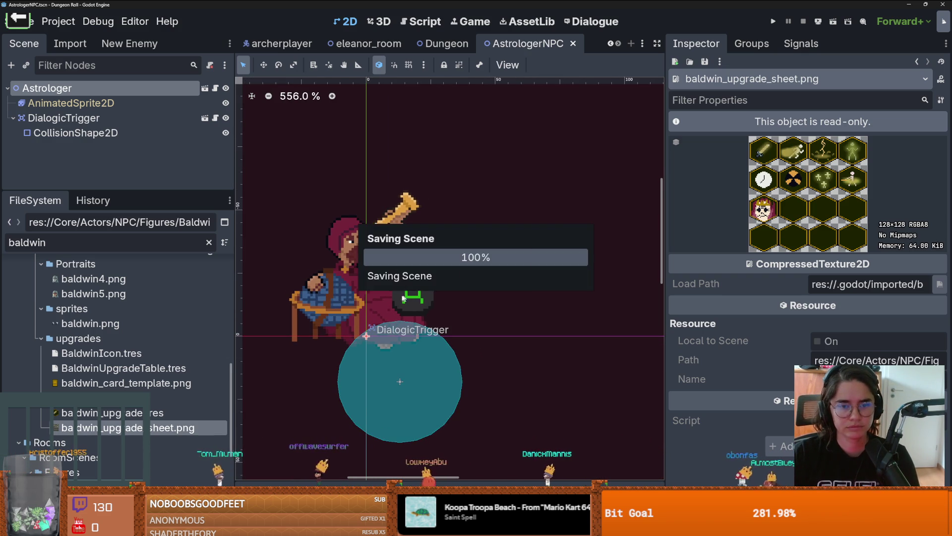
scroll(391, 293, "up", 1)
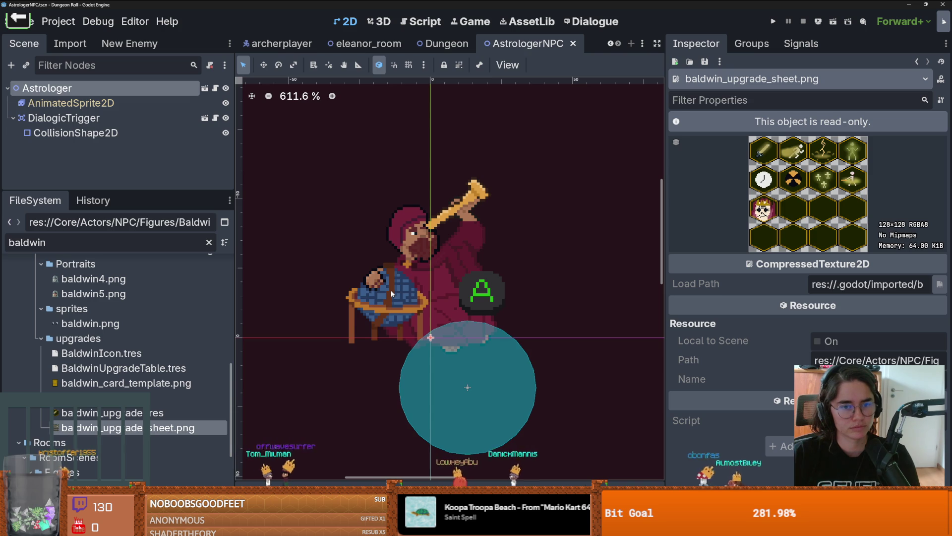
scroll(391, 290, "down", 1)
scroll(390, 290, "up", 1)
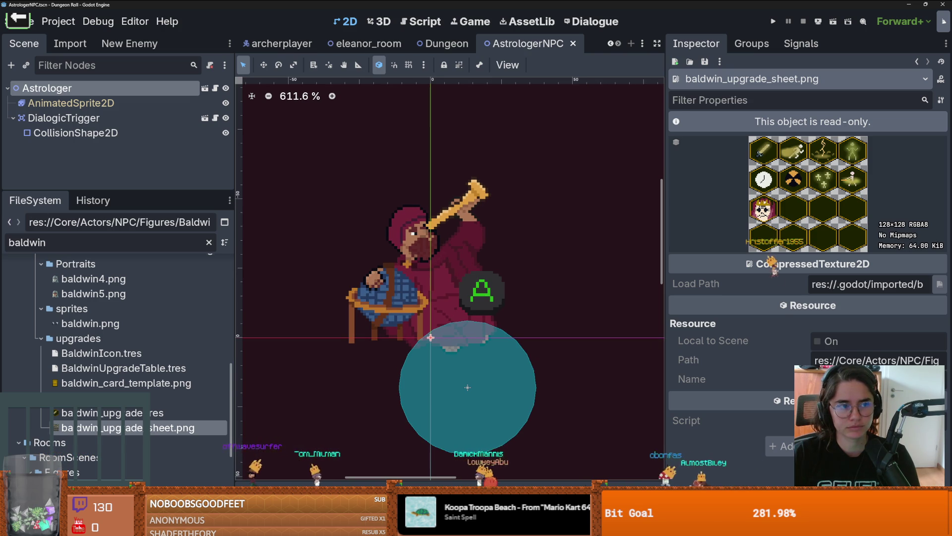
Enlarge the FileSystem panel, widen the 2D view, and select the Astrologer root node
left_click_drag(119, 190, 121, 150)
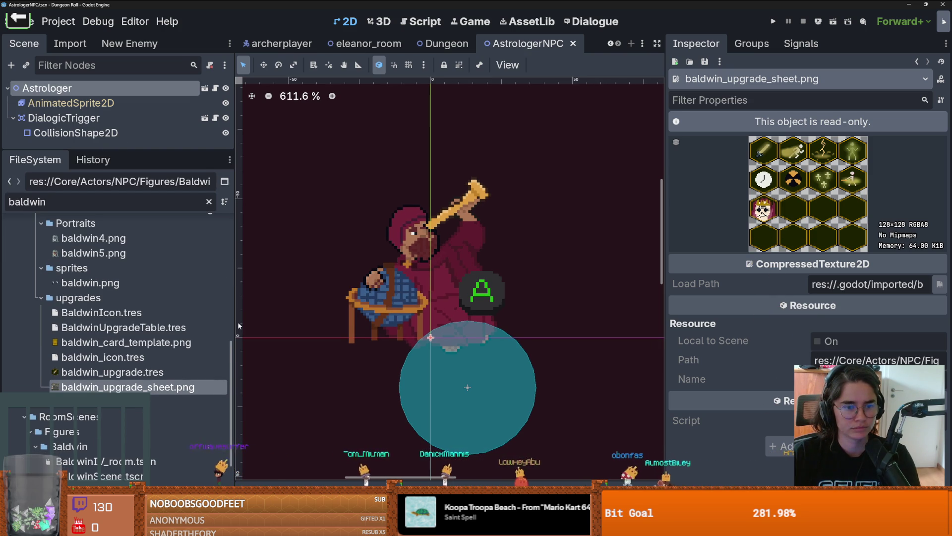
left_click_drag(238, 325, 272, 326)
scroll(99, 297, "up", 3)
scroll(99, 297, "down", 3)
scroll(97, 294, "up", 3)
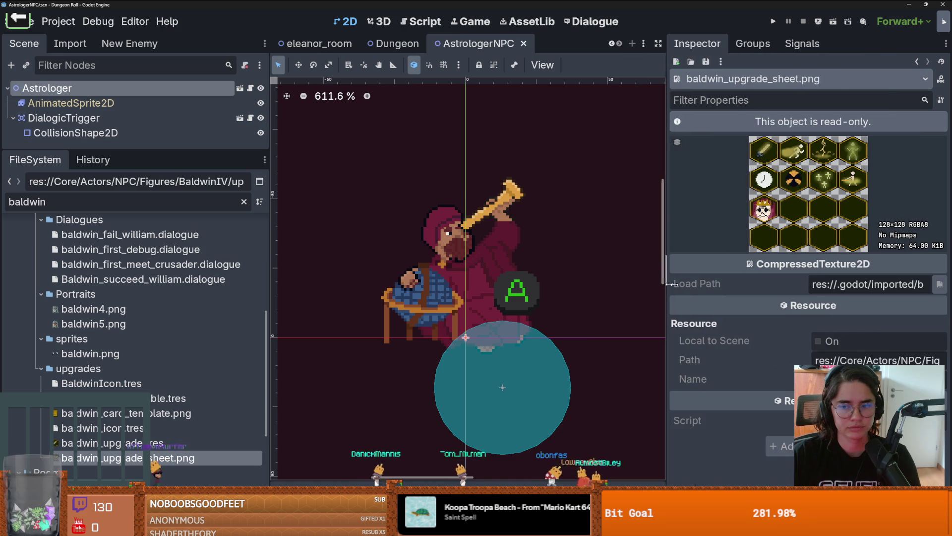
left_click_drag(666, 285, 780, 285)
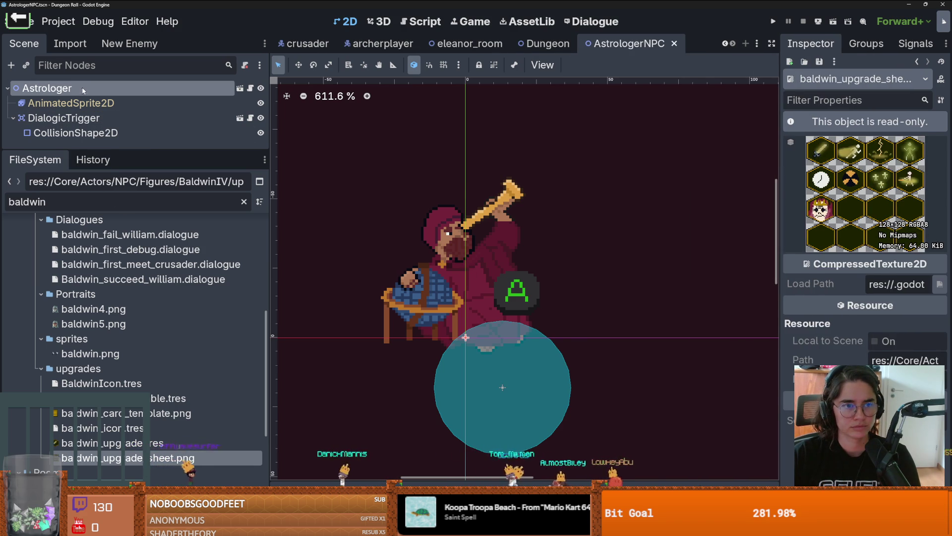
left_click(50, 88)
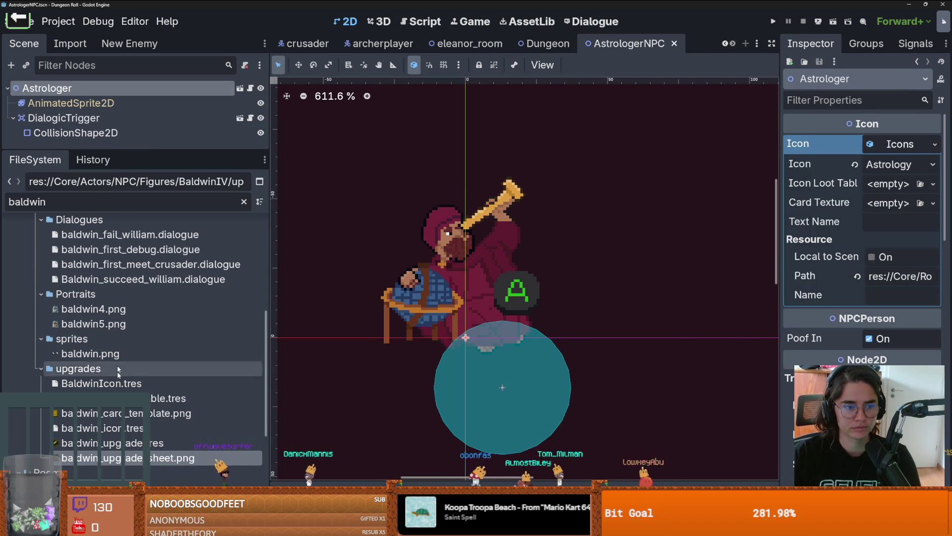
Collapse Dialogues and BaldwinIV, clear the baldwin filter, and open Astrologer/Upgrades/ShorterRollInterval.tres
scroll(48, 306, "up", 3)
left_click(42, 289)
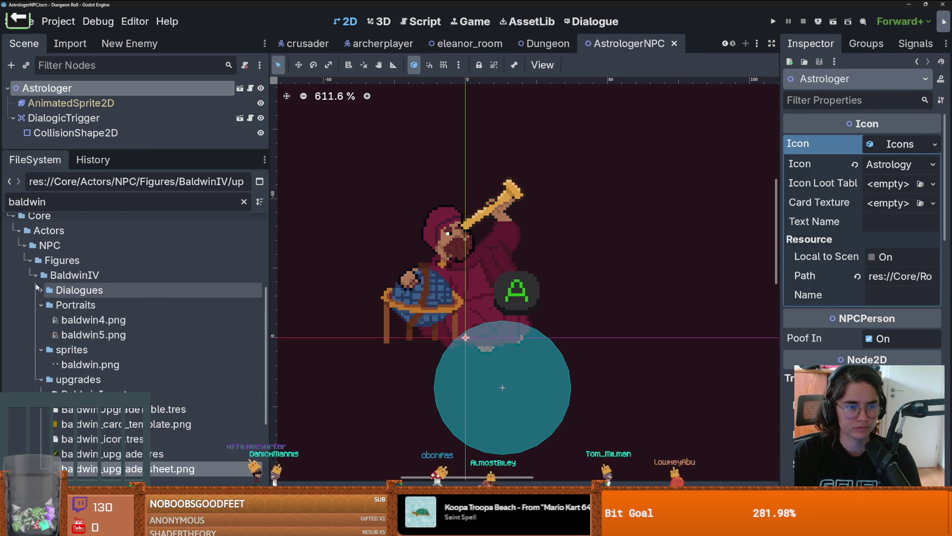
left_click(35, 274)
left_click(36, 283)
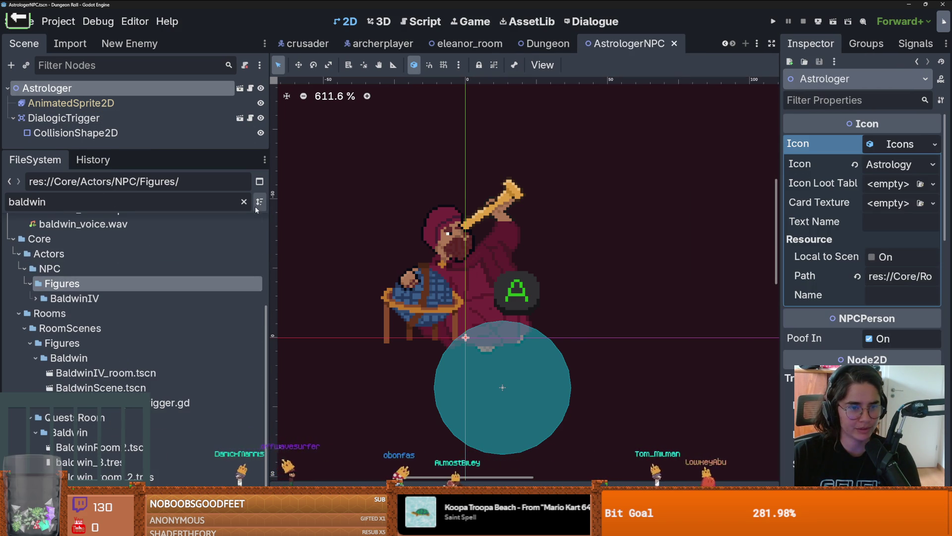
left_click(244, 201)
scroll(65, 336, "down", 5)
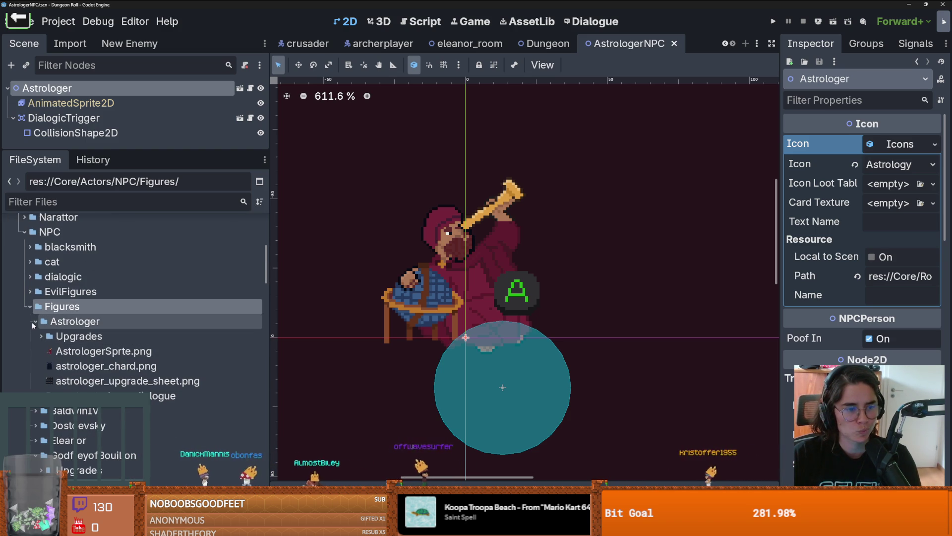
left_click(38, 336)
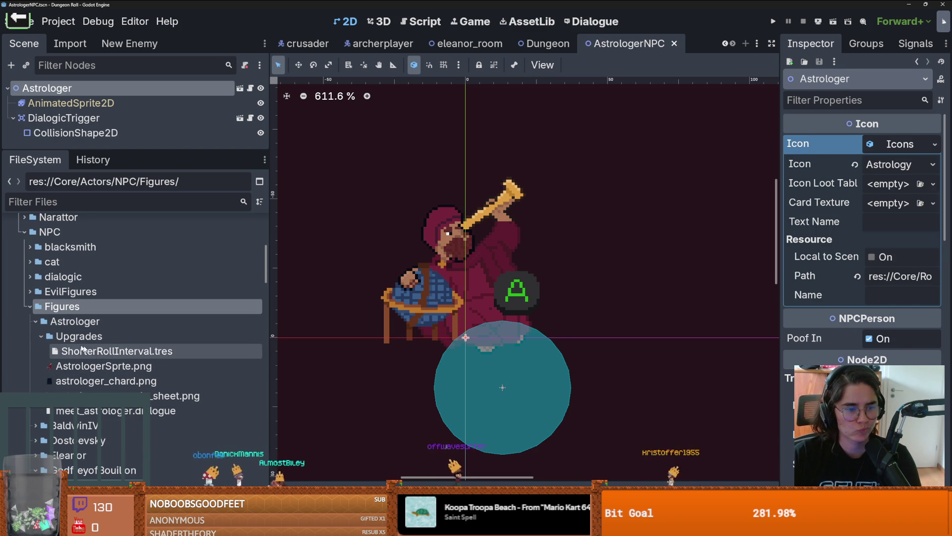
left_click(99, 350)
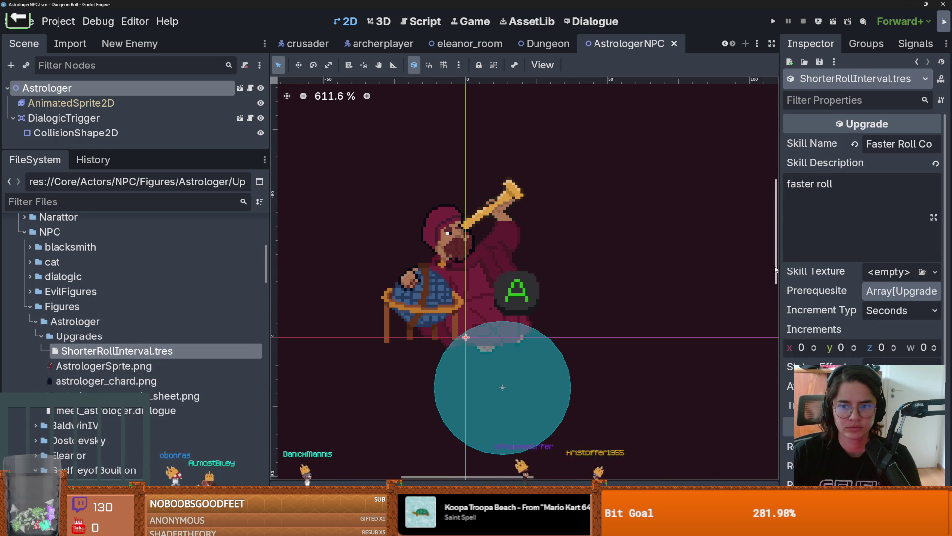
Set Skill Texture to an AtlasTexture of astrologer_upgrade_sheet.png using the first hex cell, then save
left_click_drag(776, 269, 676, 269)
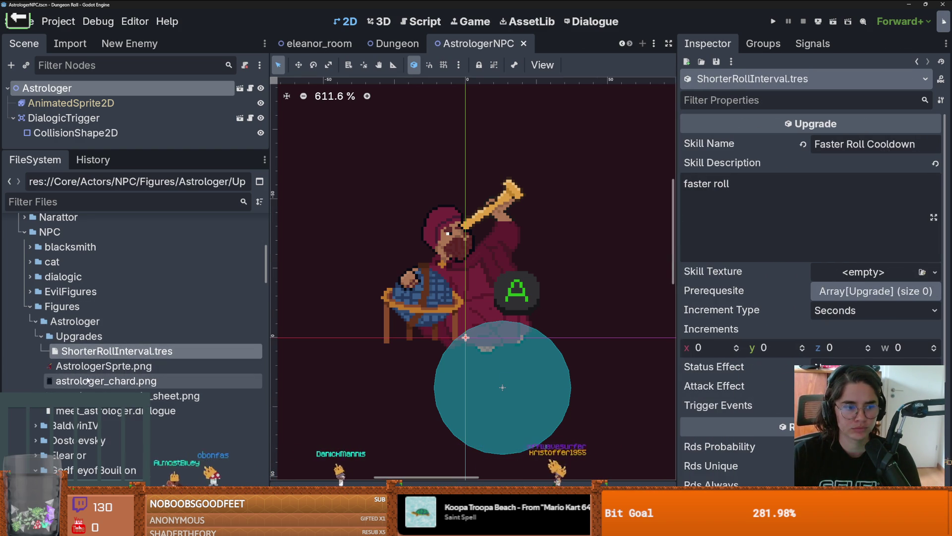
left_click(935, 272)
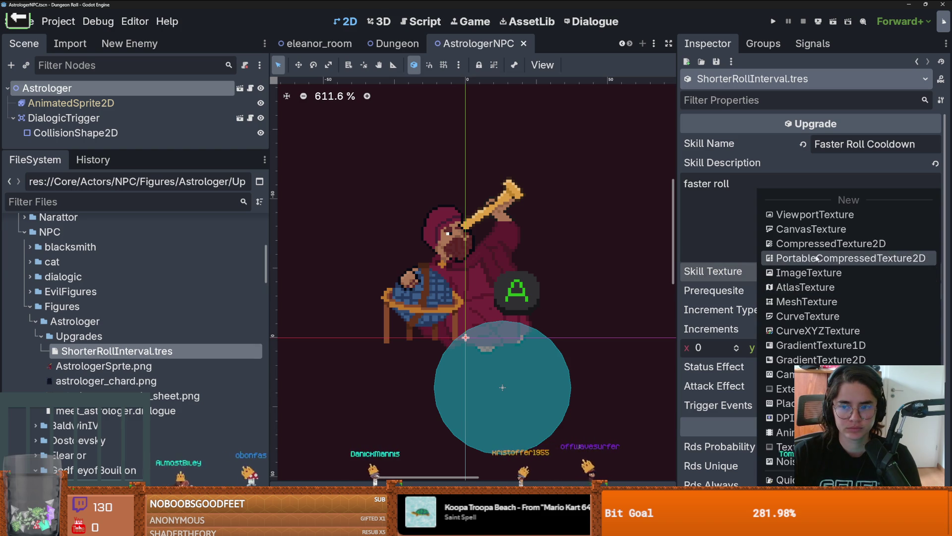
left_click(806, 287)
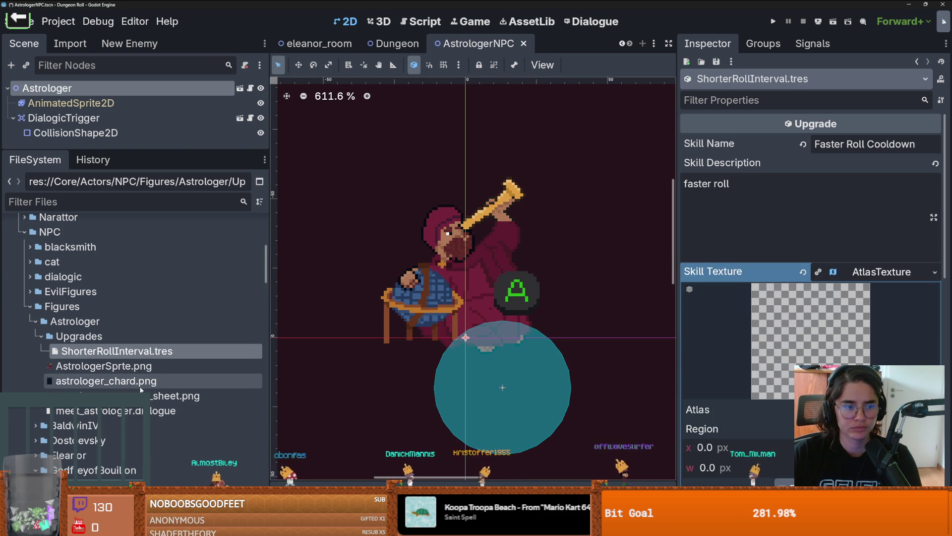
left_click_drag(141, 390, 716, 410)
left_click(764, 429)
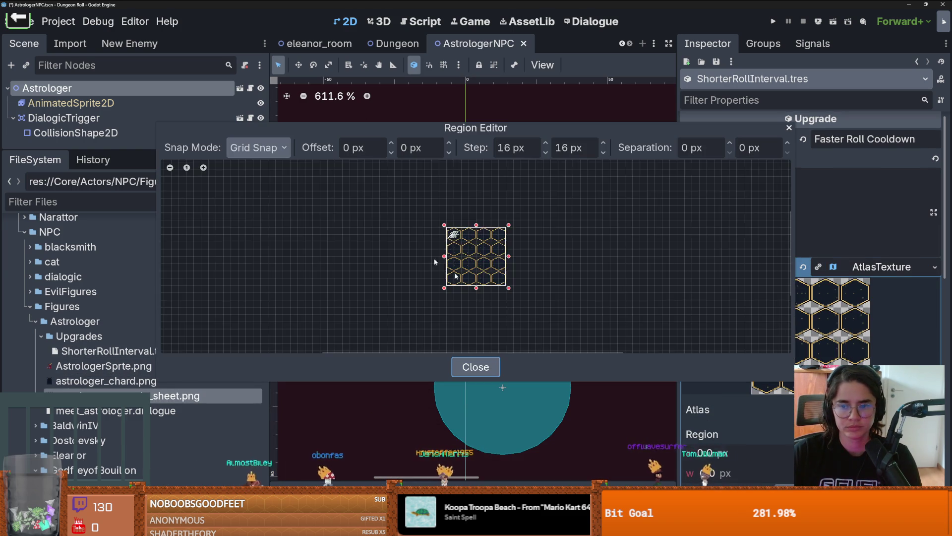
scroll(435, 262, "up", 6)
left_click(414, 204)
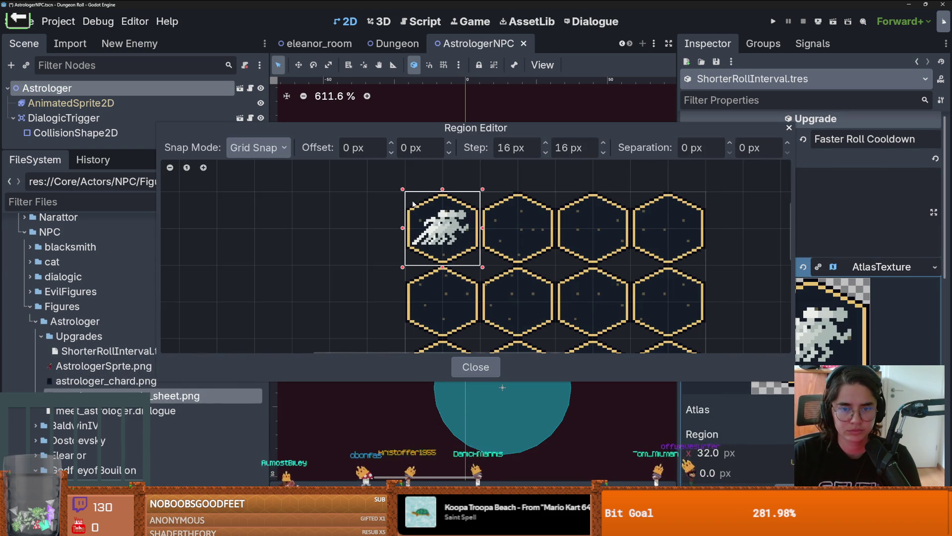
key("Escape")
left_click(872, 268)
key("ctrl+s")
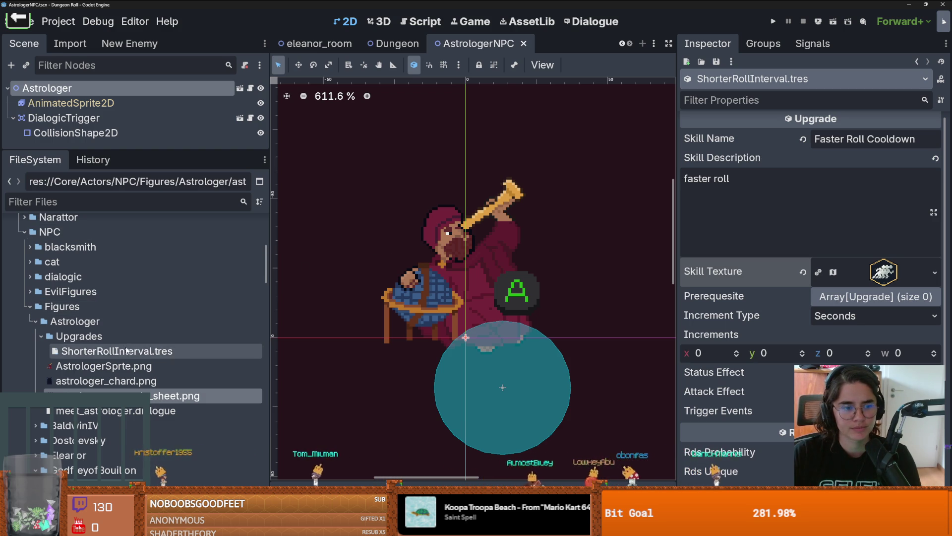
Create a new RDSTable resource in Upgrades saved as AstrologerUpgradeTable.tres
right_click(130, 331)
key("Escape")
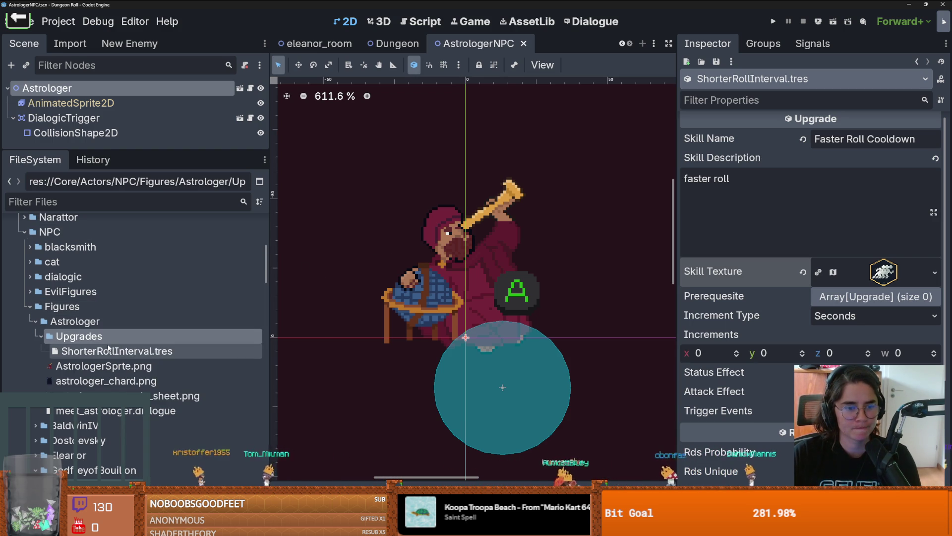
right_click(130, 336)
mouse_move(180, 288)
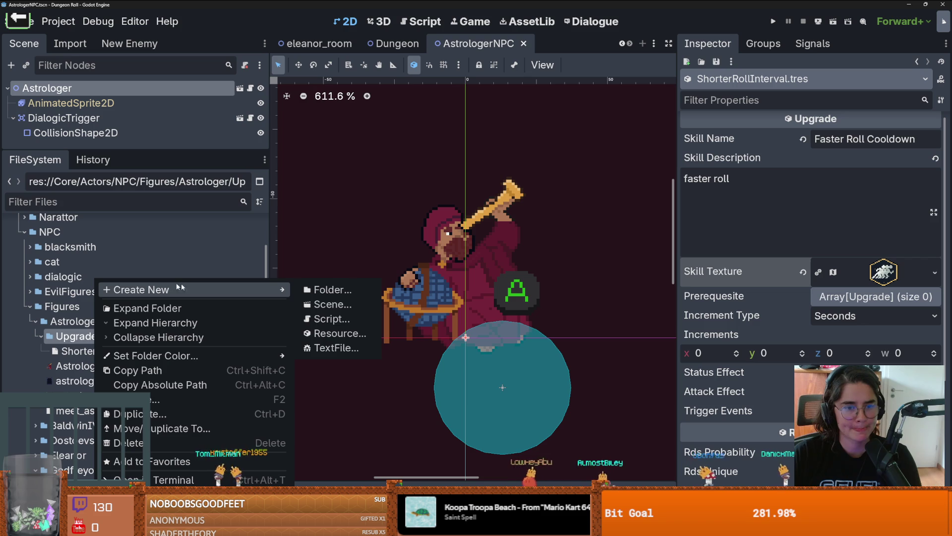
left_click(348, 333)
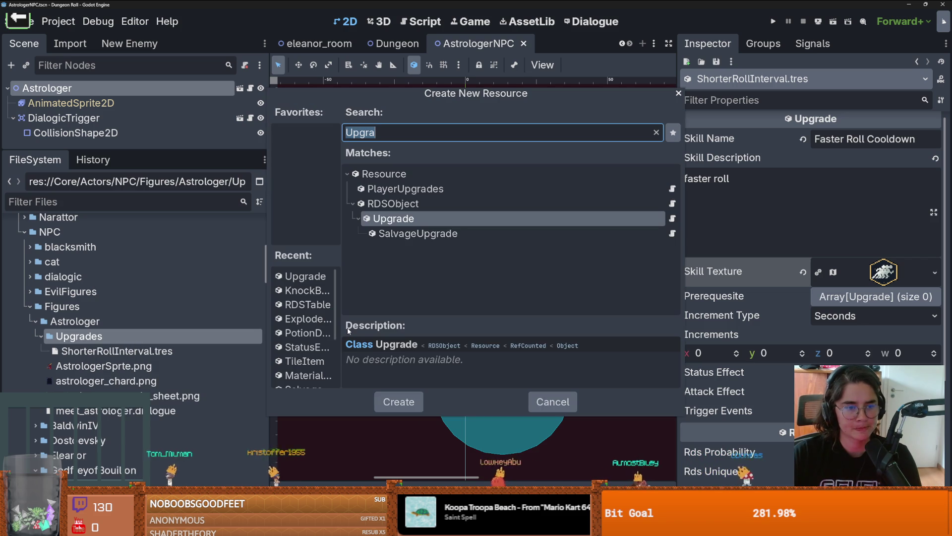
type("RDST")
key("Return")
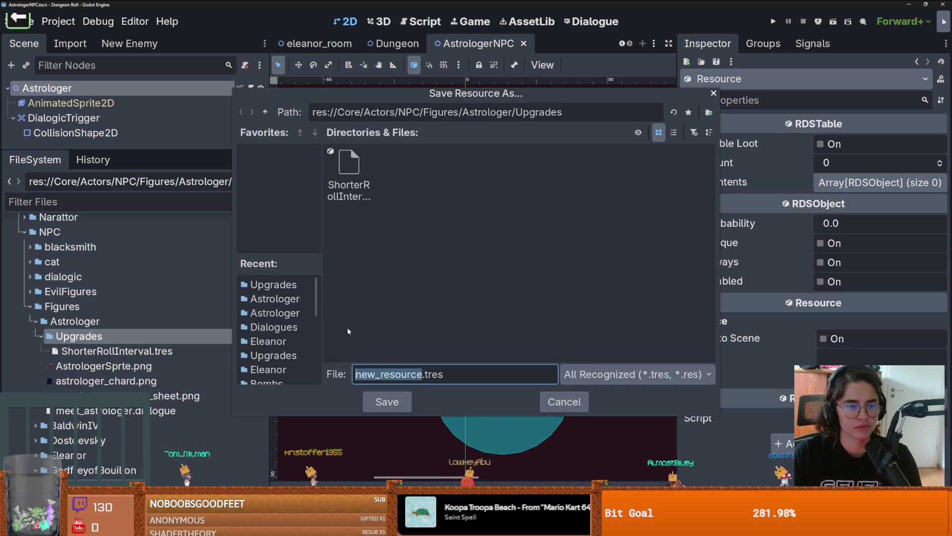
type("Astrologer")
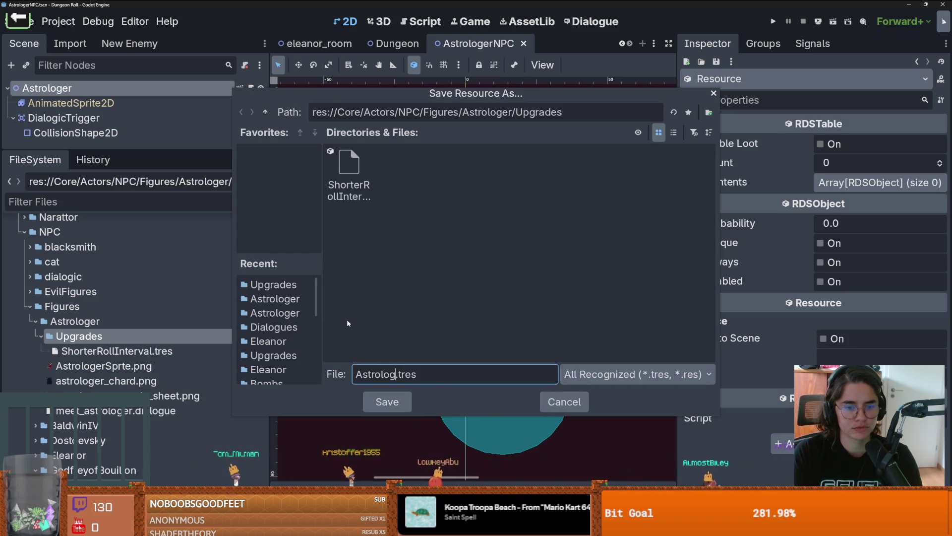
type("UpgradeTable")
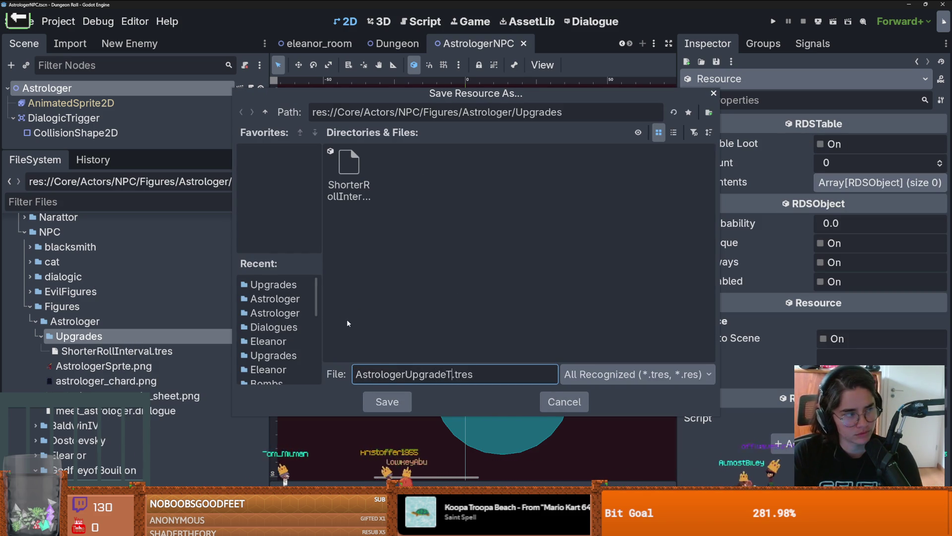
key("Return")
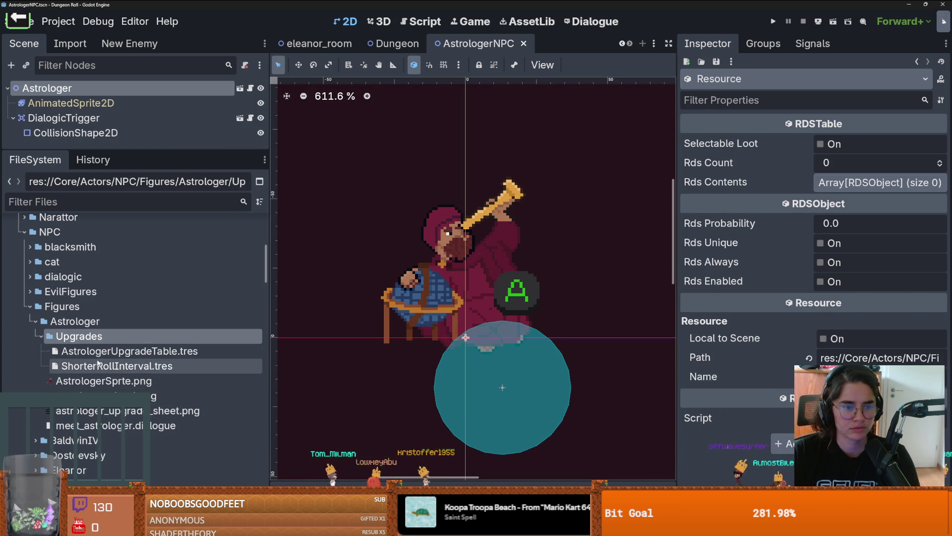
Add ShorterRollInterval.tres as the table's first Rds Contents entry and save
left_click(118, 355)
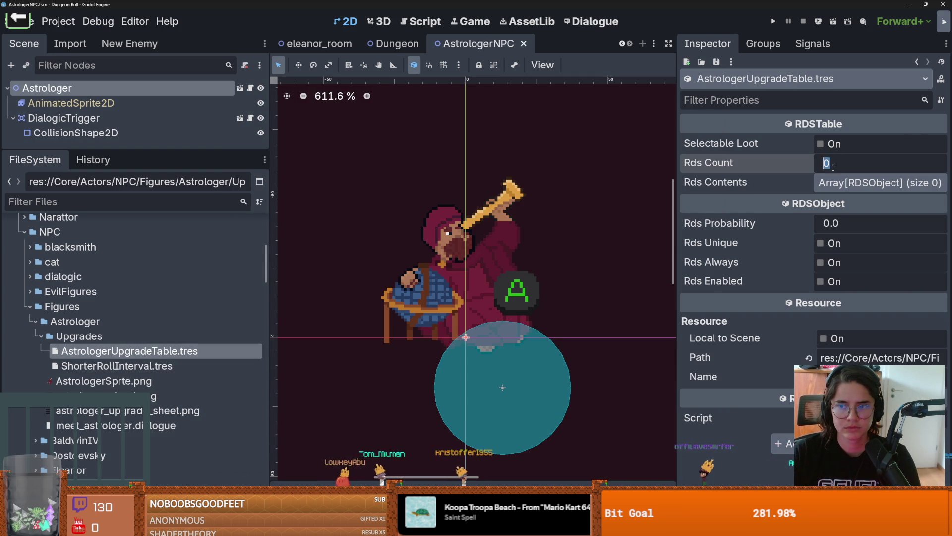
scroll(843, 163, "up", 3)
left_click(852, 183)
left_click(938, 201)
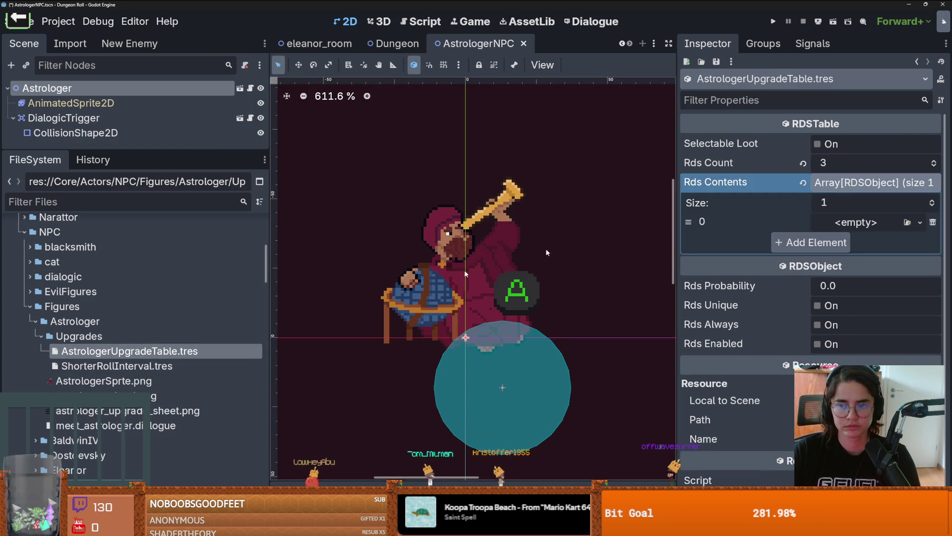
left_click_drag(129, 367, 855, 222)
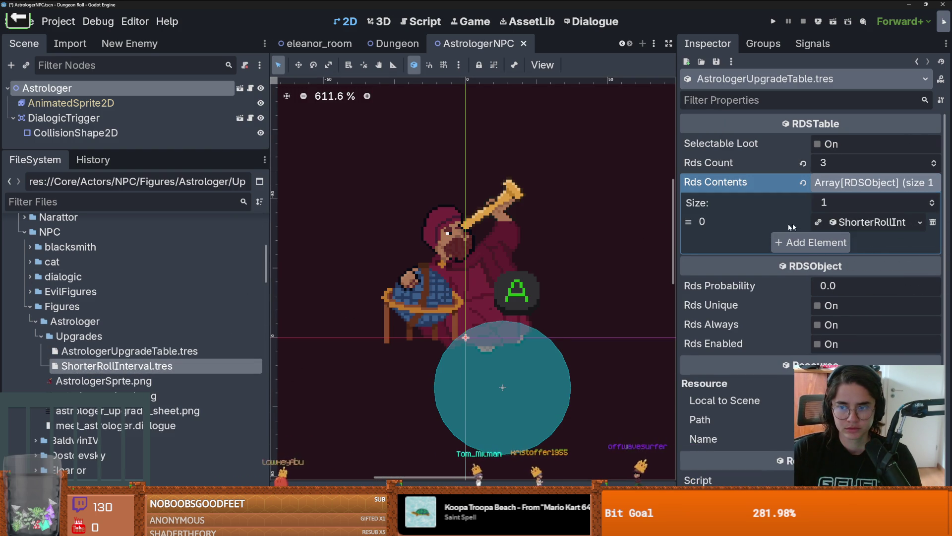
key("ctrl+s")
Set ShorterRollInterval's Attack Effect to Dash
double_click(149, 366)
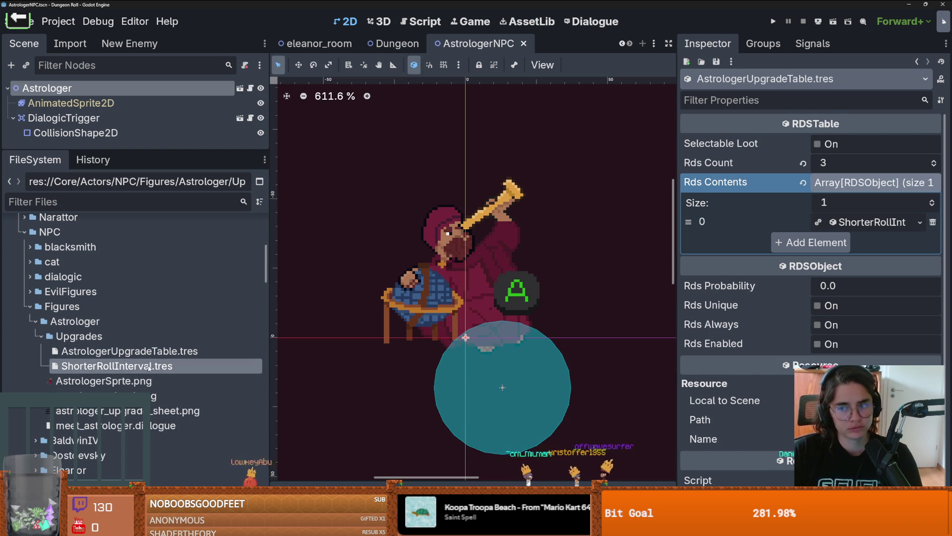
scroll(838, 330, "down", 3)
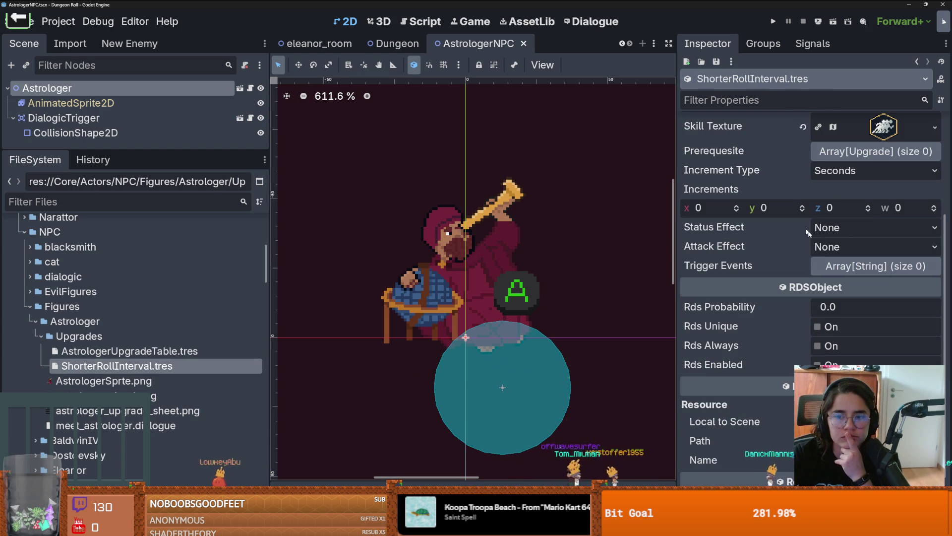
left_click(836, 246)
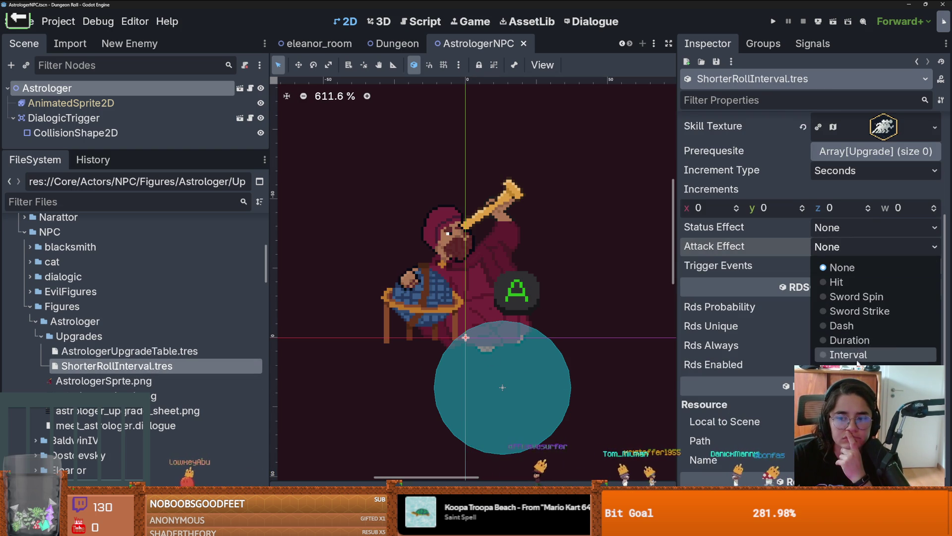
left_click(852, 324)
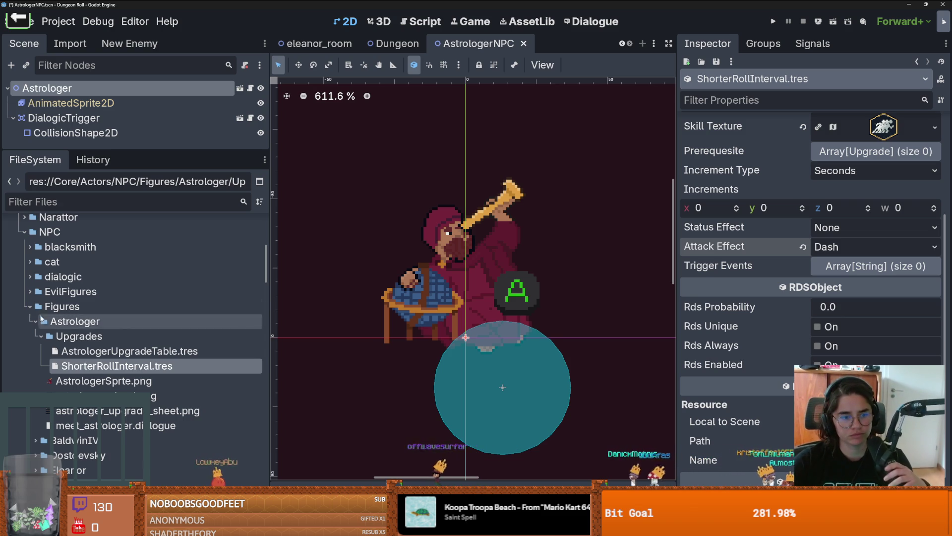
Begin creating a new resource in the Upgrades folder, then cancel it
right_click(58, 334)
mouse_move(149, 289)
left_click(299, 332)
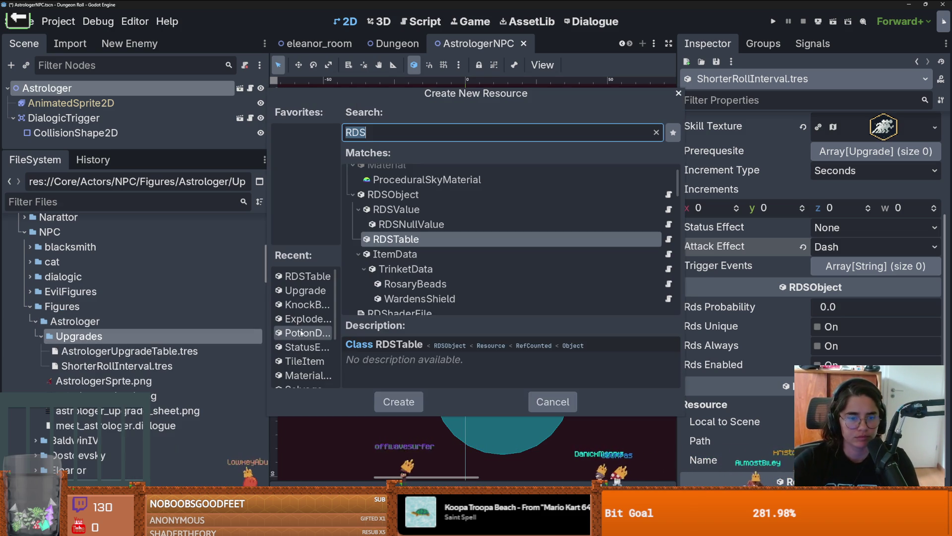
key("Escape")
Create ShorterDashInterval.gd in Upgrades, extending Upgrade, with class_name ShorterDashInterval
right_click(142, 336)
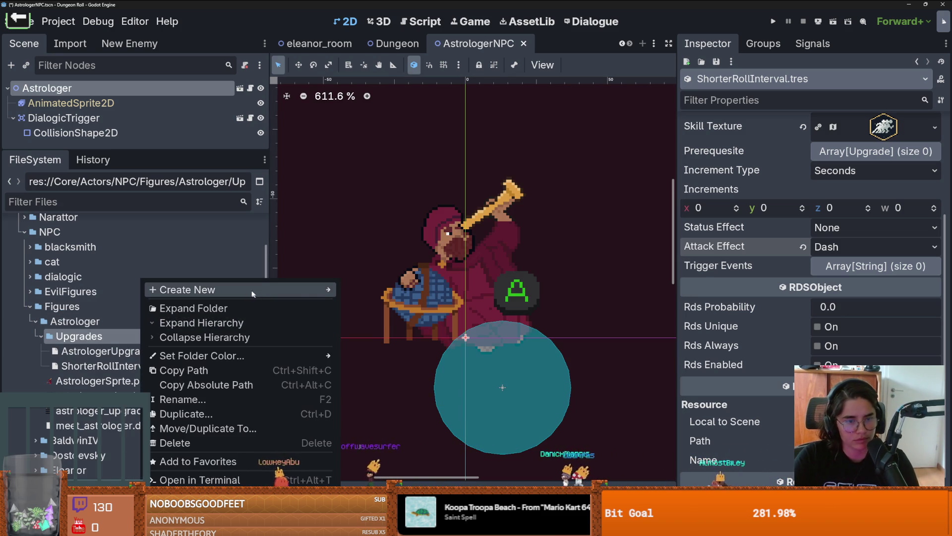
mouse_move(307, 289)
left_click(355, 317)
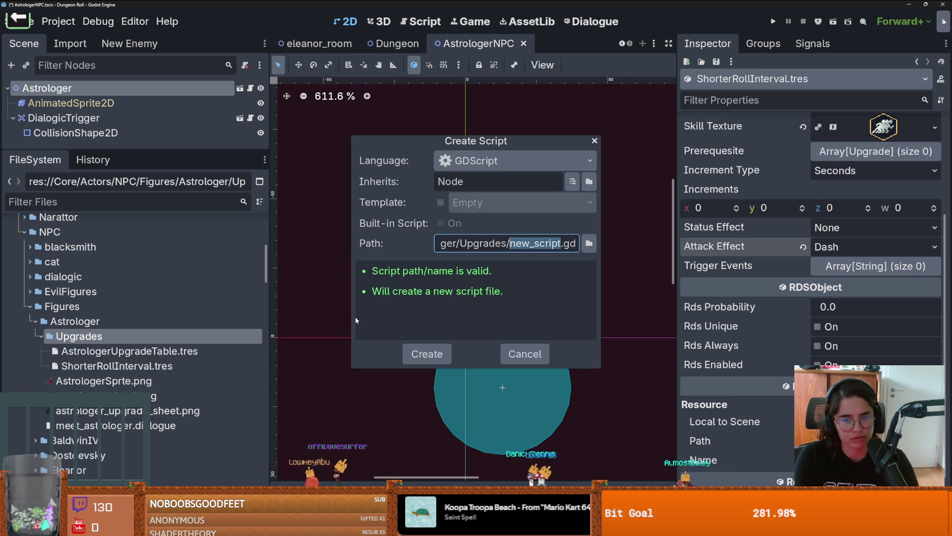
type("Shor")
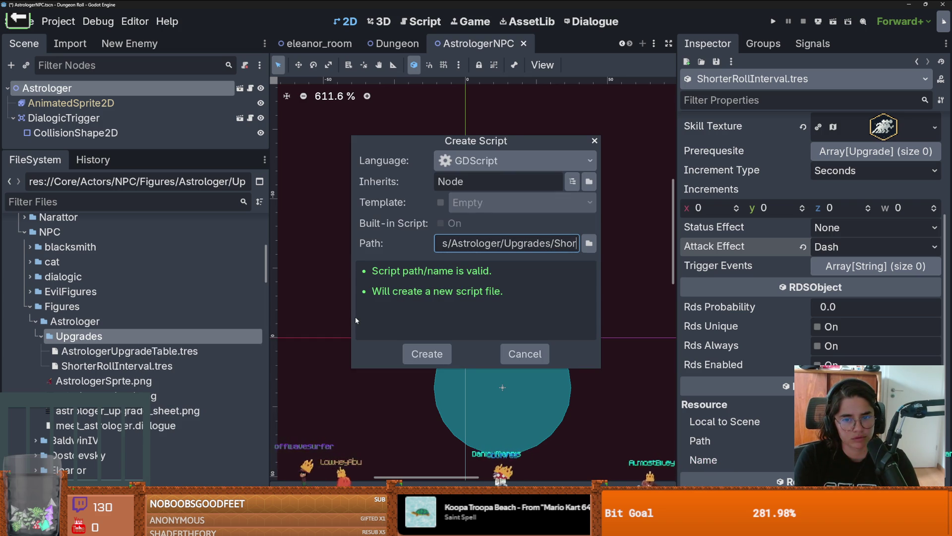
type("terDashIn")
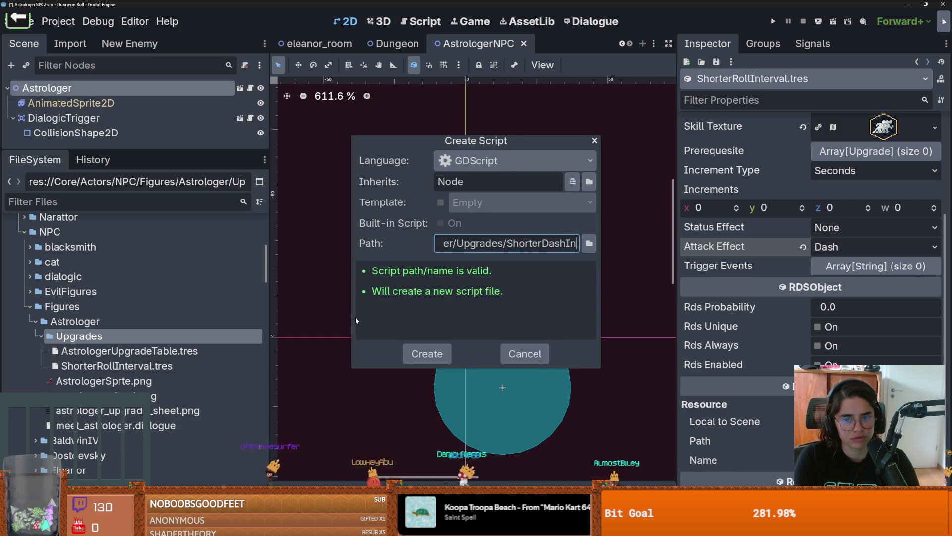
type("terval")
key("Return")
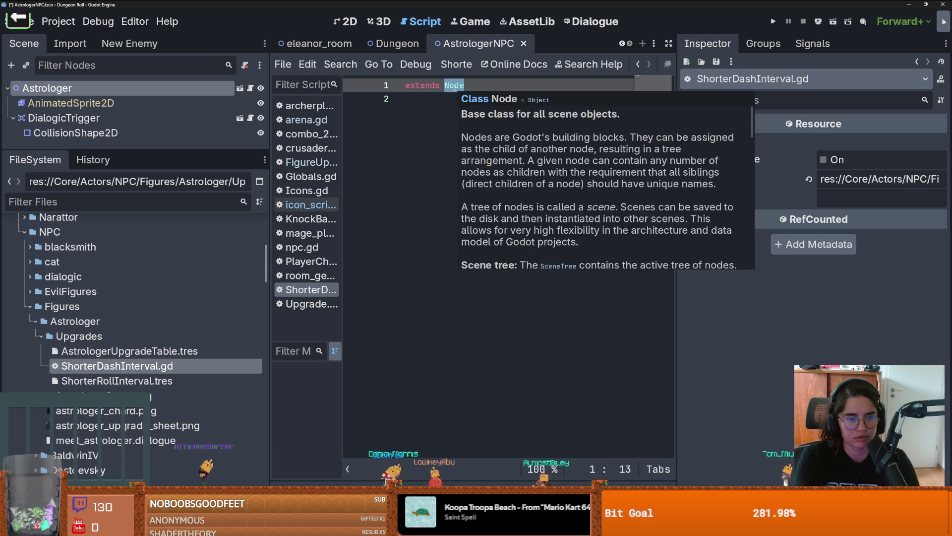
type("Up")
key("Return")
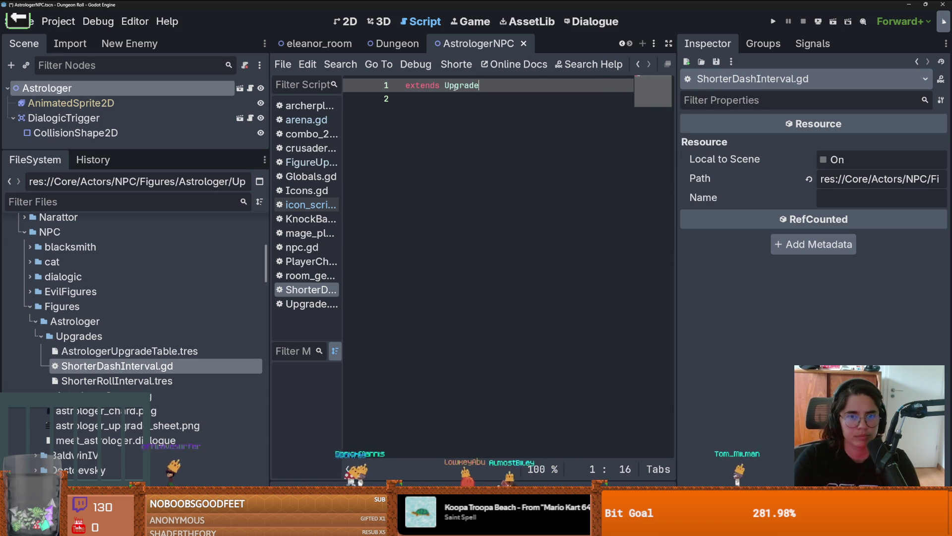
key("Return")
type("class_name")
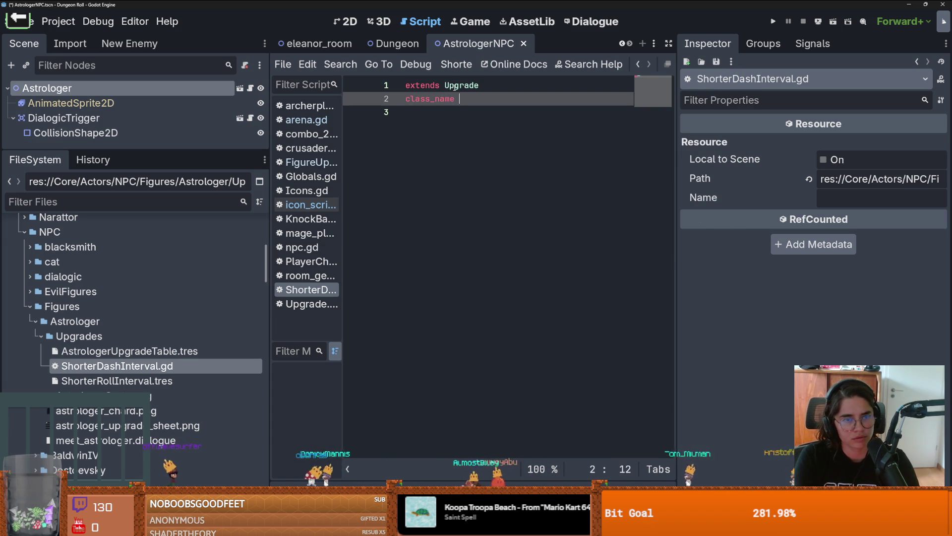
type("ShorterDash")
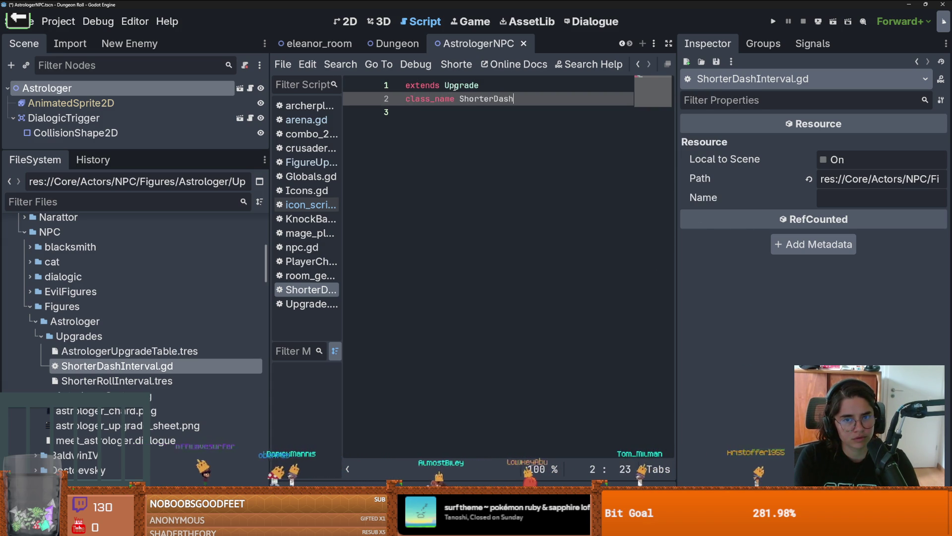
type("Interval")
key("Return")
key("Return")
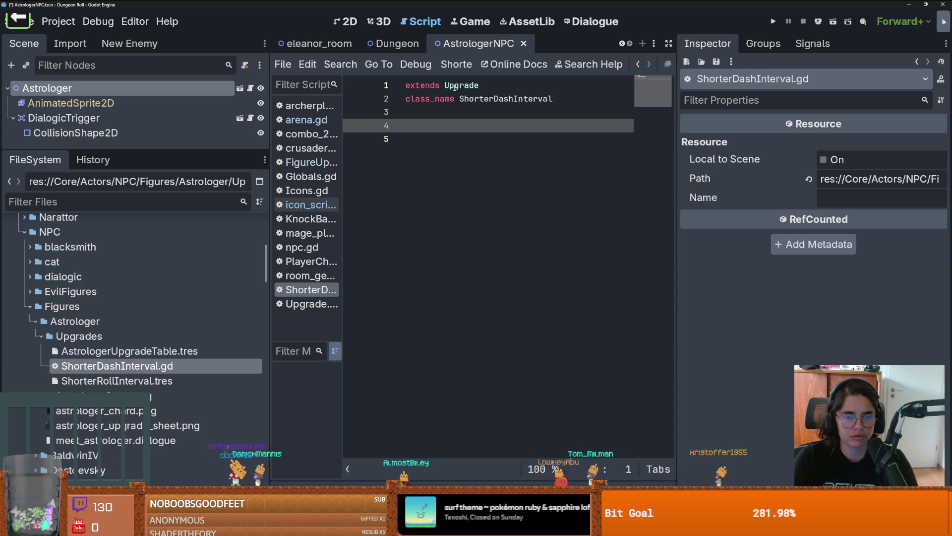
Copy activate and deactivate (lines 23–31) from Upgrade.gd into ShorterDashInterval below its class name
left_click(455, 87, "ctrl")
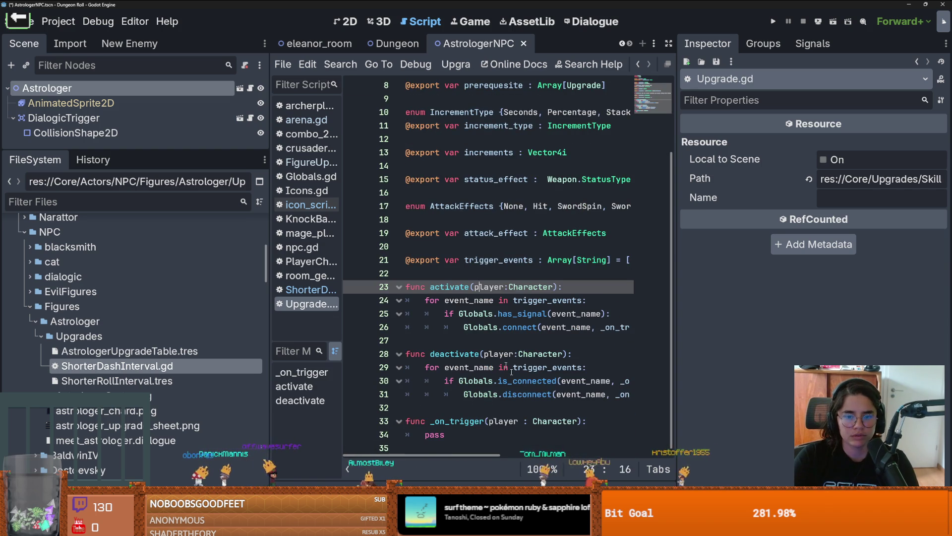
left_click(539, 403)
left_click_drag(540, 403, 405, 286)
key("ctrl+c")
left_click(129, 350)
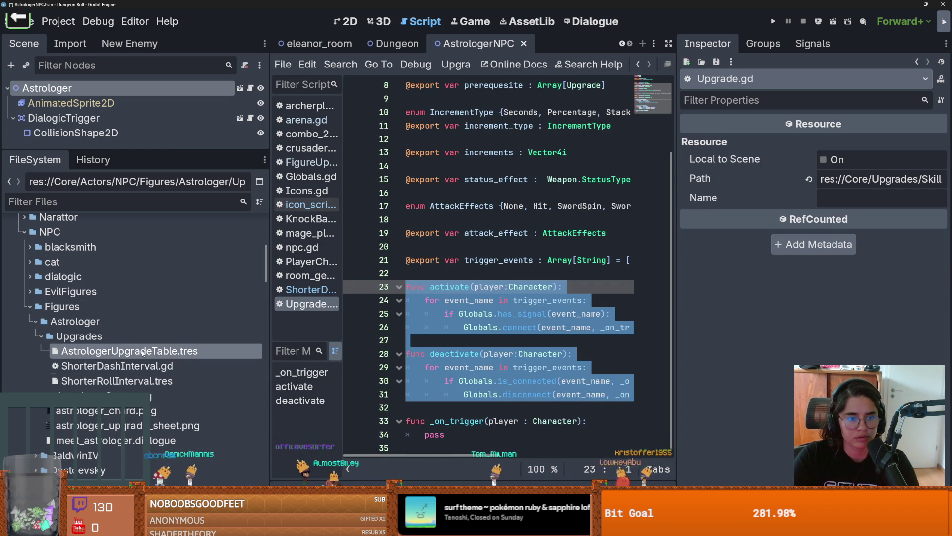
double_click(117, 366)
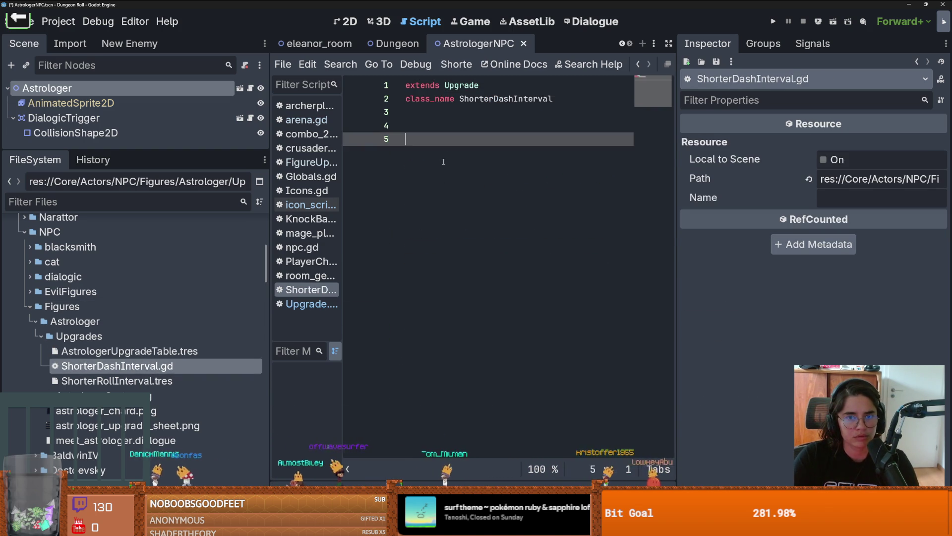
key("ctrl+v")
left_click(444, 140)
key("BackSpace")
key("BackSpace")
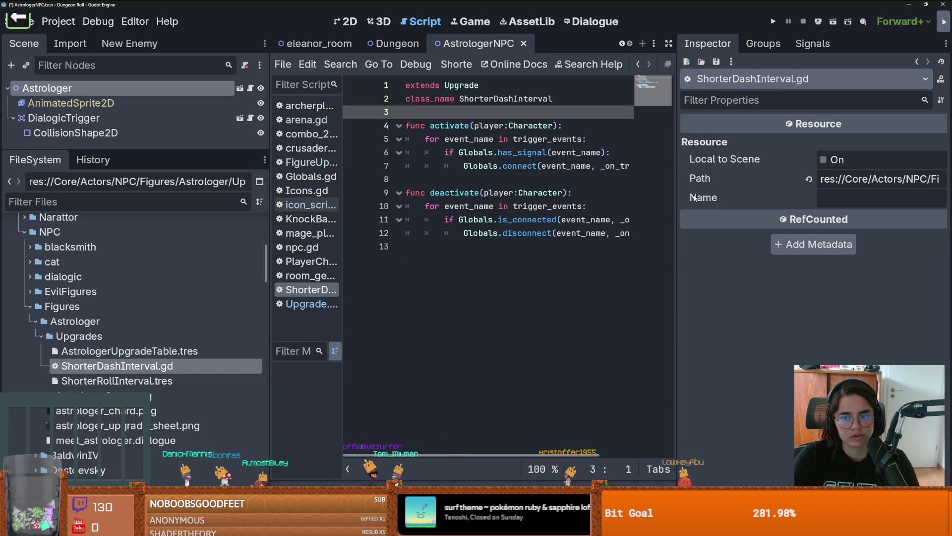
left_click_drag(675, 203, 923, 197)
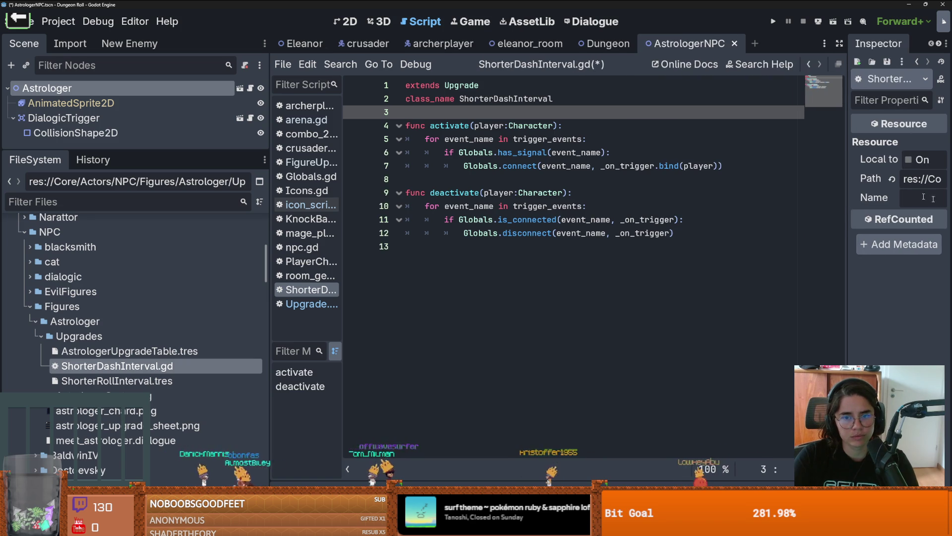
Open roll_state.gd from the crusader scene's roll_state node and remove the blank line in enter
left_click(444, 43)
left_click(368, 43)
left_click_drag(111, 149, 111, 313)
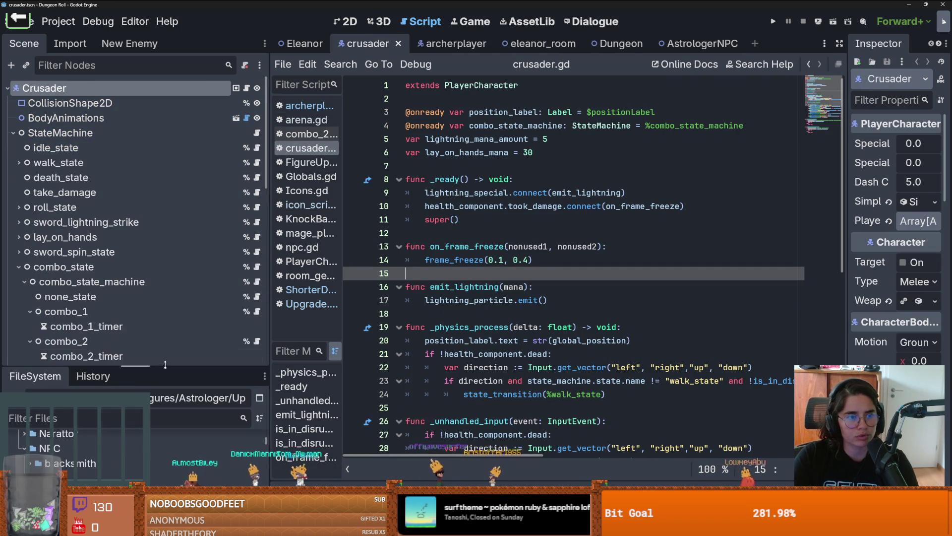
scroll(99, 198, "down", 3)
left_click(19, 192)
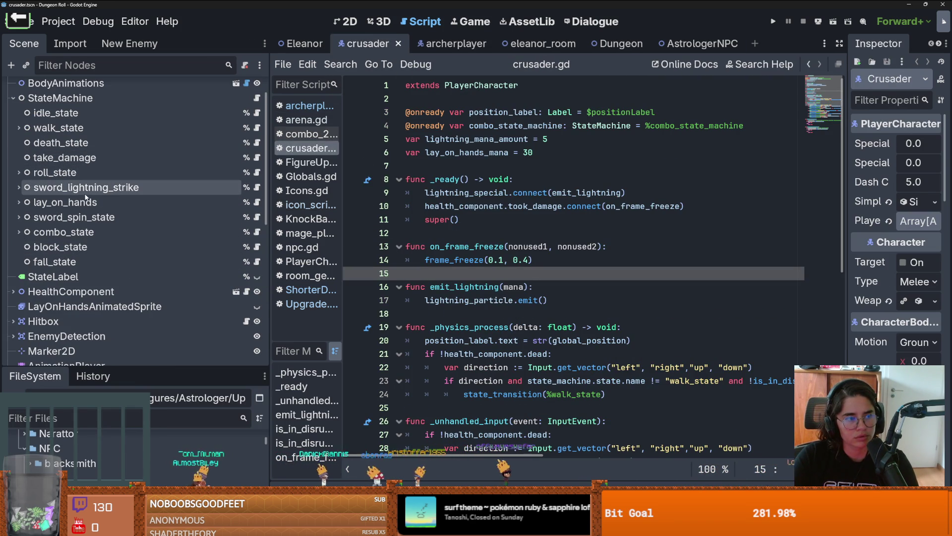
left_click(19, 172)
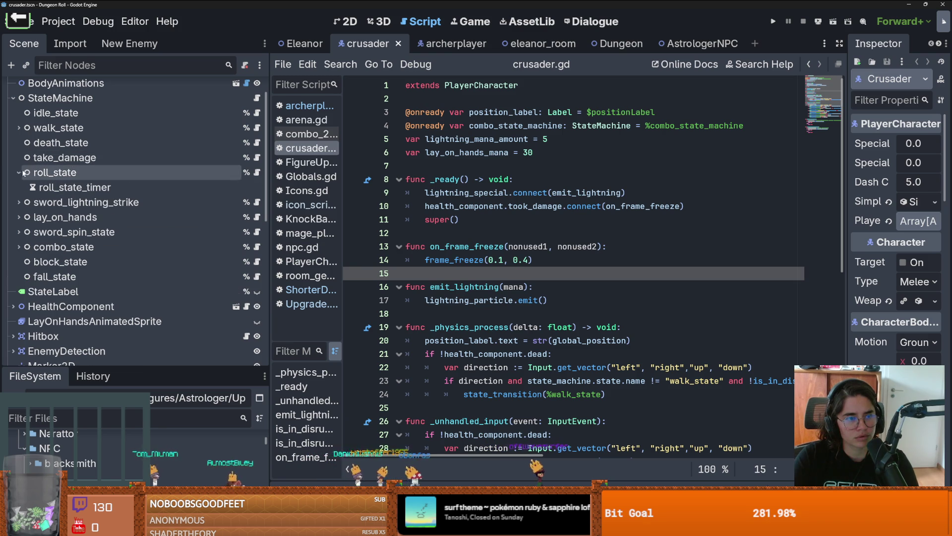
left_click(231, 187)
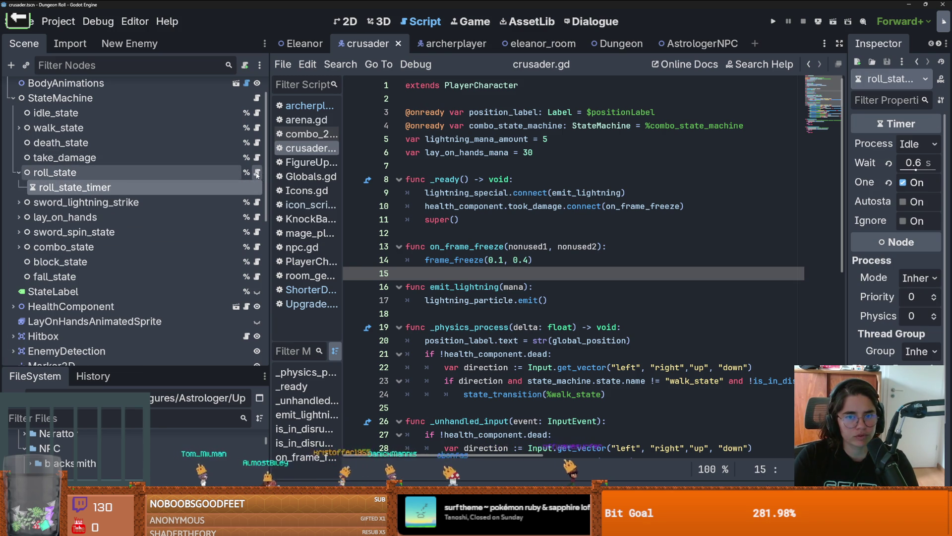
left_click(257, 172)
scroll(459, 254, "down", 5)
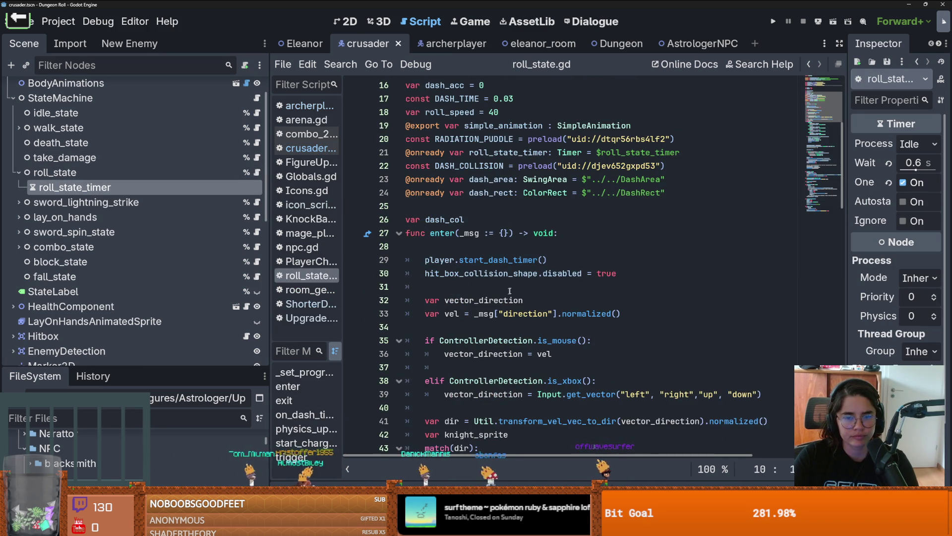
left_click(444, 248)
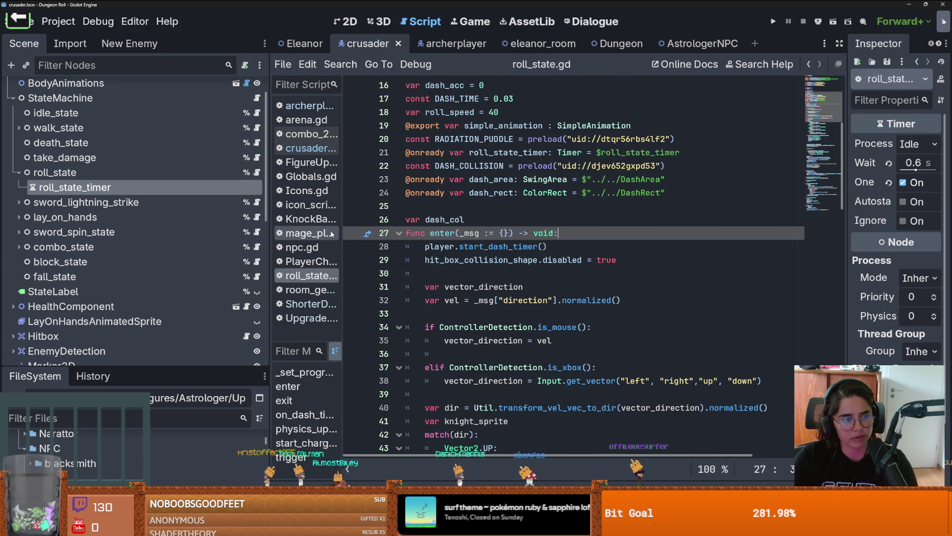
key("Return")
Add the line 'var dash_col' on line 26 of roll_state.gd, just above func enter()
key("BackSpace")
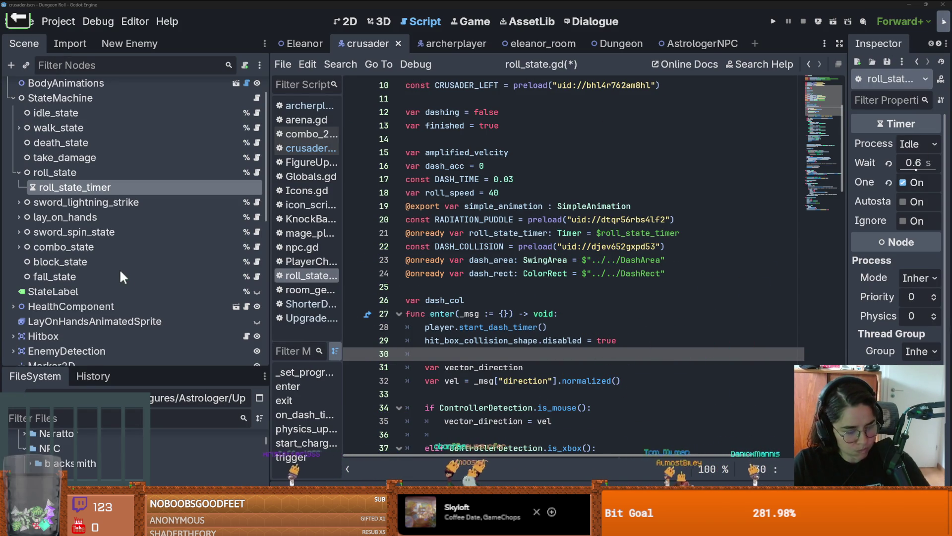
Save roll_state.gd, then check roll_speed on line 18 while collapsing and re-expanding roll_state
left_click(527, 297)
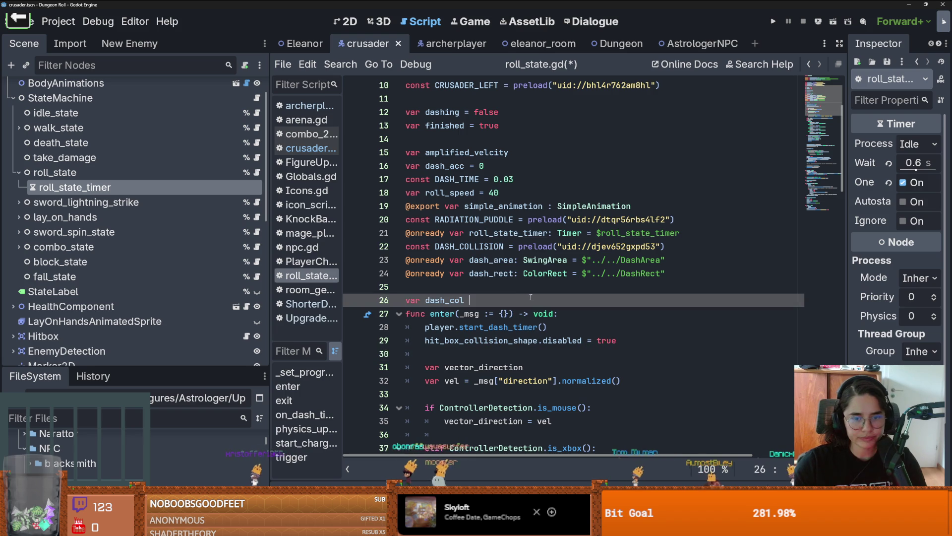
key("ctrl+s")
left_click(16, 208)
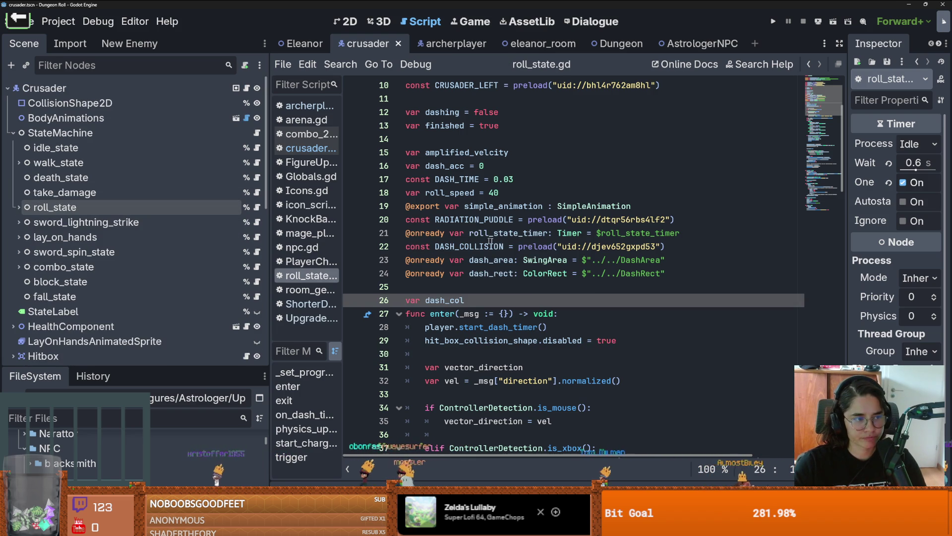
left_click(452, 285)
scroll(506, 294, "up", 3)
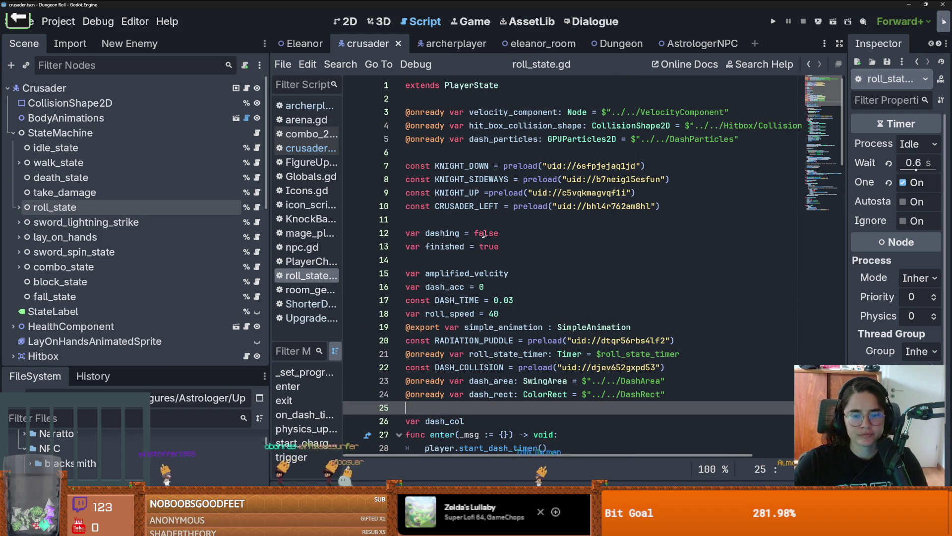
scroll(484, 233, "down", 1)
double_click(449, 273)
scroll(449, 274, "down", 3)
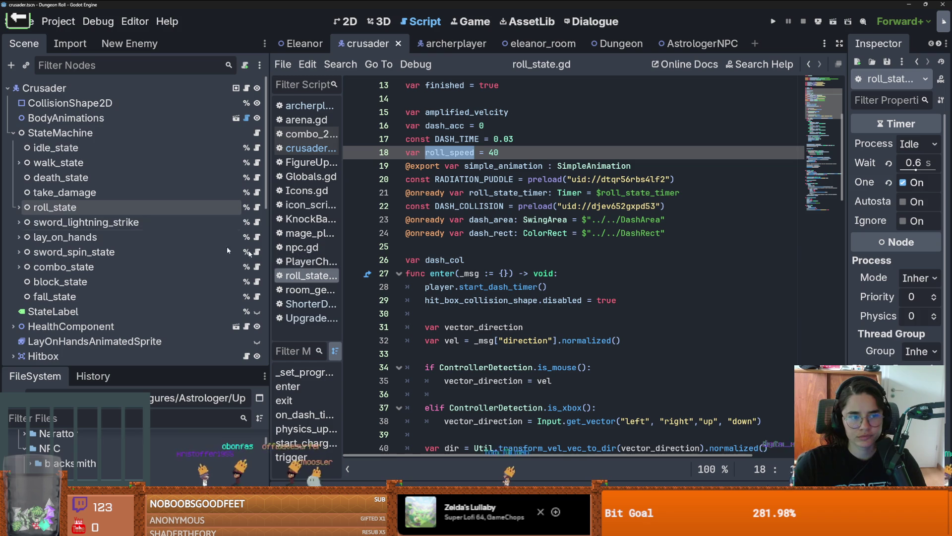
left_click(18, 206)
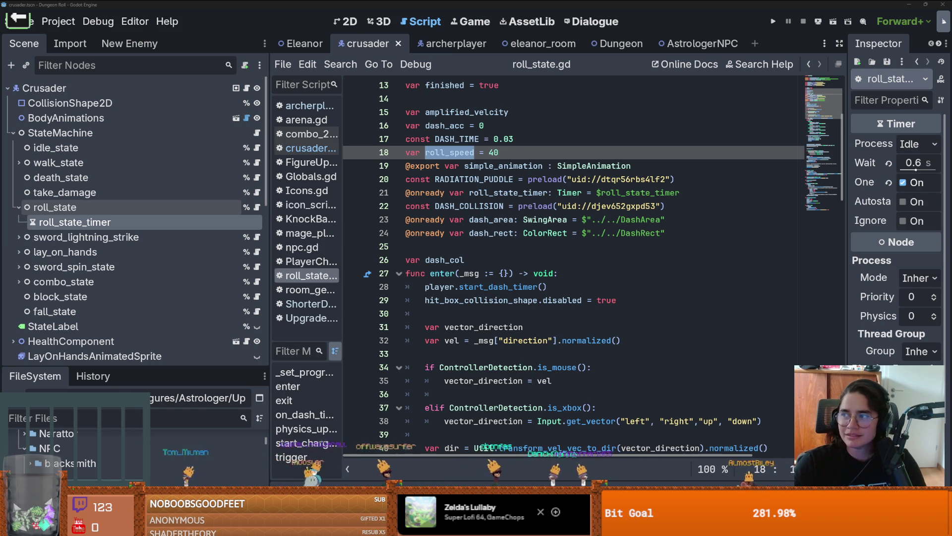
Save the crusader scene and drag the Scene dock splitter left to widen the script editor
left_click(537, 218)
key("ctrl+s")
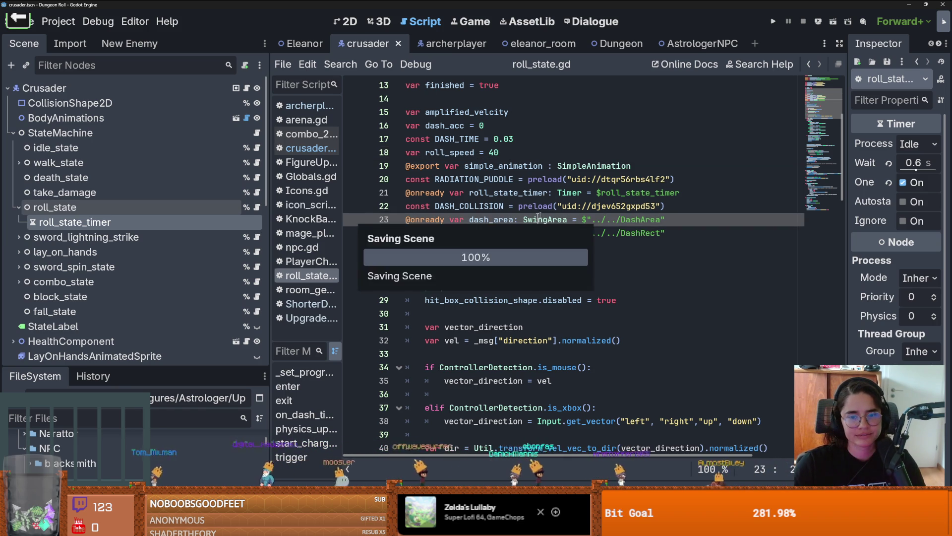
scroll(533, 219, "down", 4)
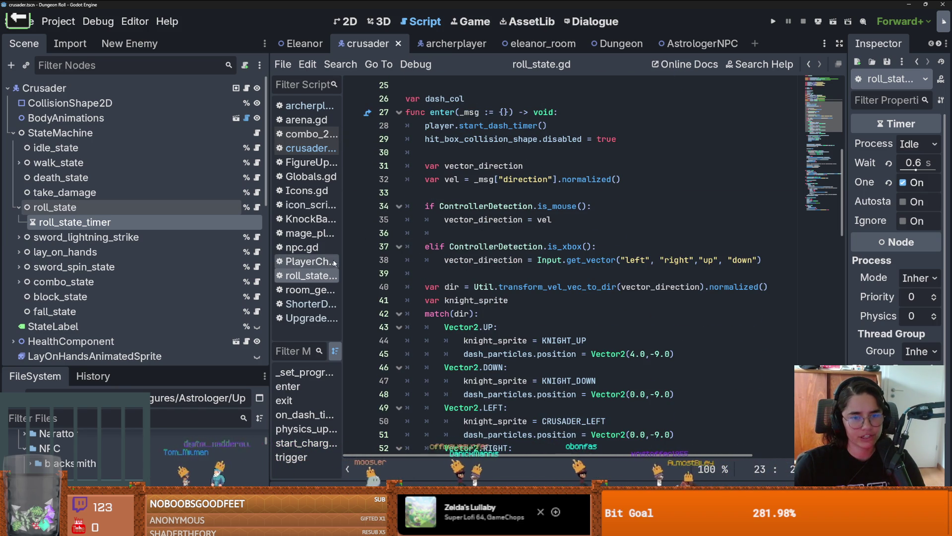
left_click_drag(271, 274, 205, 275)
scroll(493, 296, "down", 5)
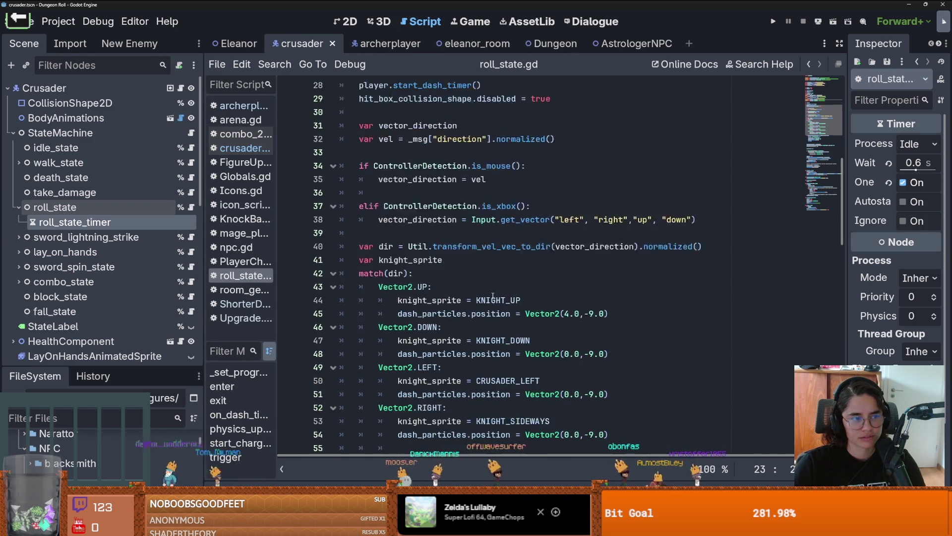
scroll(493, 296, "up", 7)
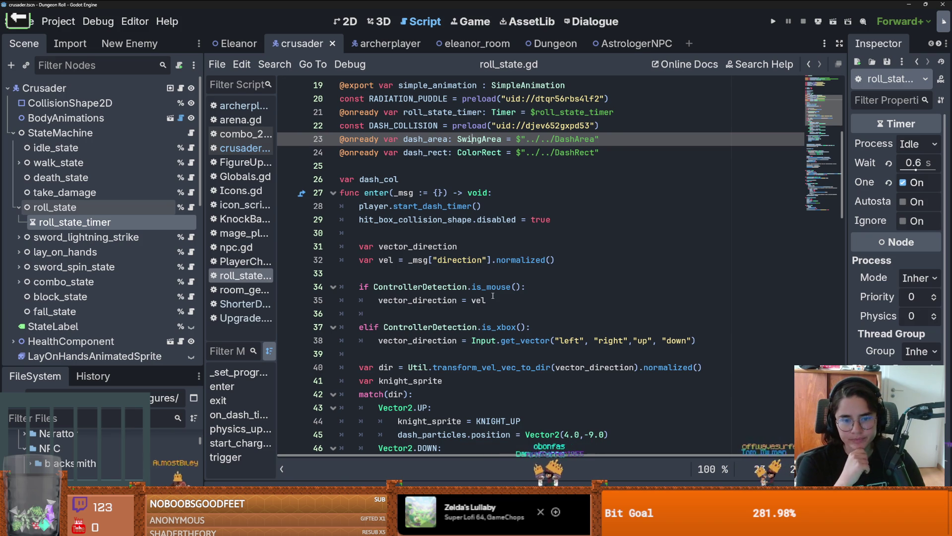
Save the crusader scene, collapse roll_state in the Scene dock, and switch to Aseprite
left_click(528, 259)
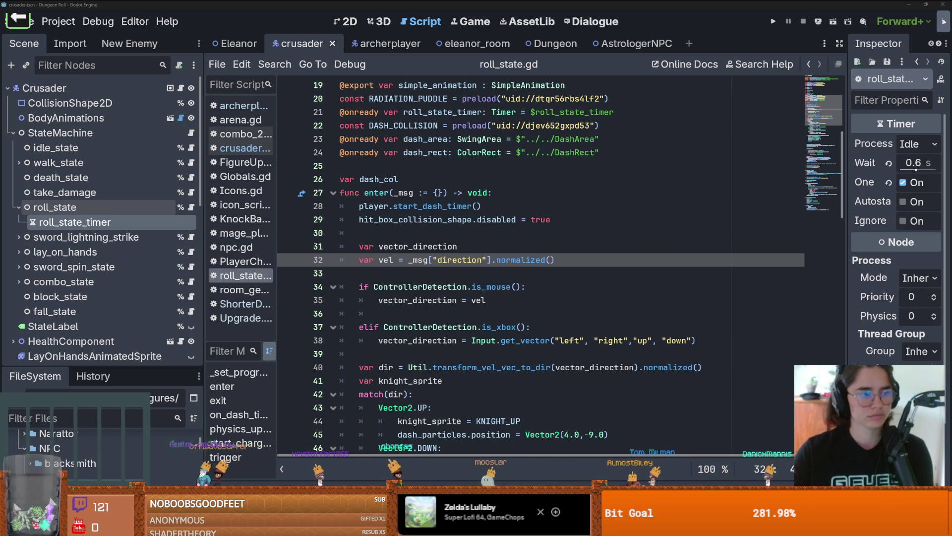
key("ctrl+s")
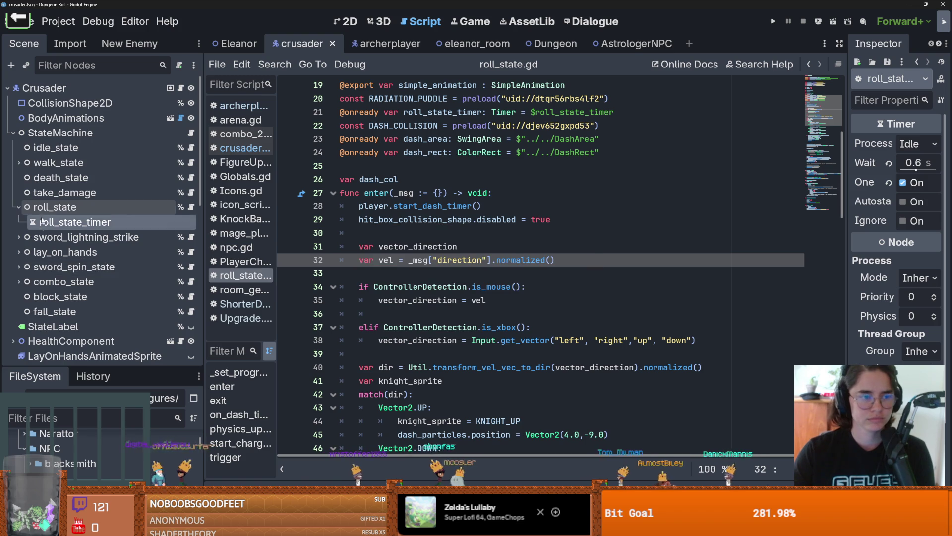
left_click(16, 207)
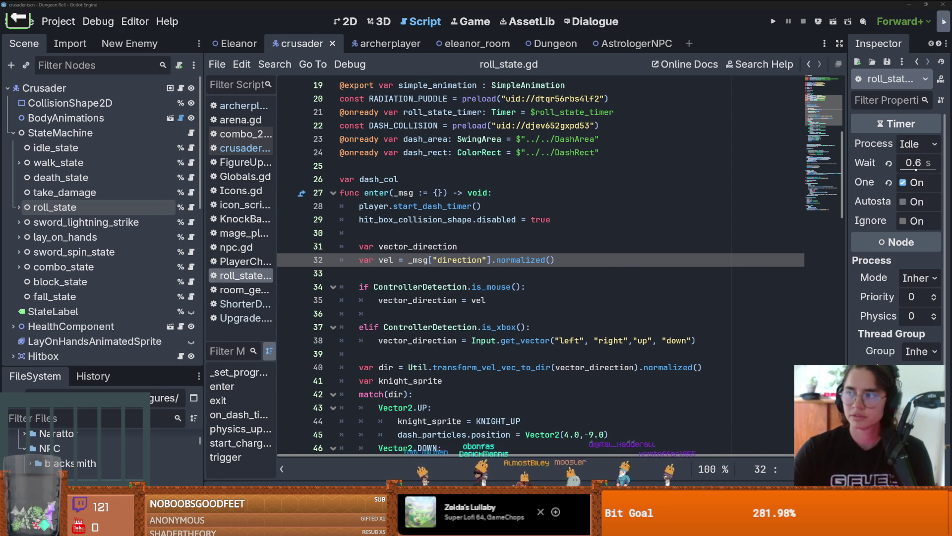
key("alt+Tab")
Browse the astrologer, Baldwin and Eleanor sprite tabs, recentring the astrologer sprite
left_click(675, 23)
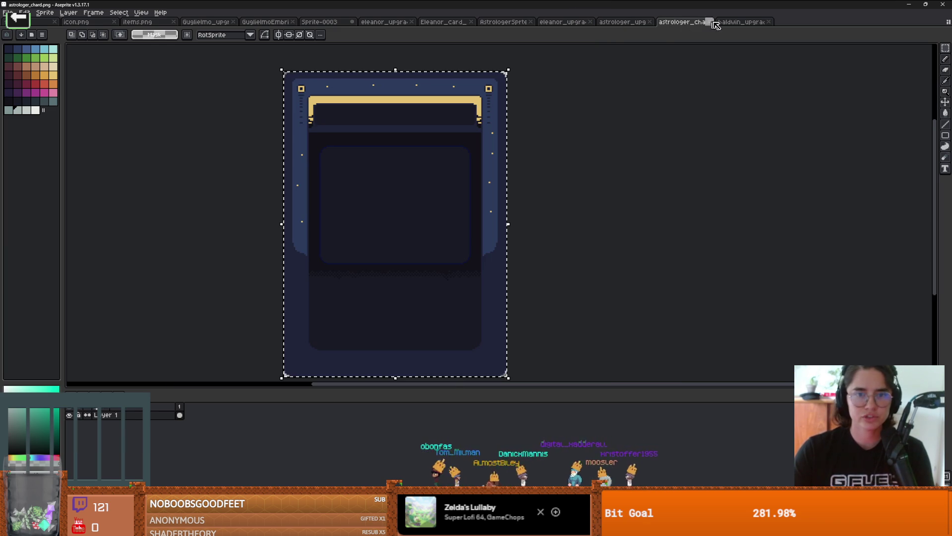
left_click(738, 22)
left_click(564, 22)
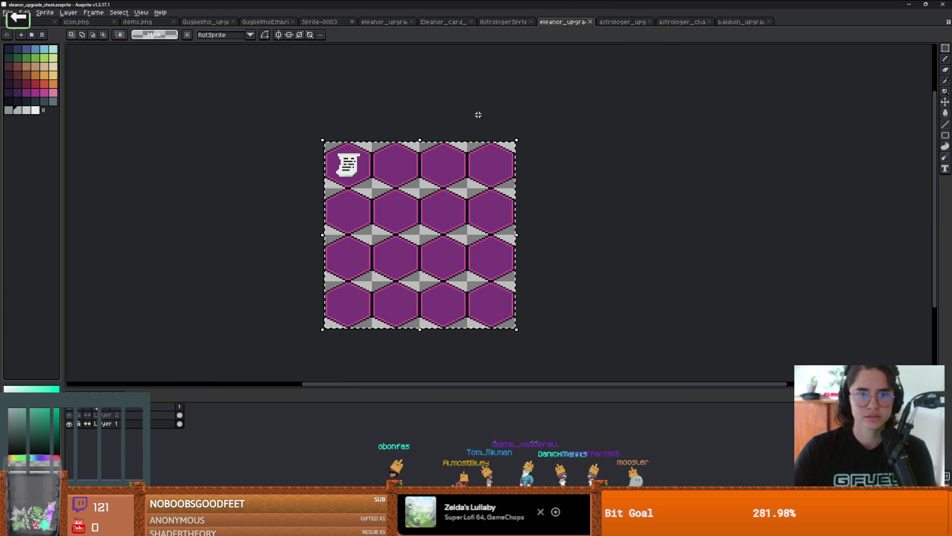
left_click(503, 22)
left_click_drag(381, 215, 408, 197)
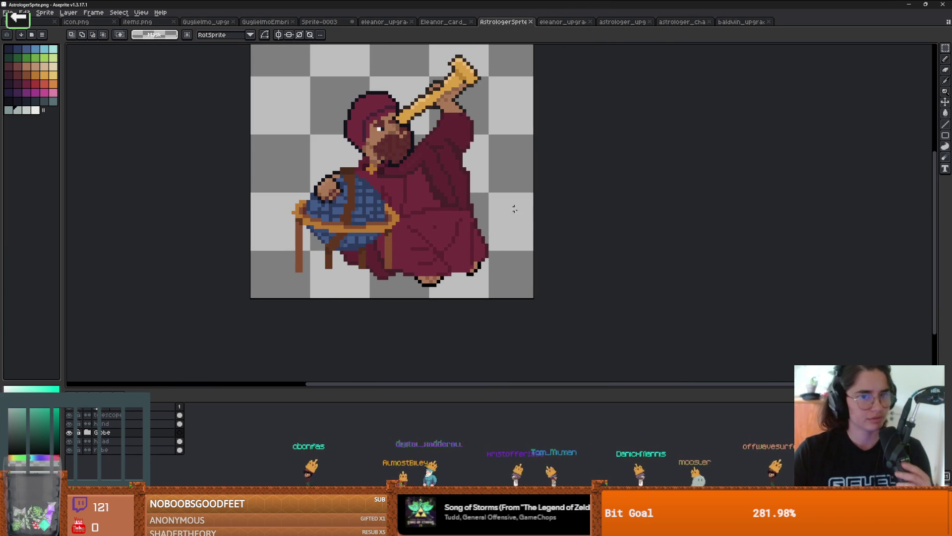
left_click_drag(515, 209, 549, 232)
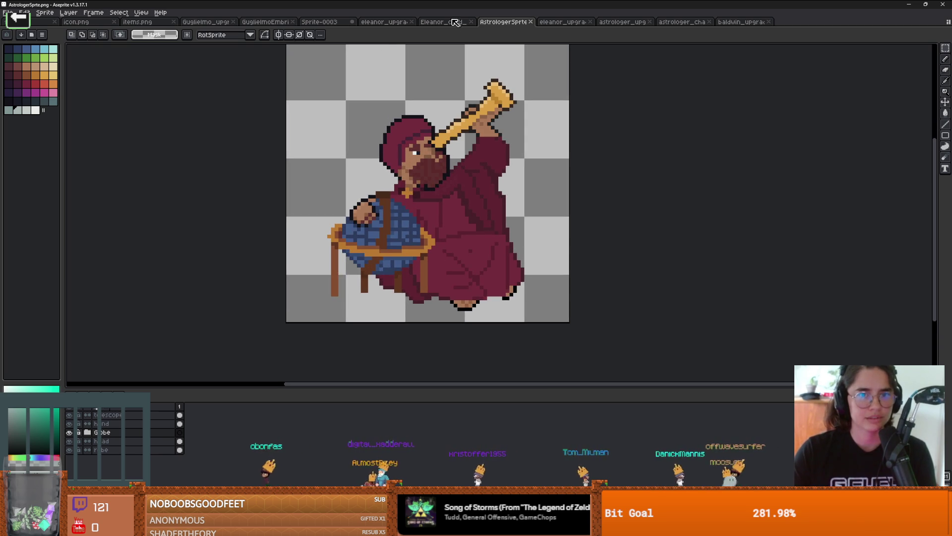
left_click(455, 23)
key("ctrl+shift+Tab")
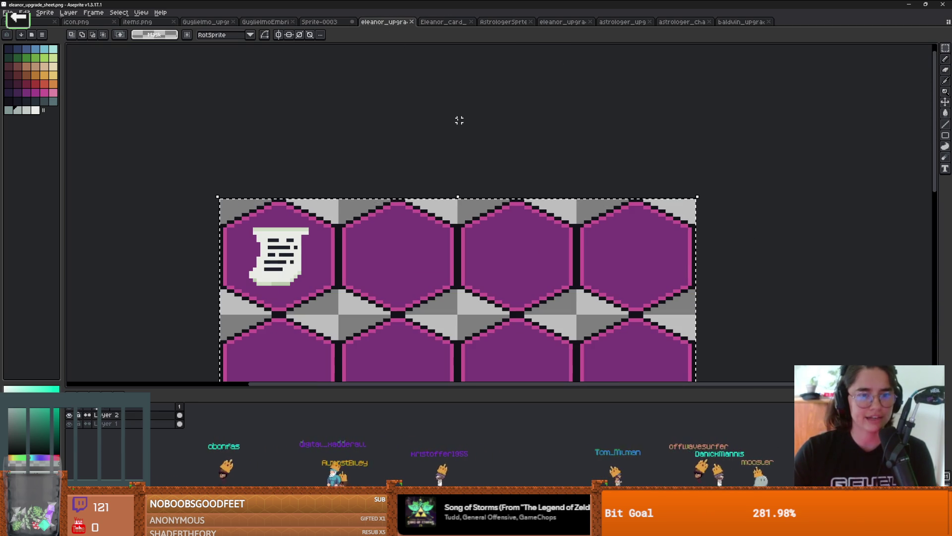
Marquee-select the scroll-icon hexagon tile on the Eleanor upgrade hex sheet, snapped to the grid
left_click_drag(459, 120, 544, 50)
scroll(358, 193, "up", 1)
left_click(296, 117)
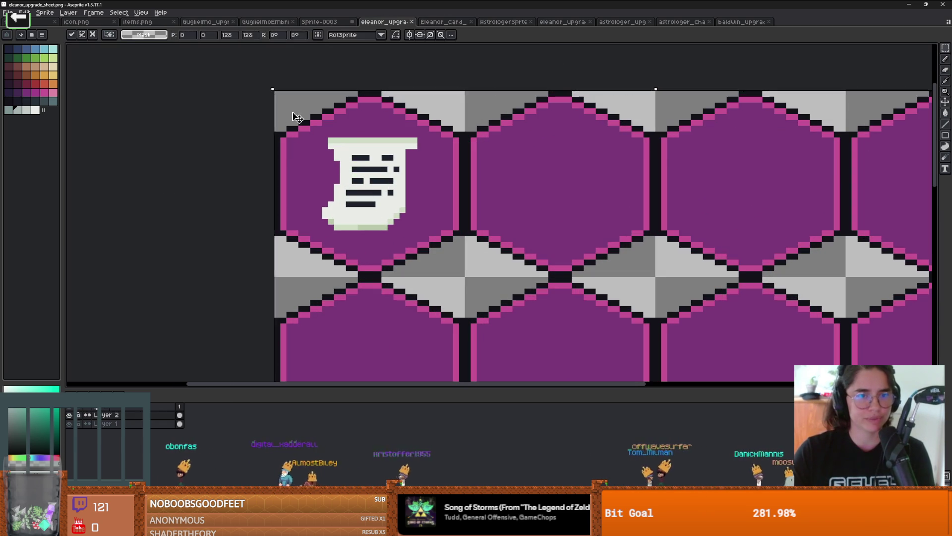
mouse_move(308, 124)
left_mouse_down()
mouse_move(417, 222)
mouse_move(449, 267)
left_mouse_up()
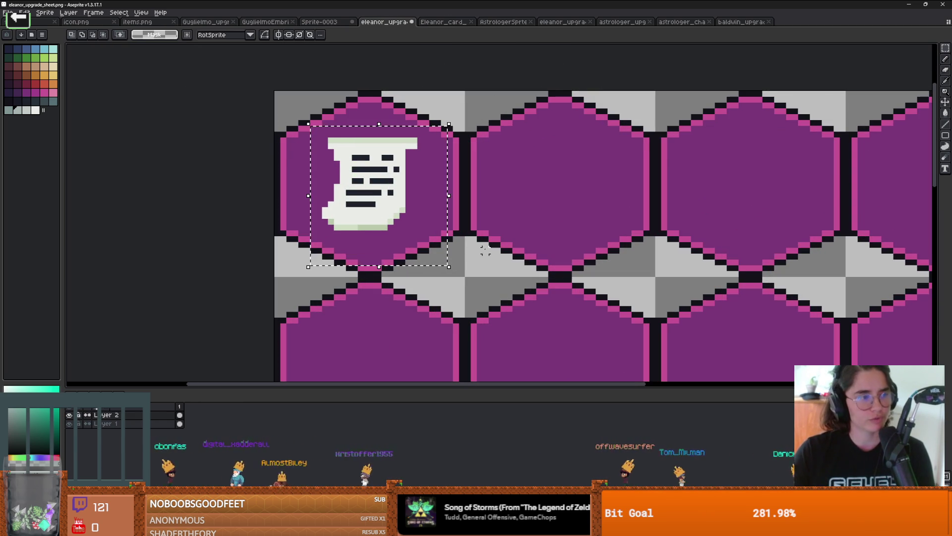
left_click(425, 251)
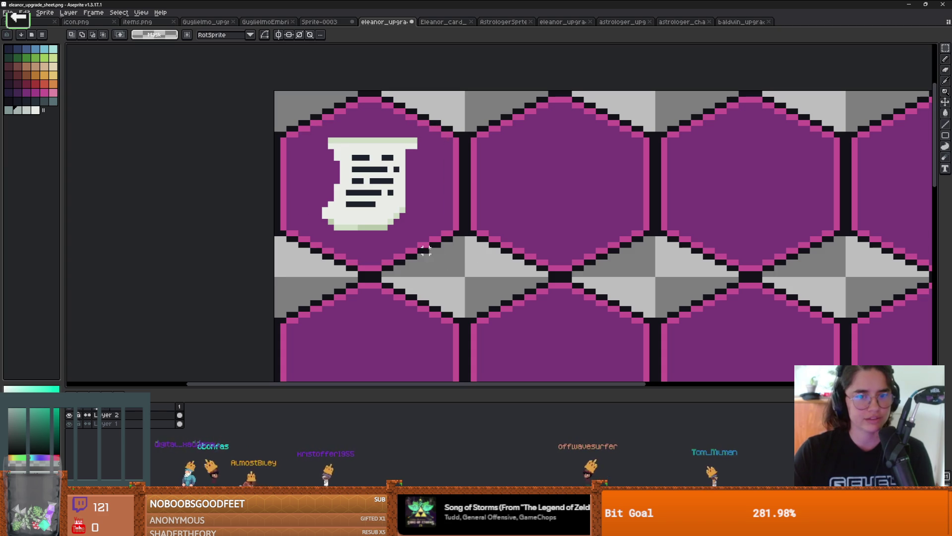
left_click_drag(275, 92, 454, 259)
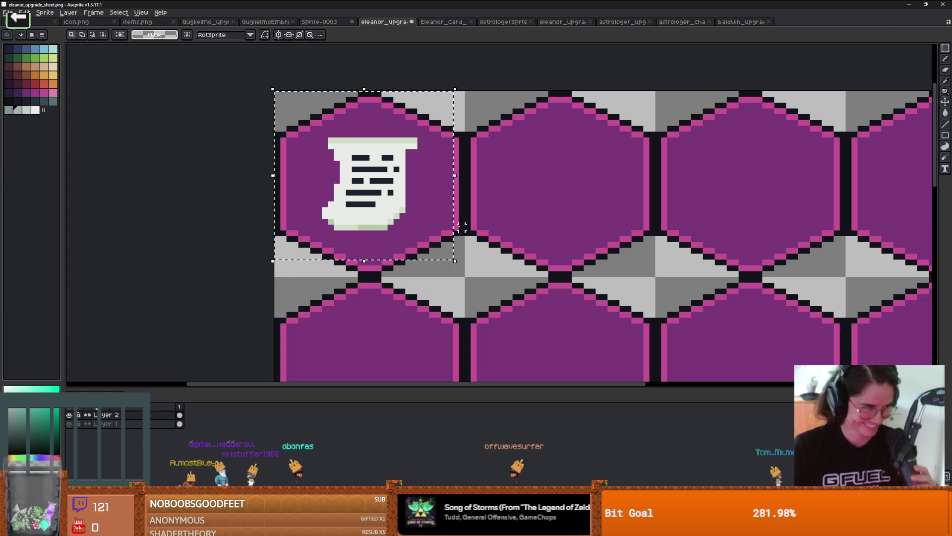
left_click(457, 270)
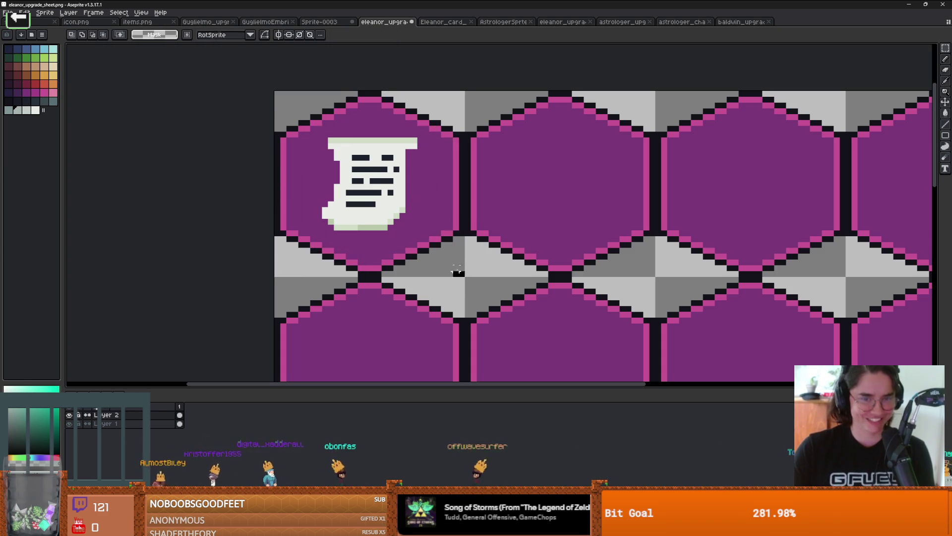
left_click_drag(458, 270, 275, 93)
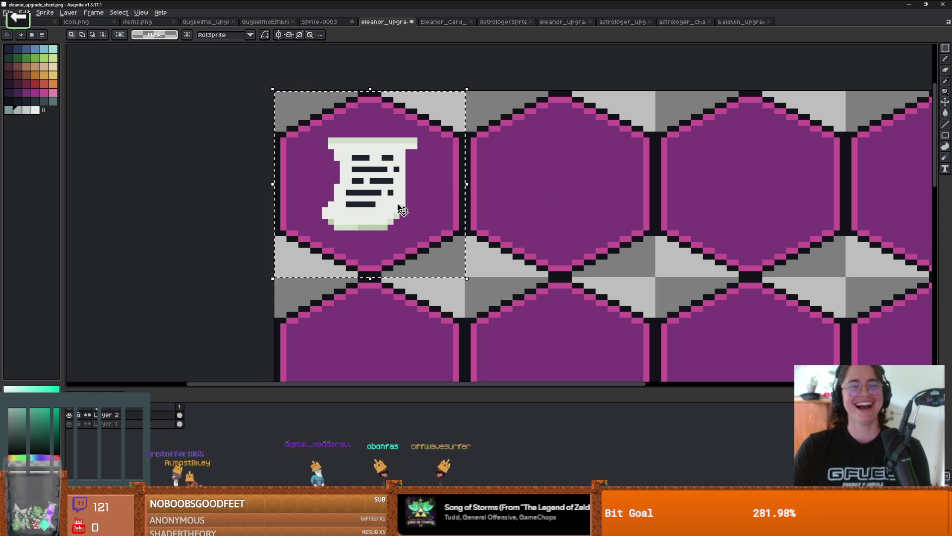
View the crowned character sprite, then bring GitHub Desktop's changed-files list forward
key("ctrl+shift+Tab")
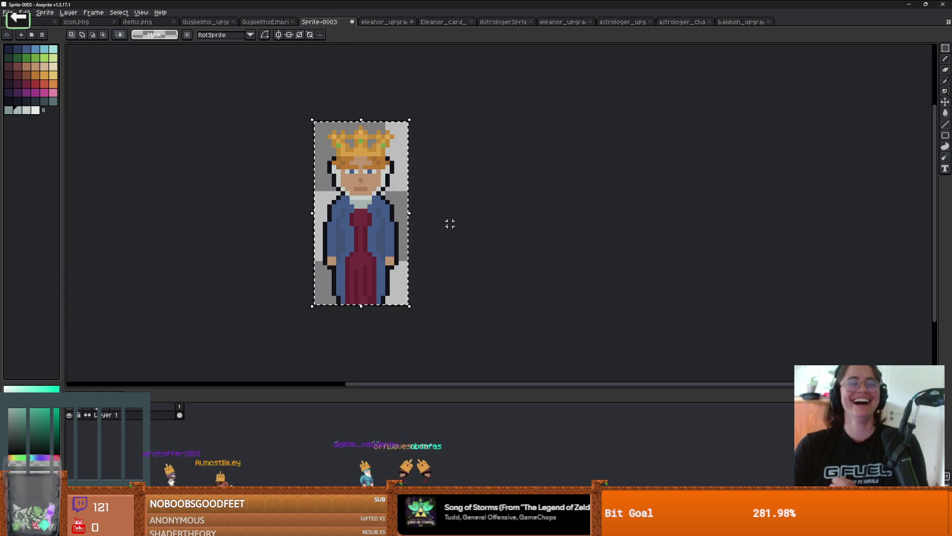
scroll(461, 272, "up", 1)
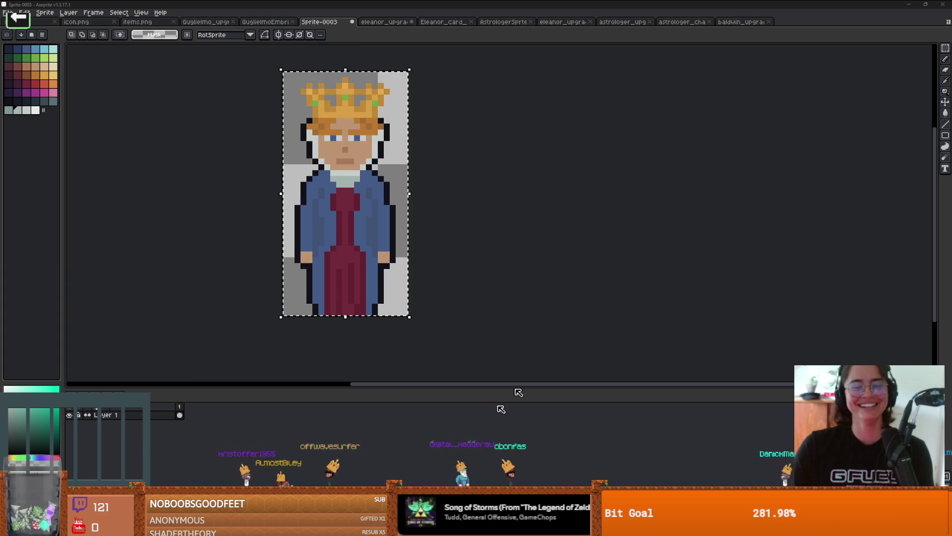
key("alt+Tab")
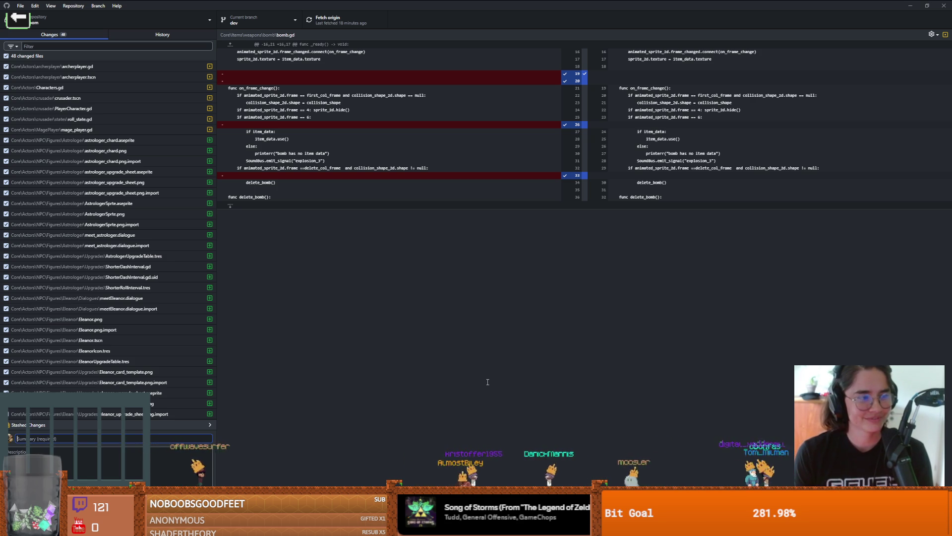
Commit the 48 changed files to dev as 'eleanor and the astrologer' and return to Aseprite
type("eleanor and the astrologer")
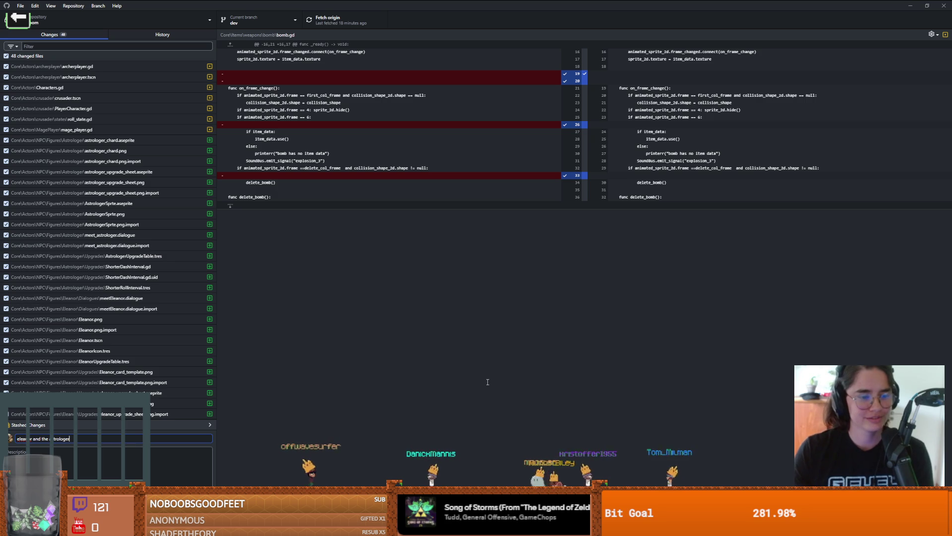
left_click(108, 496)
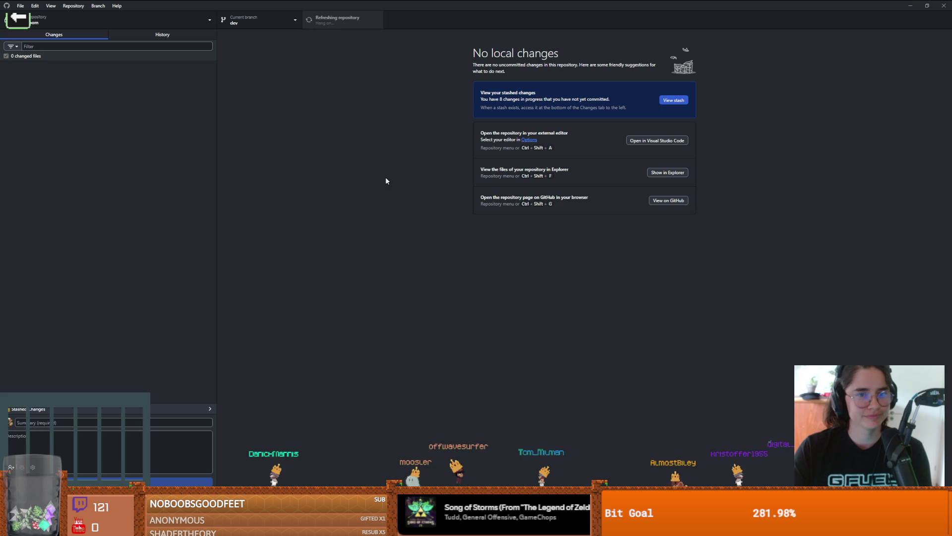
key("alt+Tab")
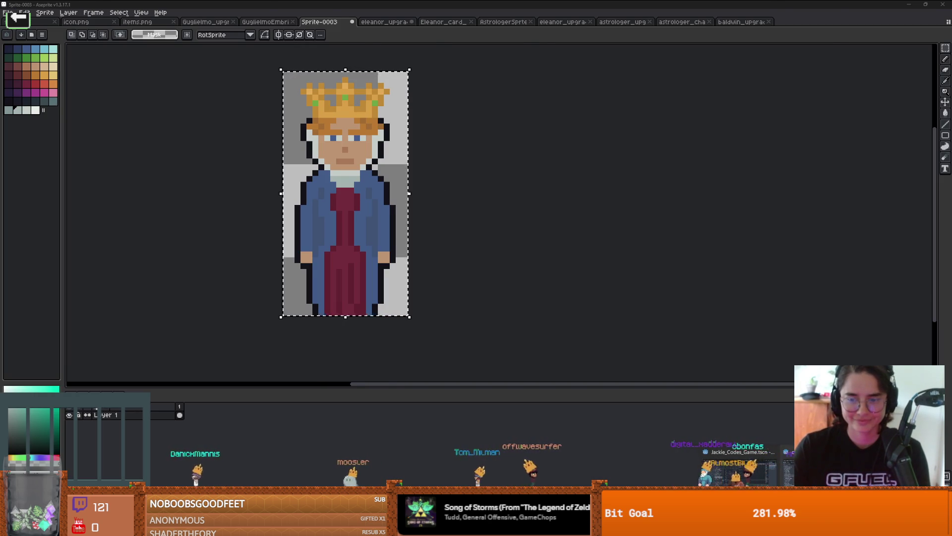
Run the game from the Godot editor, closing it and relaunching with F5
key("alt+Tab")
left_click(771, 21)
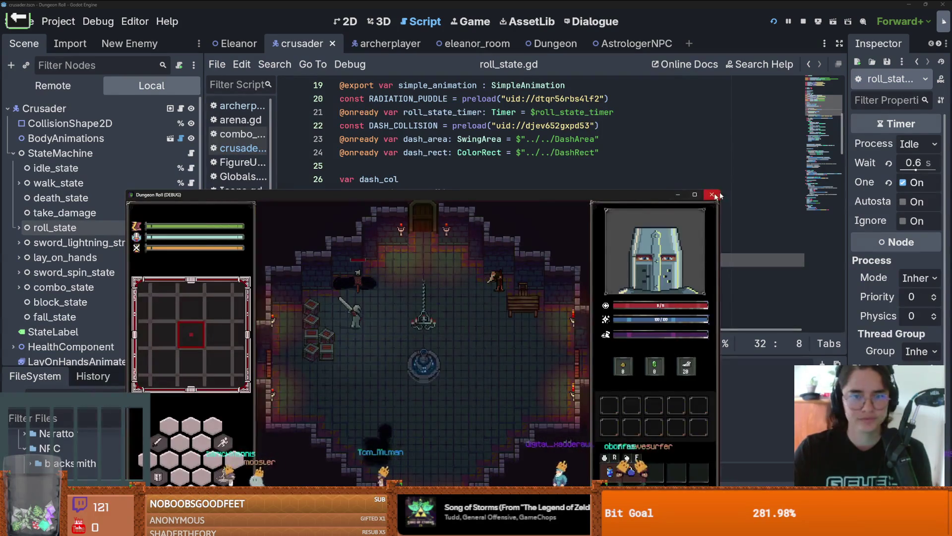
left_click(710, 195)
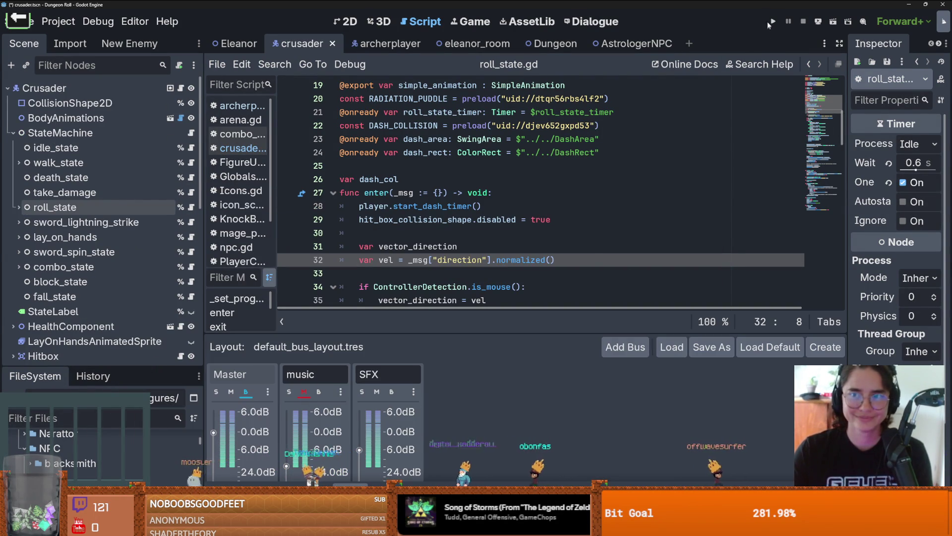
key("F5")
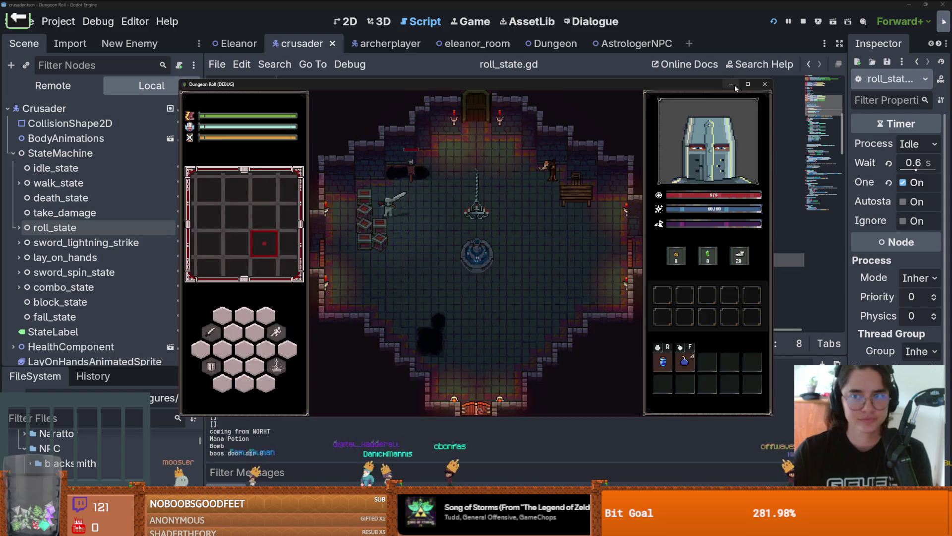
Spawn an item with 'spawn_item 10 1' in the console and walk the knight around the bomb
key("grave")
type("spawn_item 10")
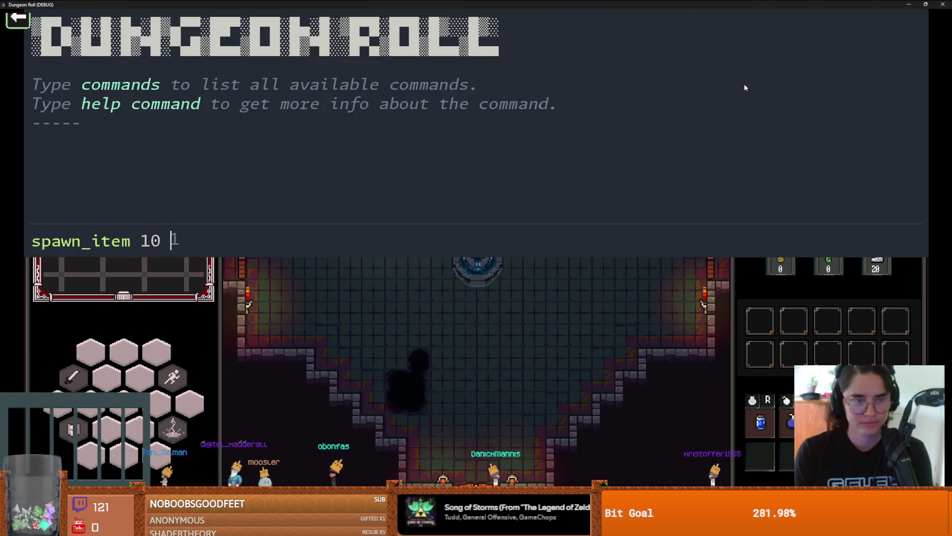
key("Return")
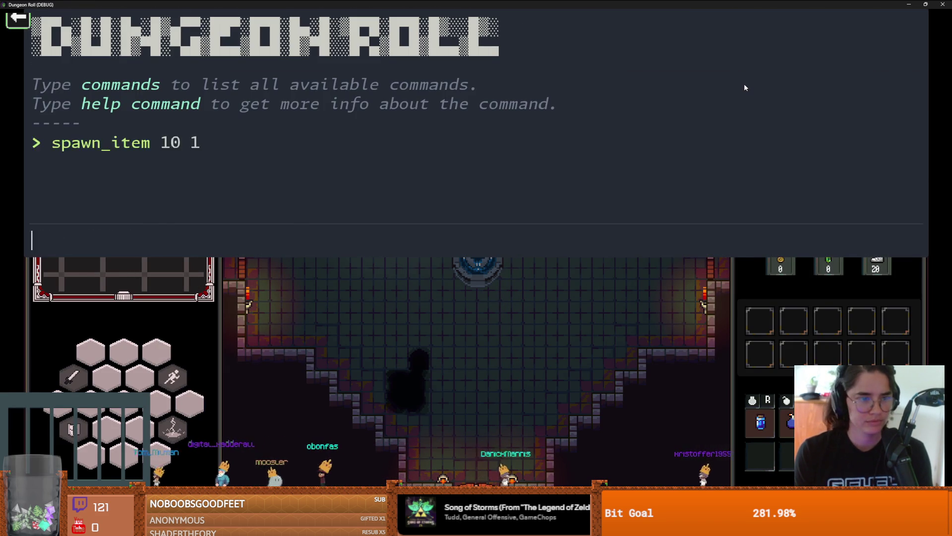
key("grave")
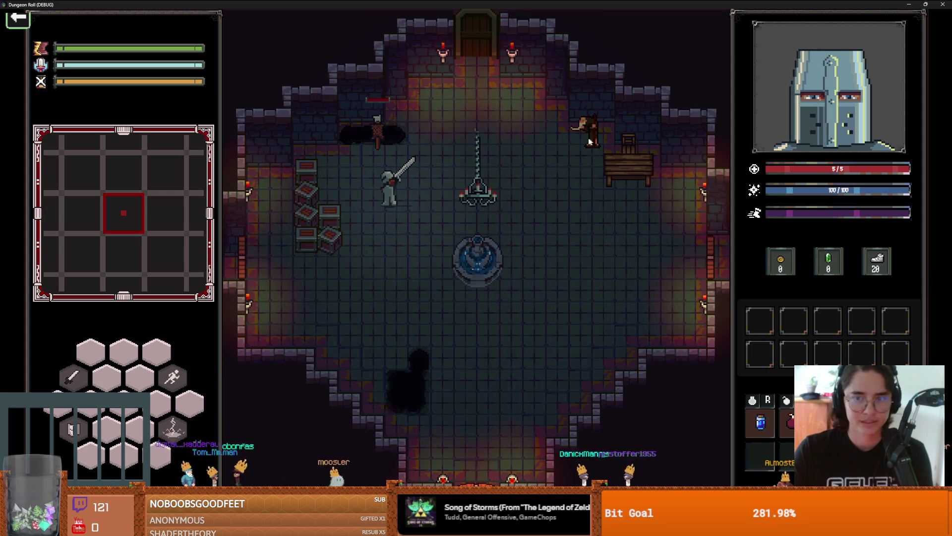
key("d")
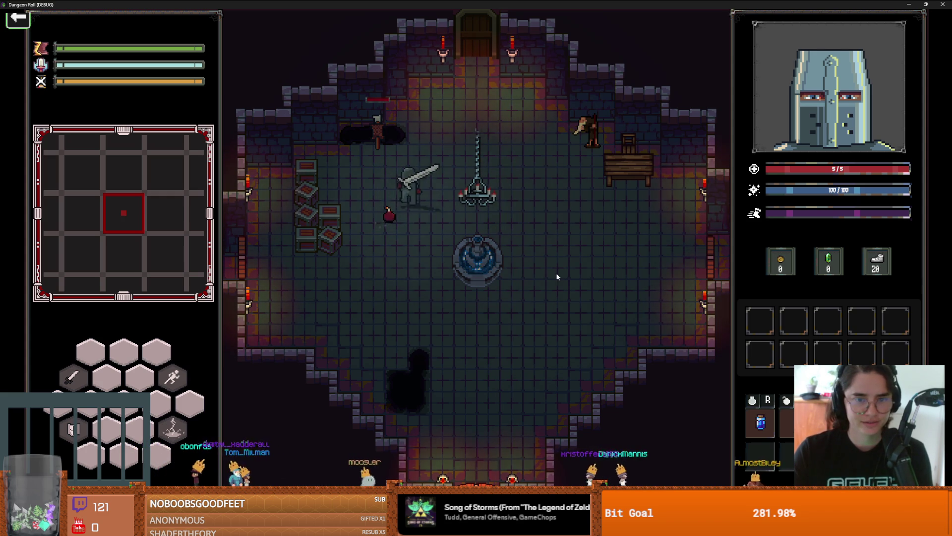
key("w")
key("s")
key("a")
key("d")
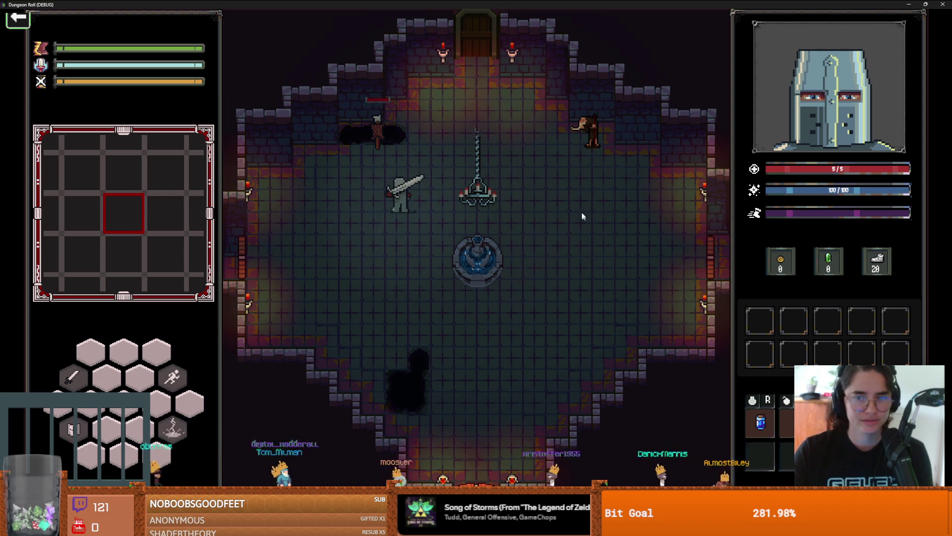
Reset the room from the pause menu, start typing 'spawn_item' in the console, and shrink the game window
key("Escape")
left_click(525, 329)
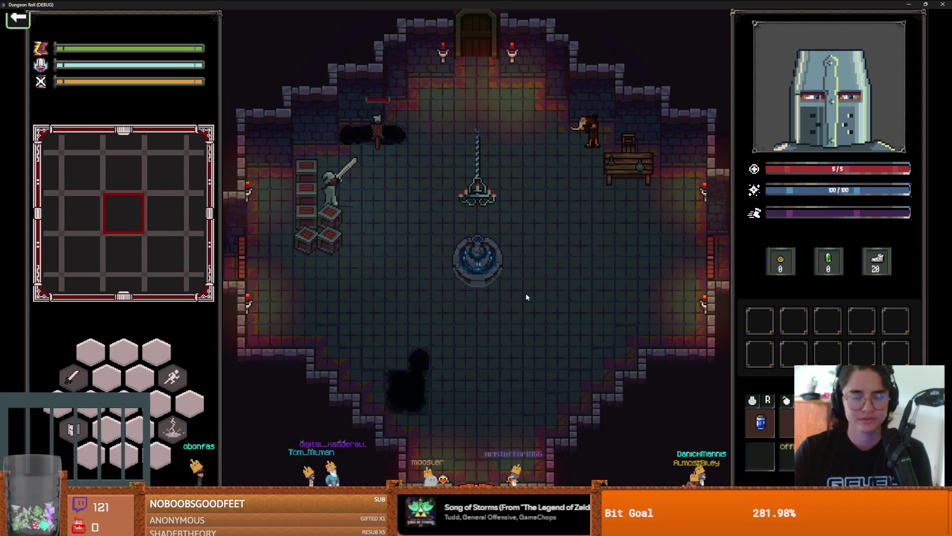
key("d")
key("grave")
type("ps")
key("BackSpace")
key("BackSpace")
key("BackSpace")
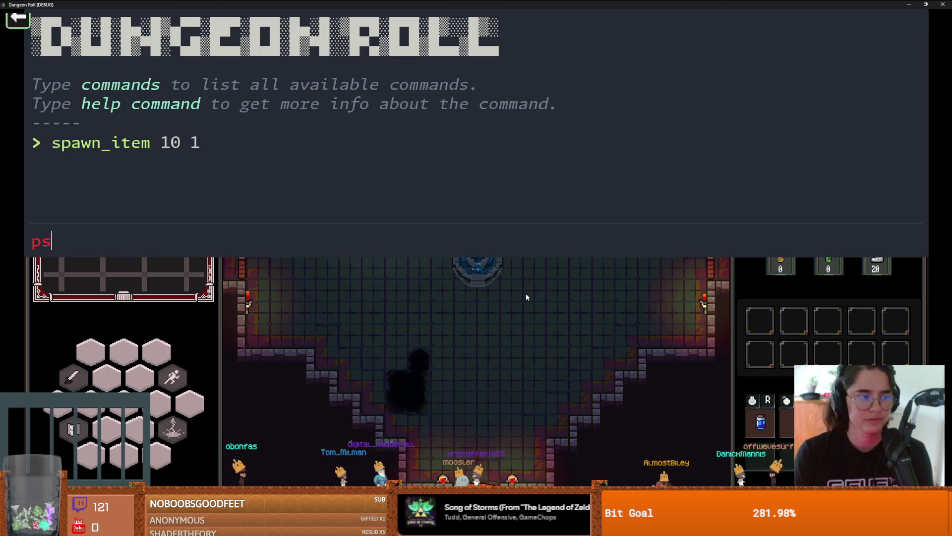
type("spawn_item")
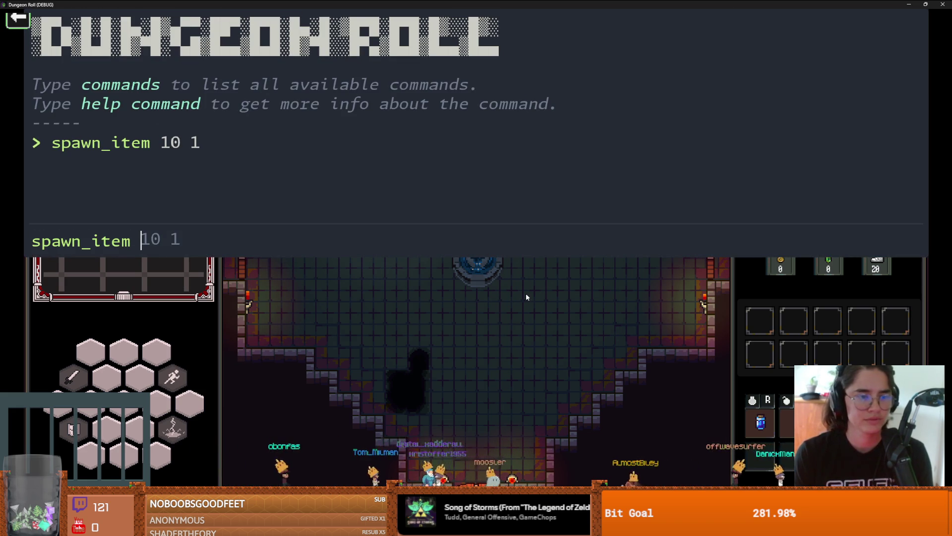
key("super+Down")
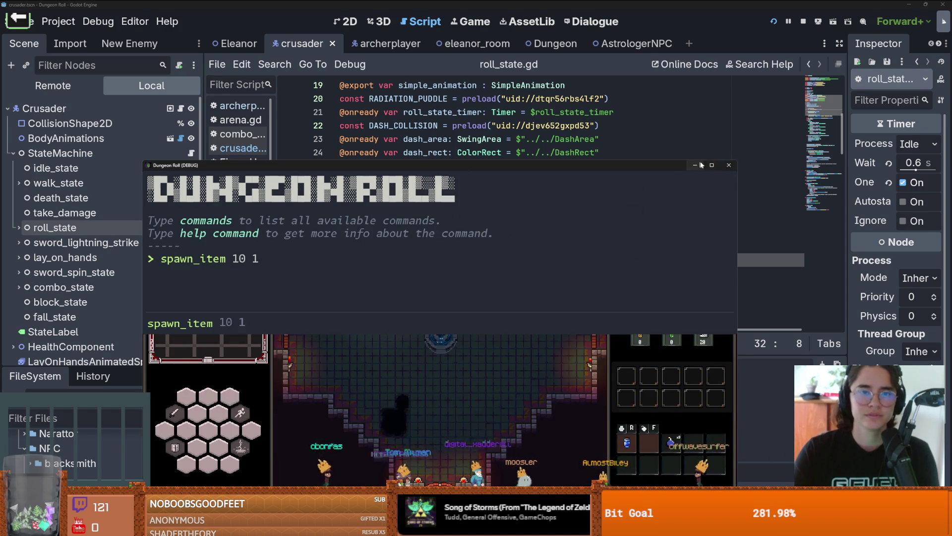
Stop the running game, filter the FileSystem dock for room files, and open room.tscn
left_click(730, 166)
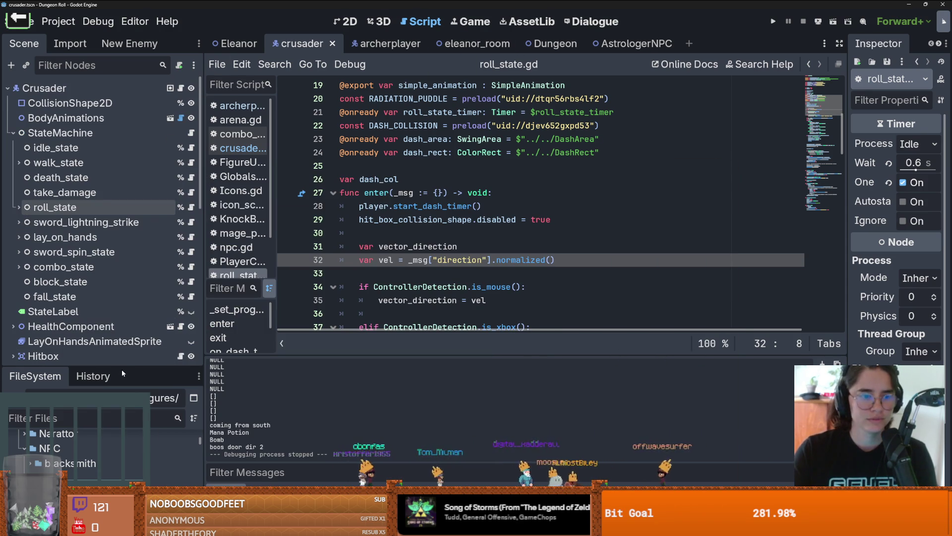
left_click_drag(125, 366, 99, 157)
type("root")
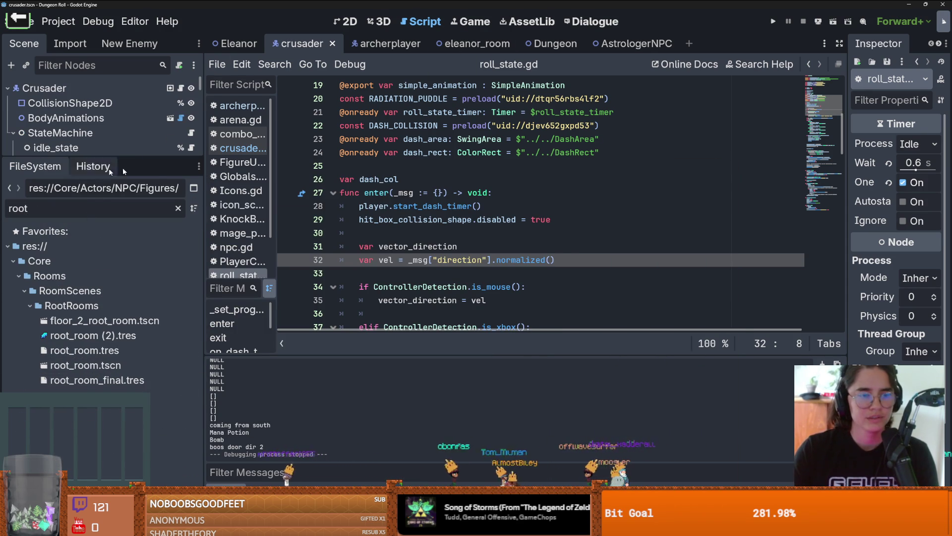
mouse_move(148, 157)
left_mouse_down()
mouse_move(165, 249)
mouse_move(165, 144)
left_mouse_up()
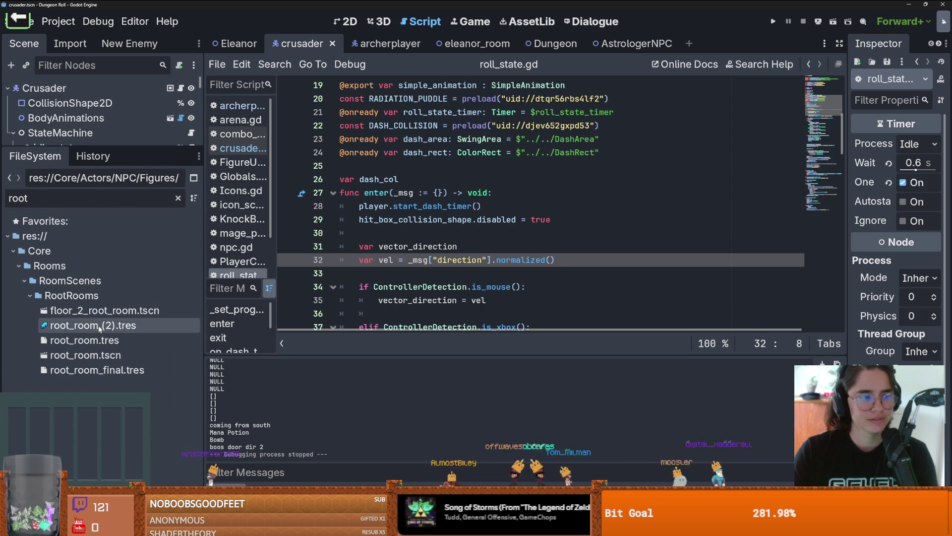
right_click(107, 354)
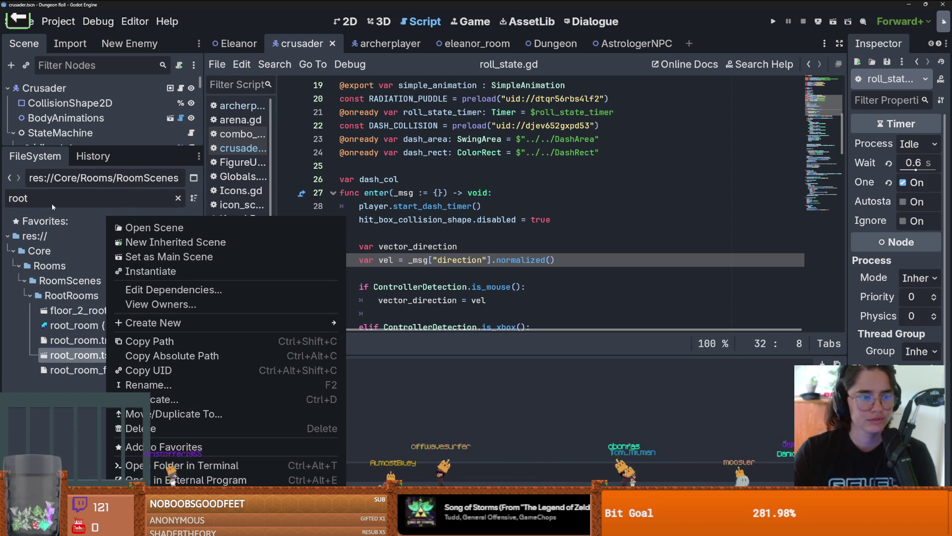
key("Escape")
left_click(178, 198)
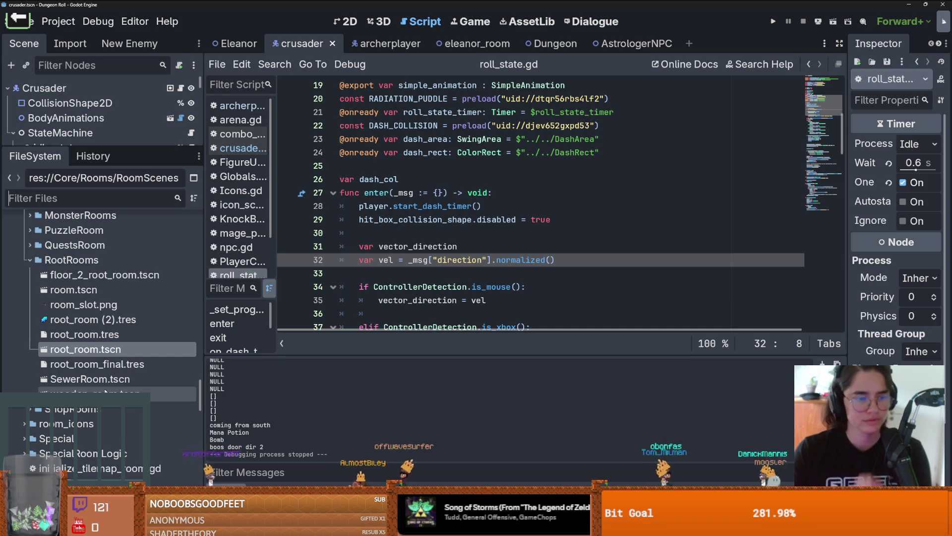
double_click(144, 289)
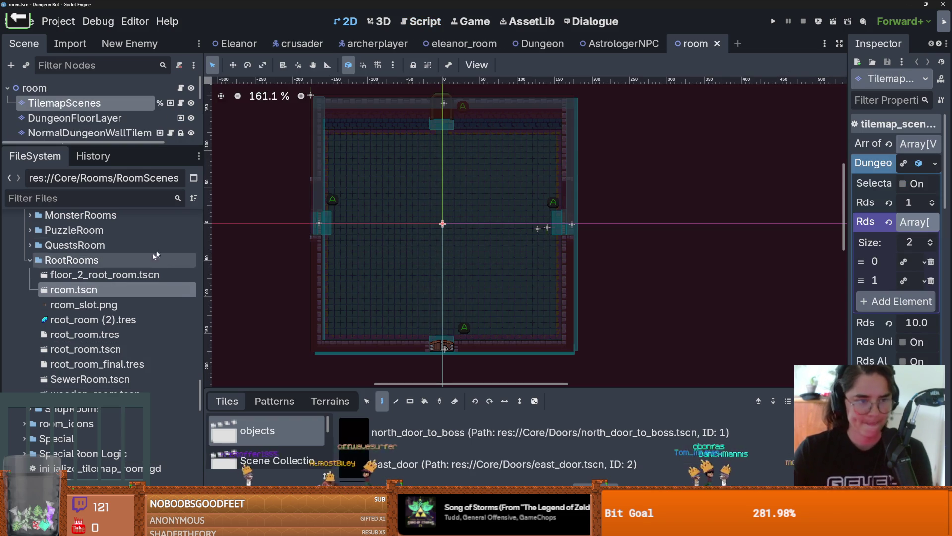
Create a scene inherited from room.tscn, rename its root CrateRoom, and bring up Save Scene As
right_click(82, 289)
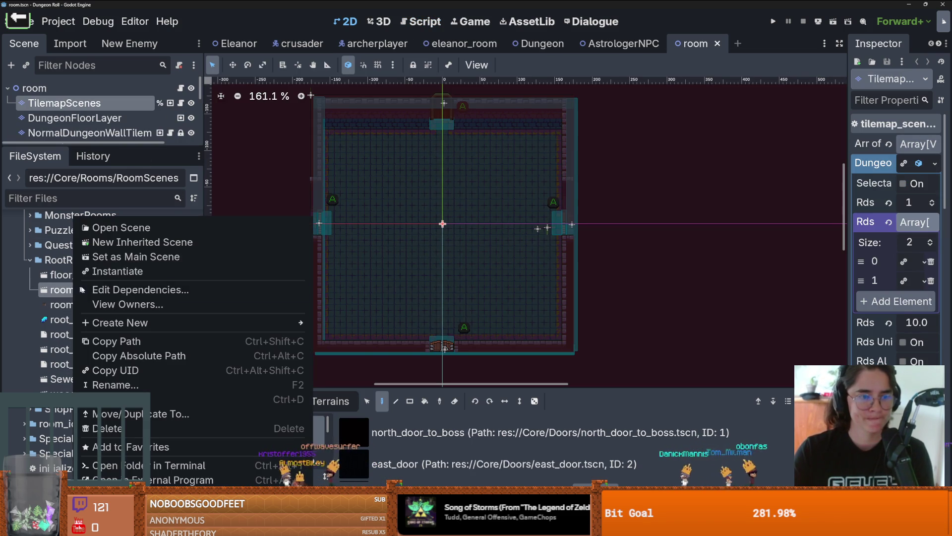
left_click(135, 242)
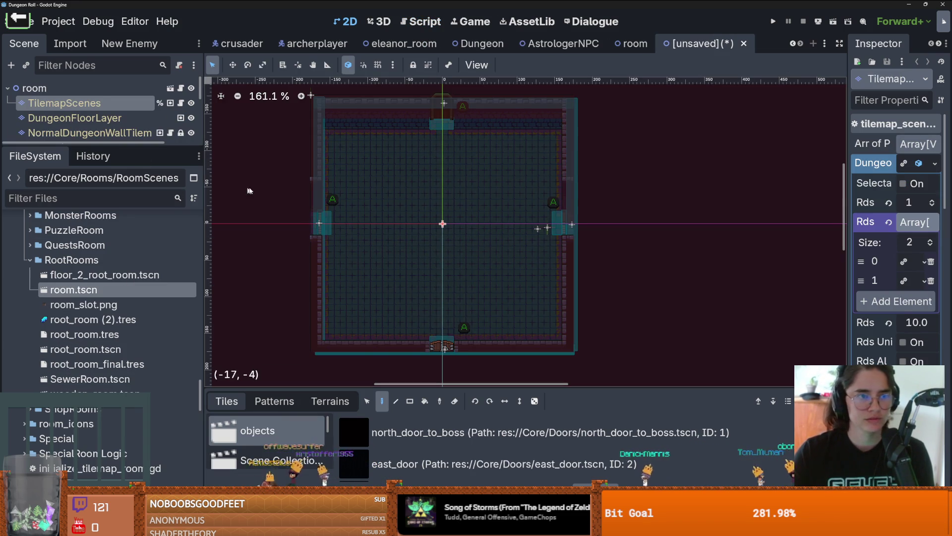
double_click(69, 88)
type("CrateR")
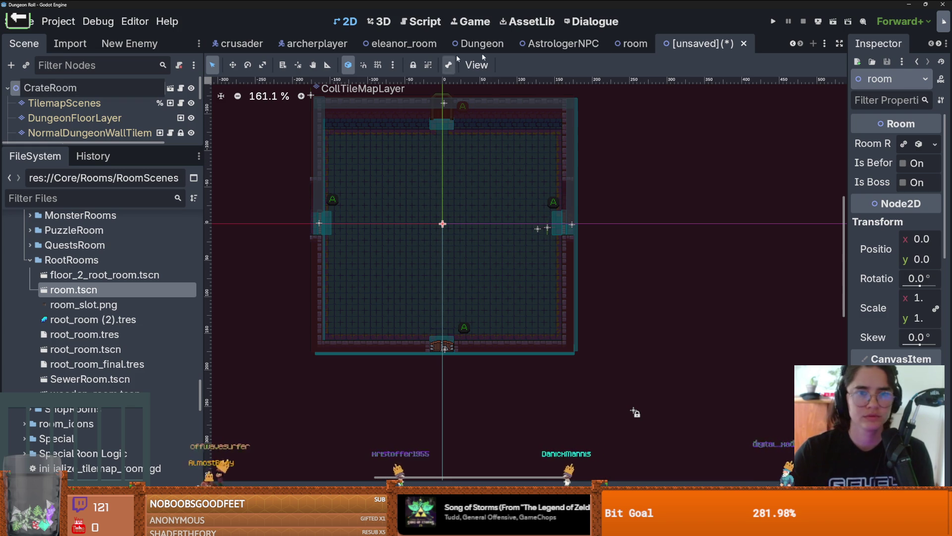
right_click(695, 44)
left_click(719, 82)
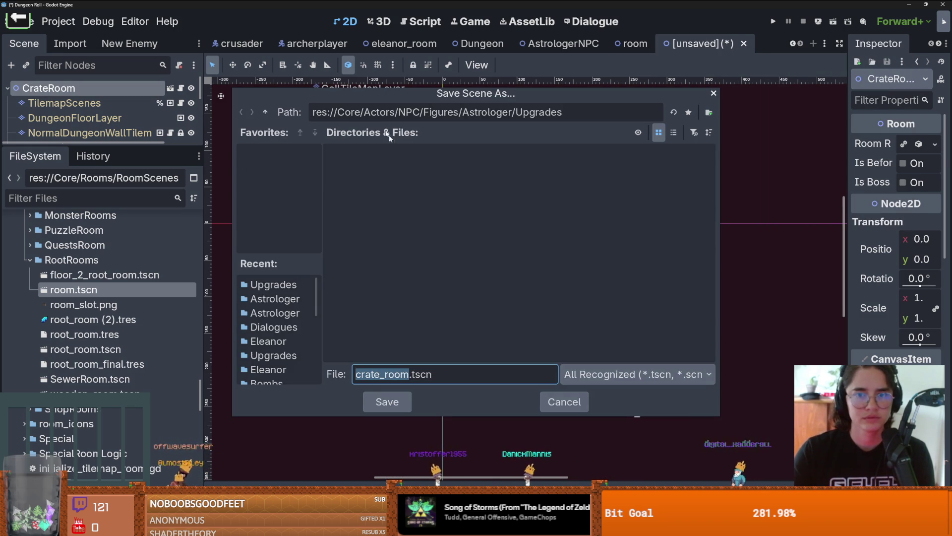
In the Save dialog, navigate up to Core, then into Rooms/RoomScenes/MiscRooms
left_click(265, 112)
left_click(265, 113)
left_click(265, 113)
left_click(264, 113)
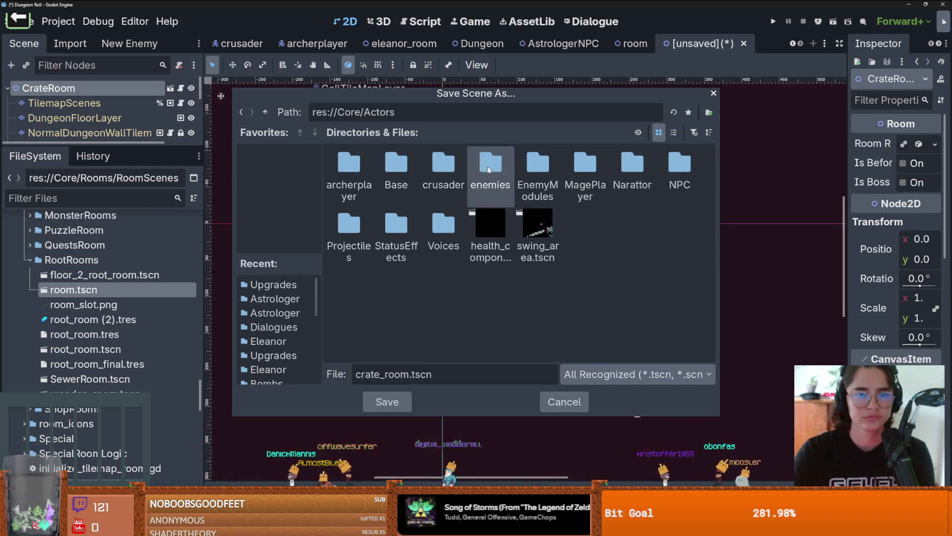
key("BackSpace")
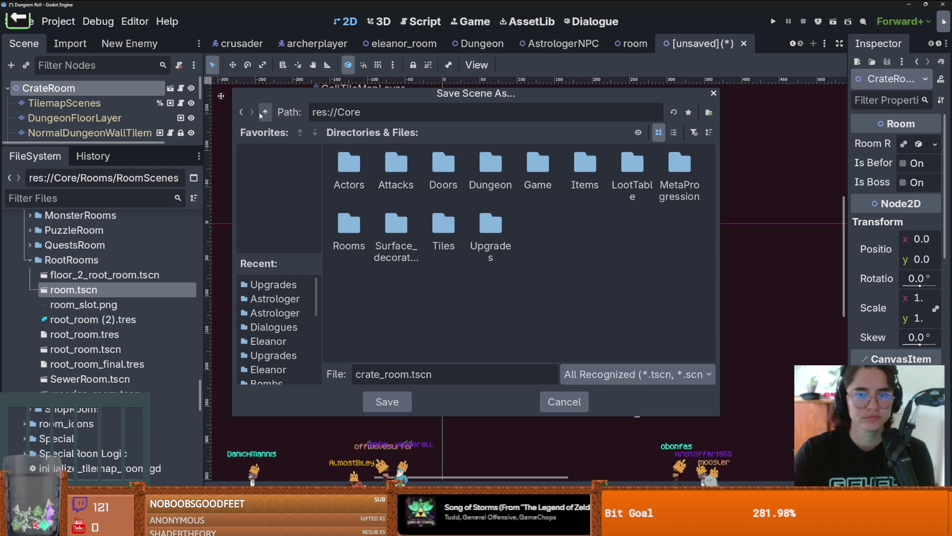
double_click(362, 226)
double_click(349, 171)
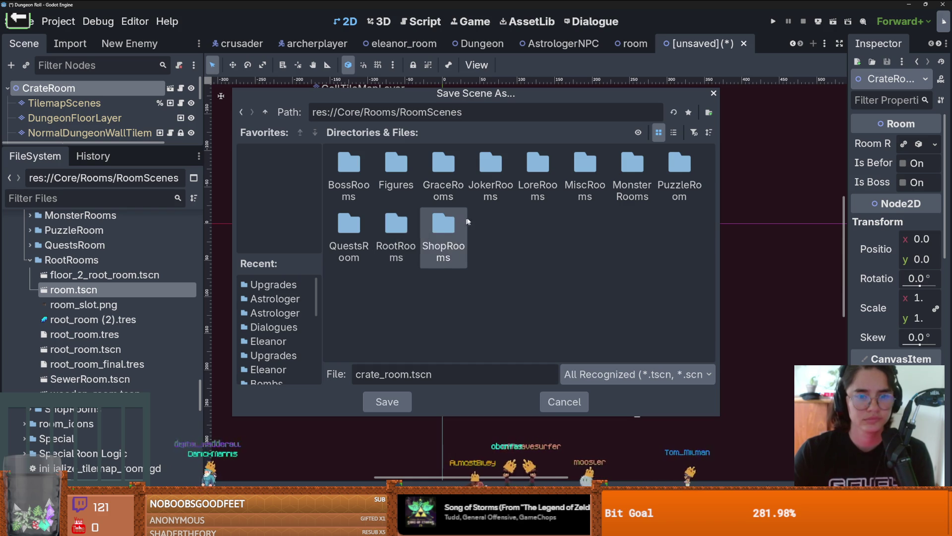
double_click(399, 173)
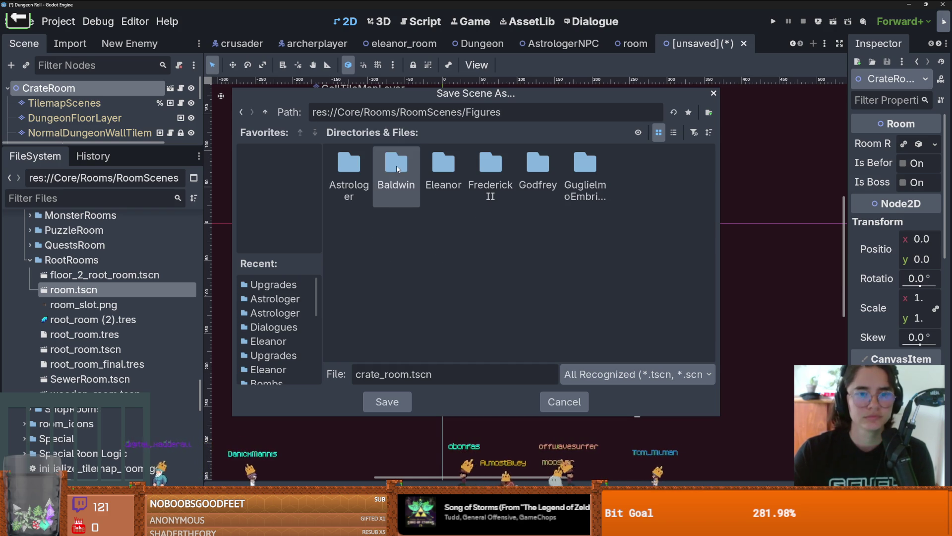
left_click(266, 112)
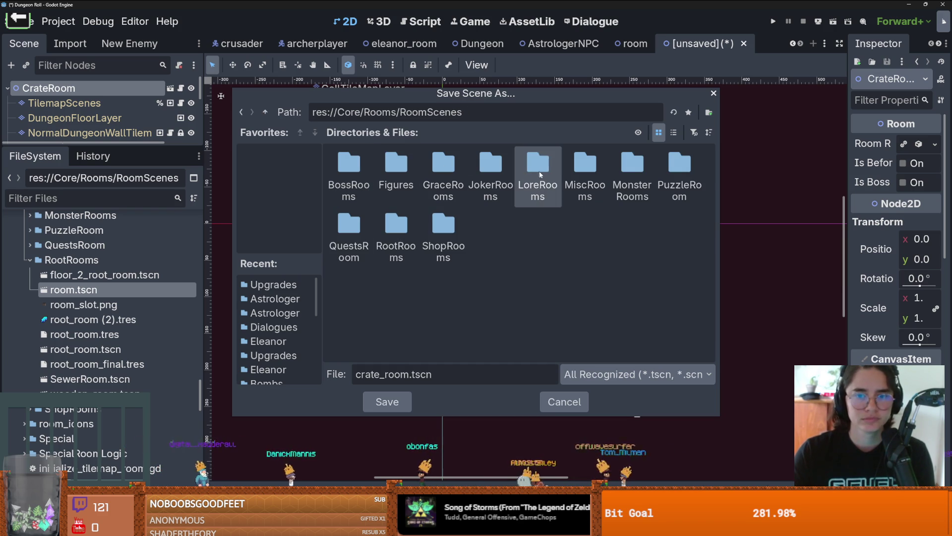
double_click(593, 167)
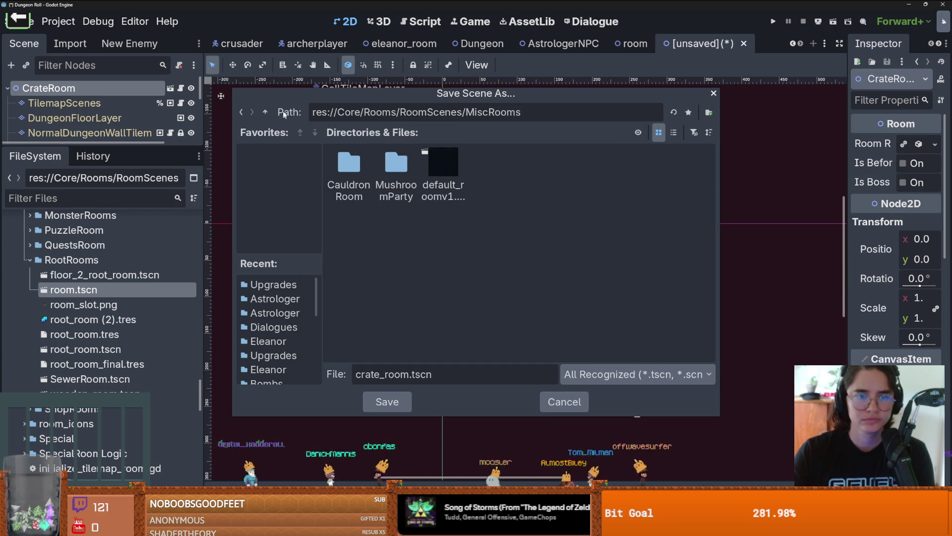
Save crate_room.tscn in a new CrateRoom folder and assign root_room_final.tres as Room Res
left_click(710, 112)
type("Crat")
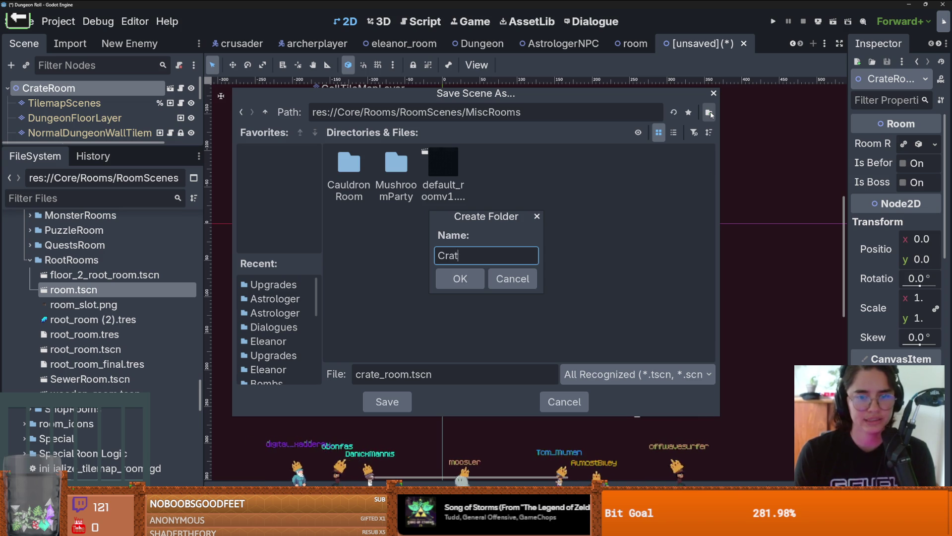
type("eRoom")
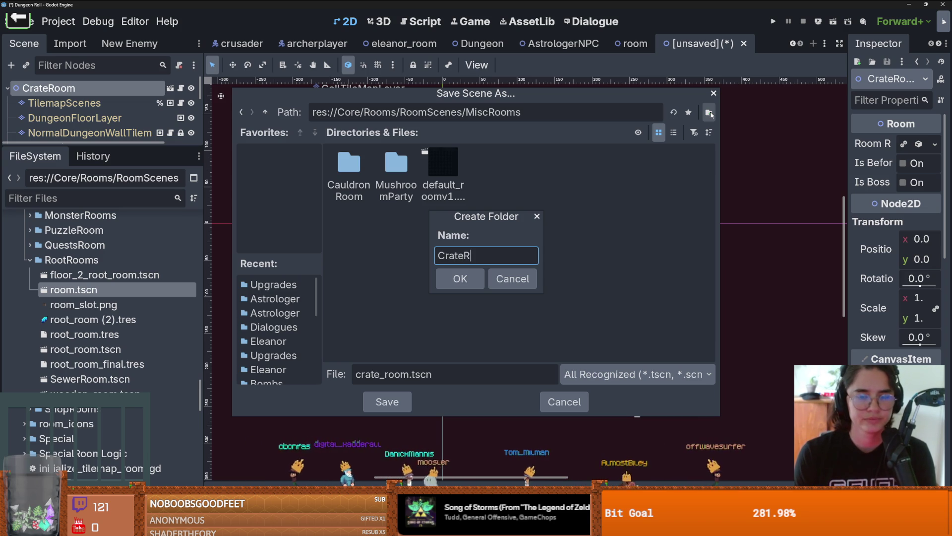
key("Return")
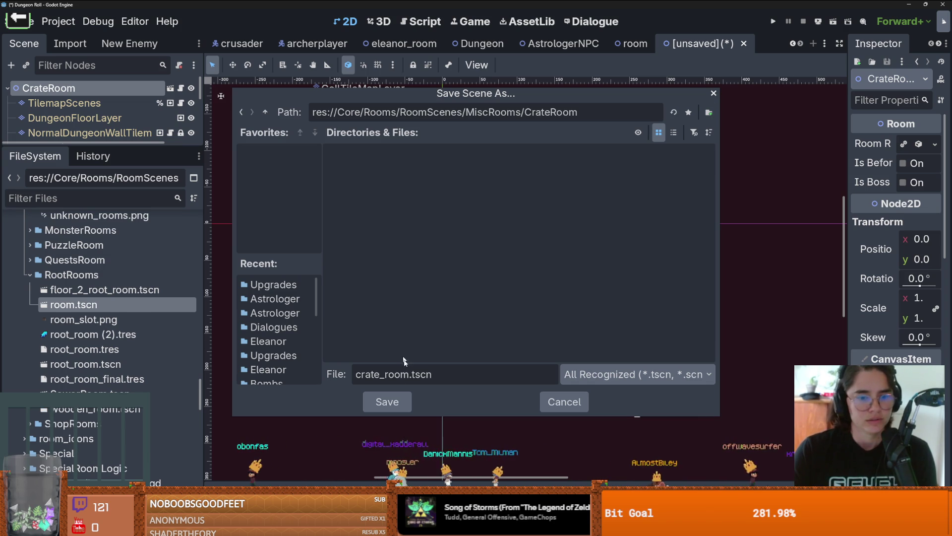
left_click(392, 400)
left_click_drag(97, 378, 917, 144)
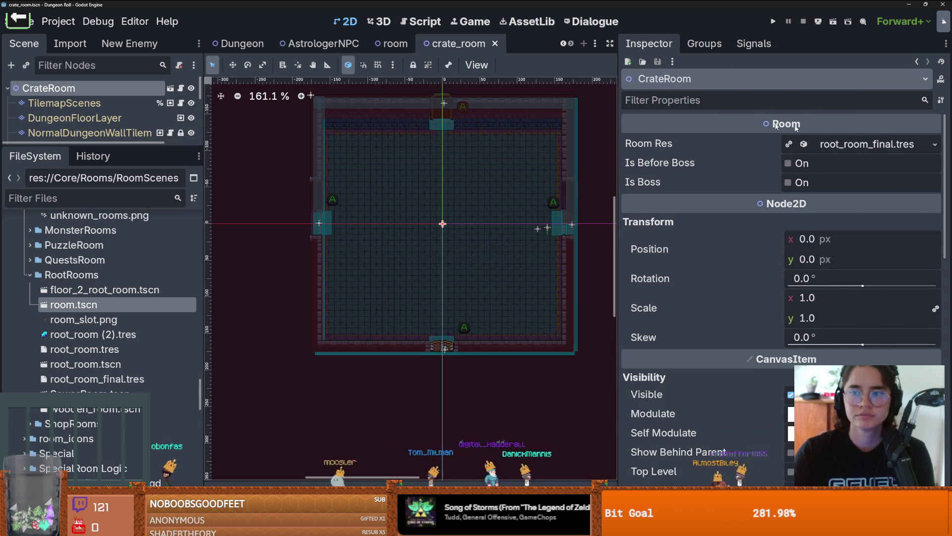
Make CrateRoom's Room Res unique and expand the RoomRes, leaving Type as Default
left_click(935, 144)
left_click(878, 169)
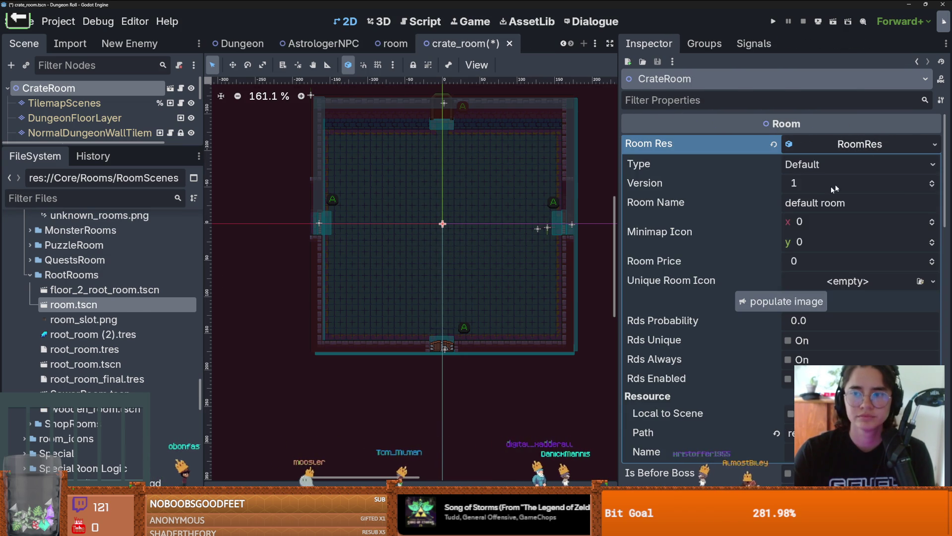
left_click(838, 168)
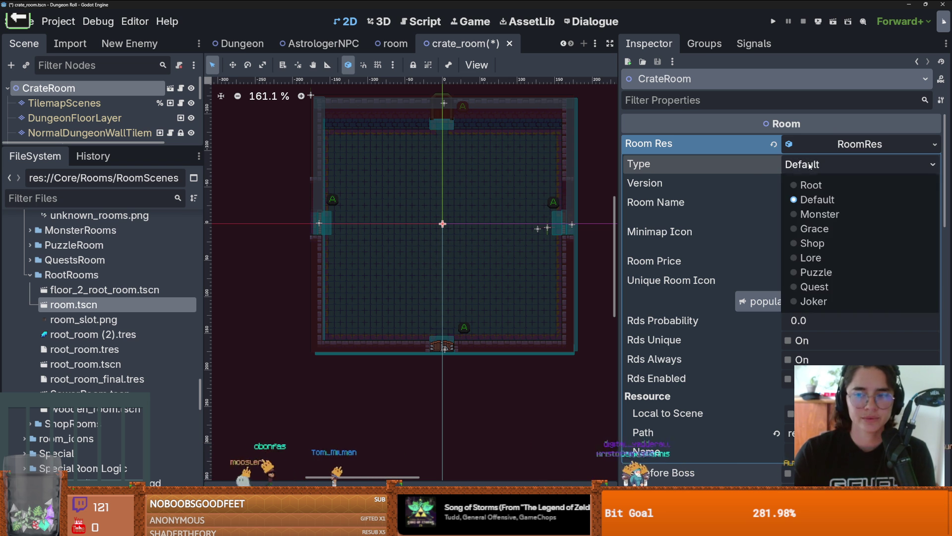
left_click(824, 199)
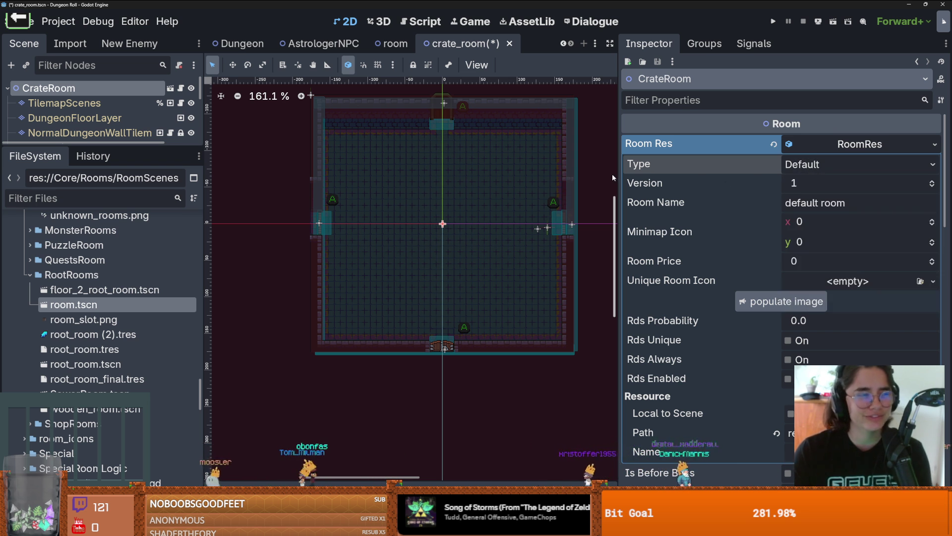
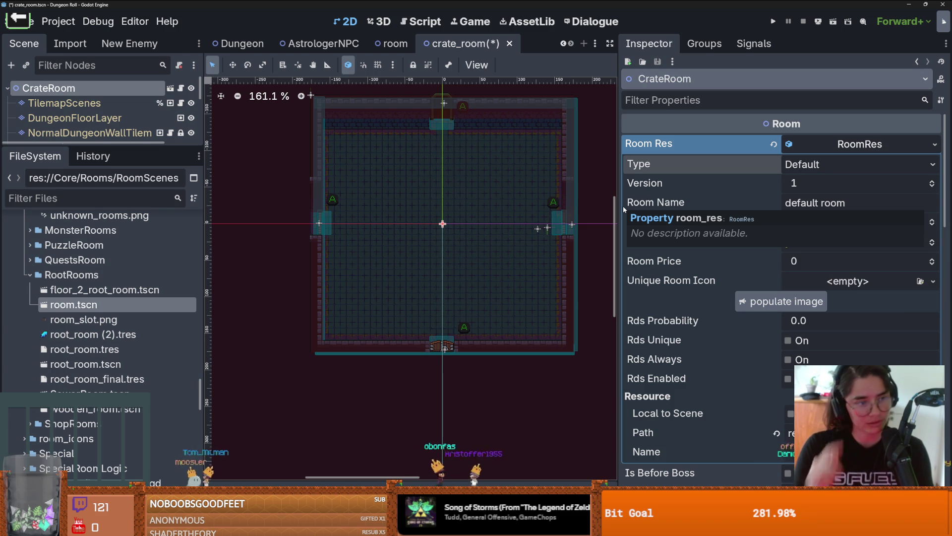
Set the room resource's Room Name to 'Crate Room'
left_click(853, 183)
left_click(832, 167)
left_click(758, 174)
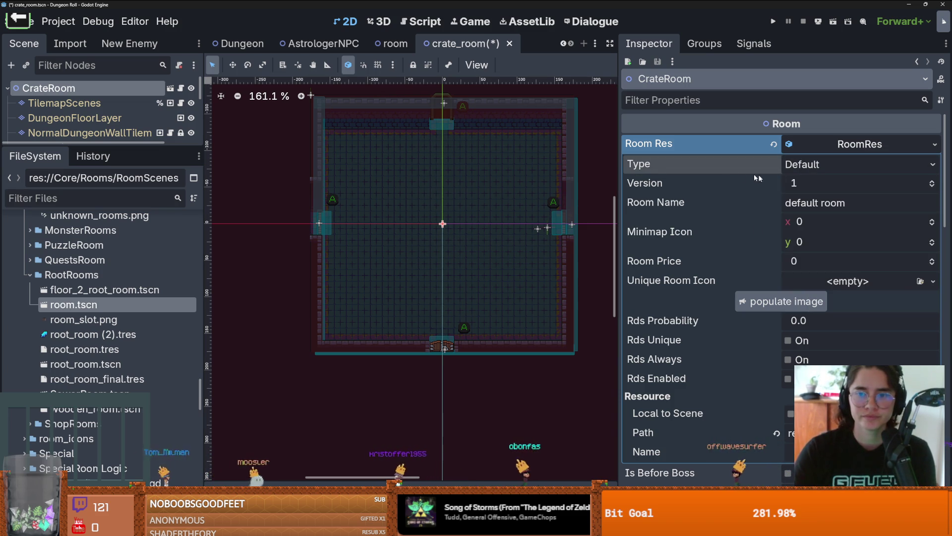
left_click(832, 167)
left_click(813, 199)
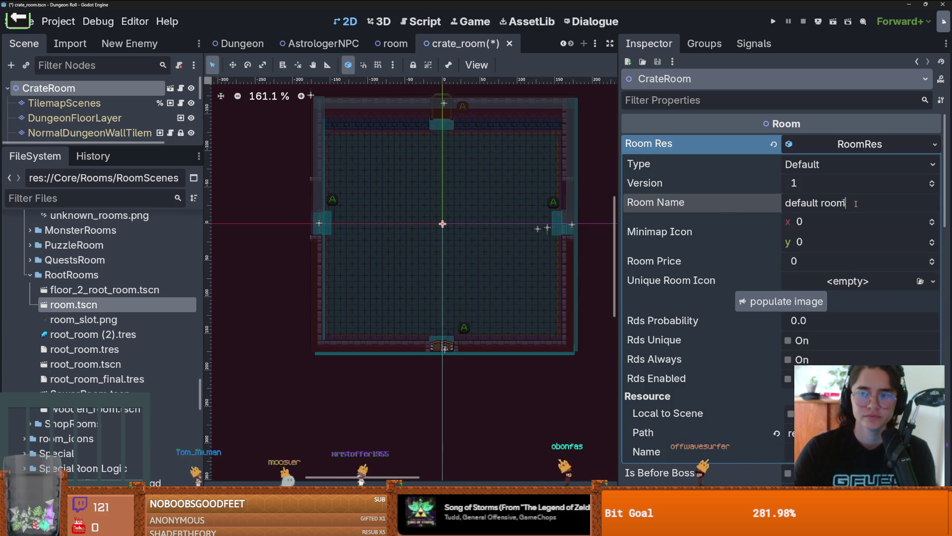
left_click(816, 203)
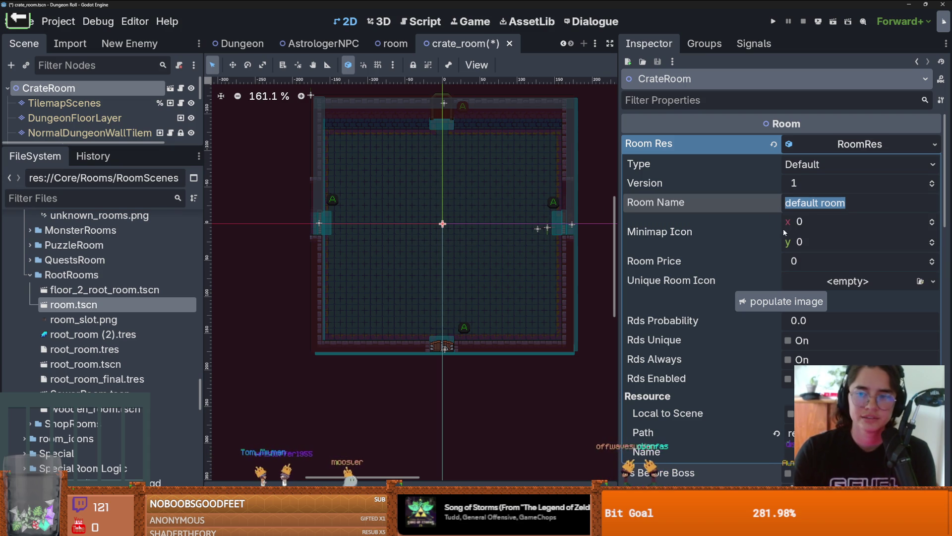
type("Crate")
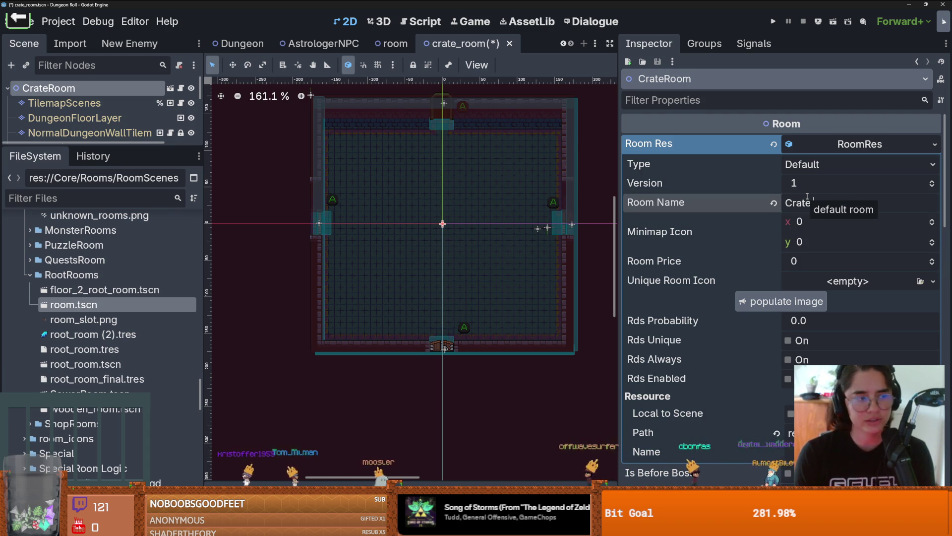
type(" Room")
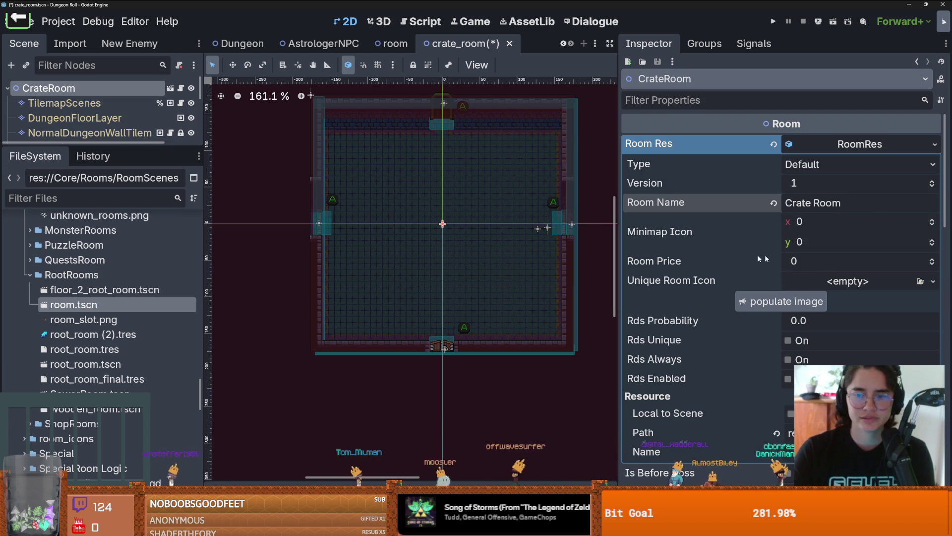
Search existing textures for a 'crate' unique room icon, then close without choosing one
left_click(854, 281)
key("Escape")
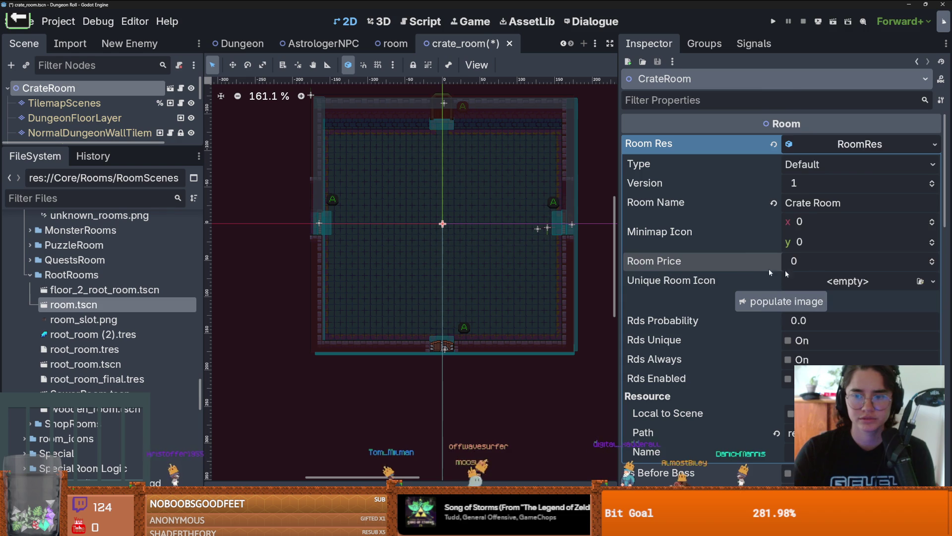
left_click(785, 272)
scroll(784, 418, "down", 3)
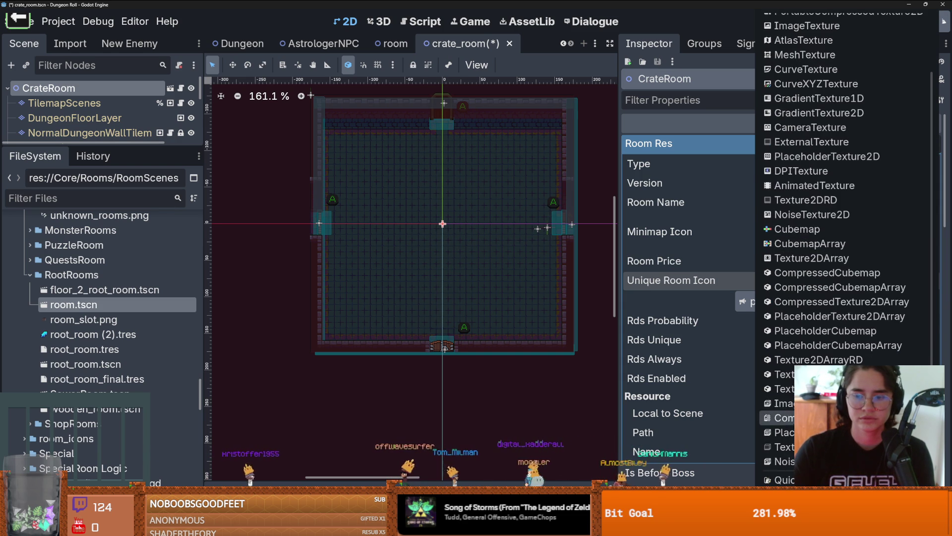
left_click(779, 480)
type("crate")
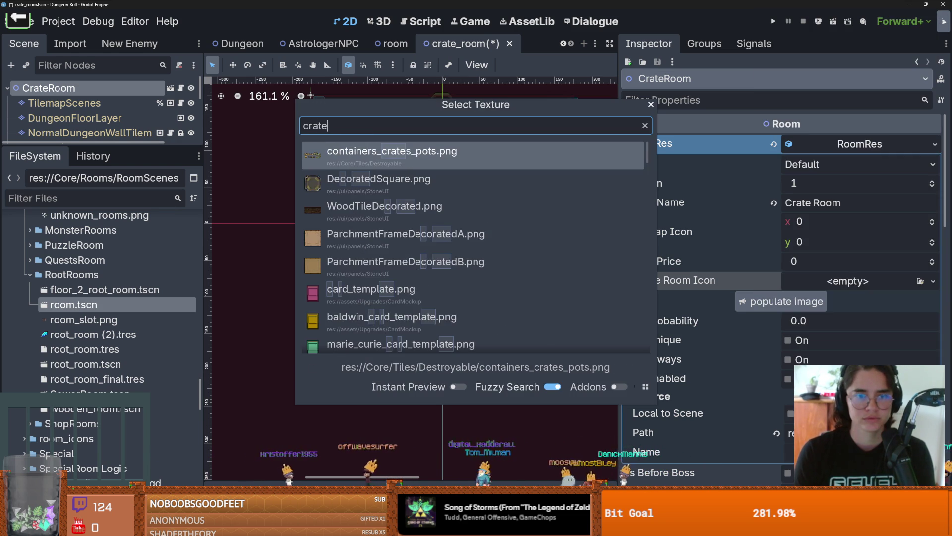
key("Escape")
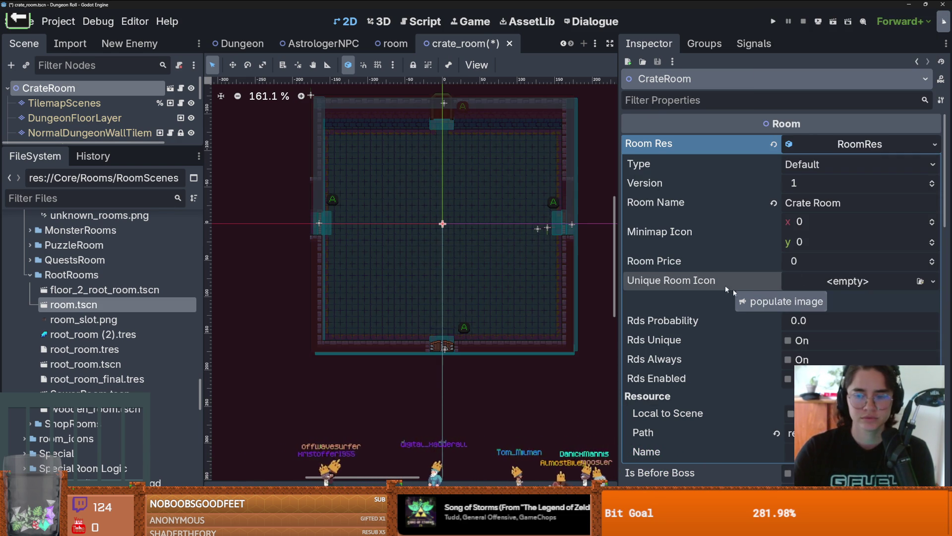
Enable Rds Enabled and save the room resource as crate_room.tres
left_click(788, 378)
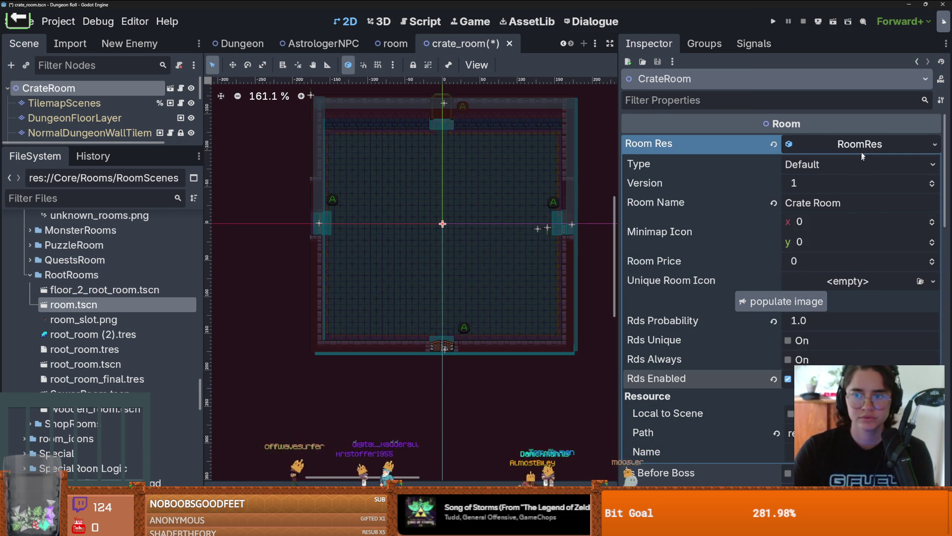
left_click(934, 145)
left_click(875, 284)
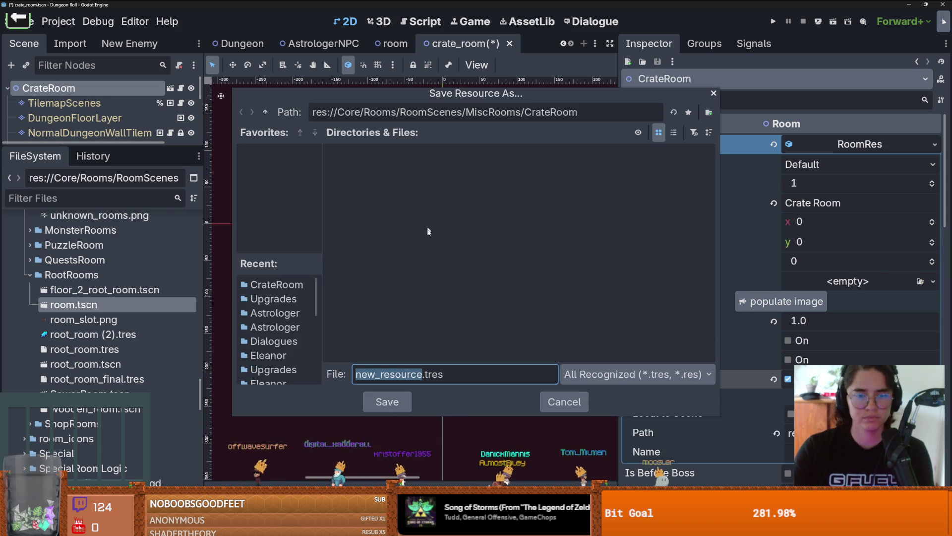
type("ate_room")
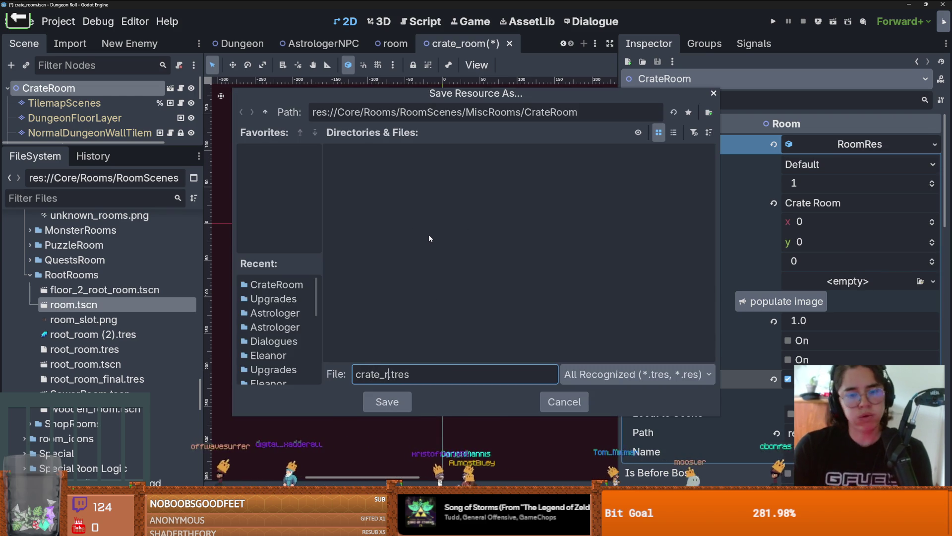
key("Return")
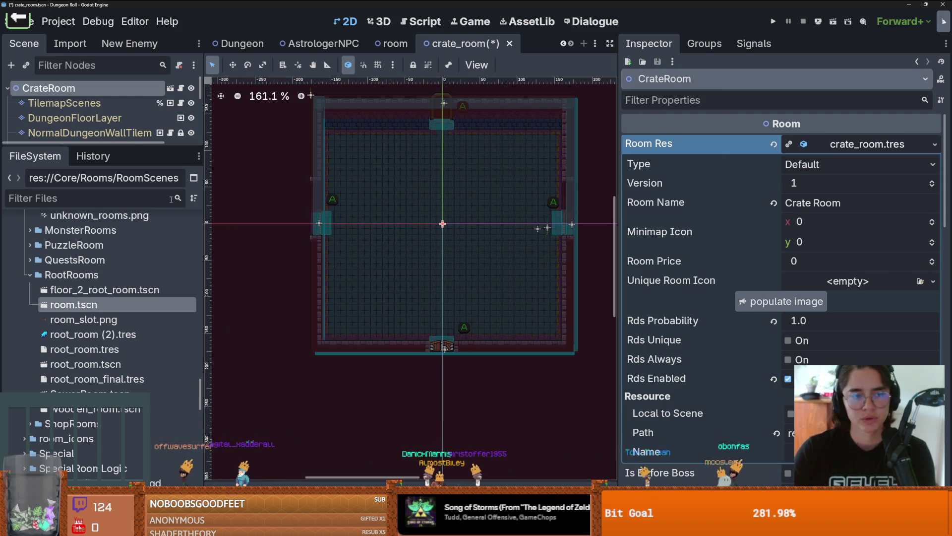
left_click_drag(135, 149, 135, 206)
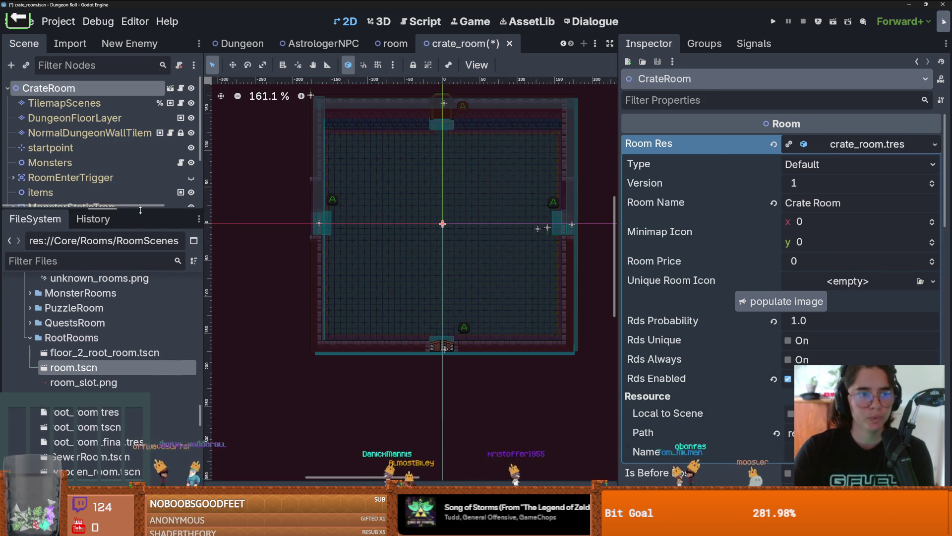
Save the crate room scene, then select the Dungeon tileset's DefaultRooms scene collection
key("ctrl+s")
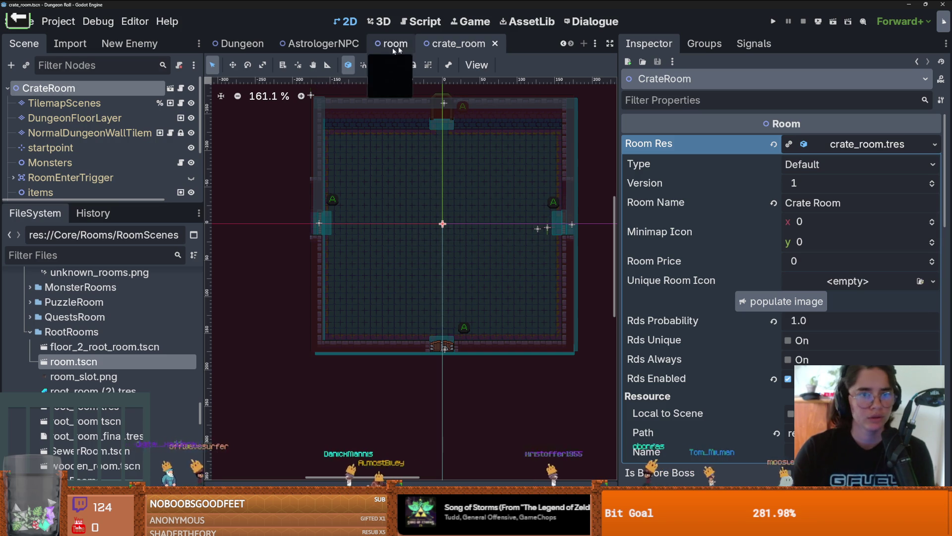
left_click(236, 44)
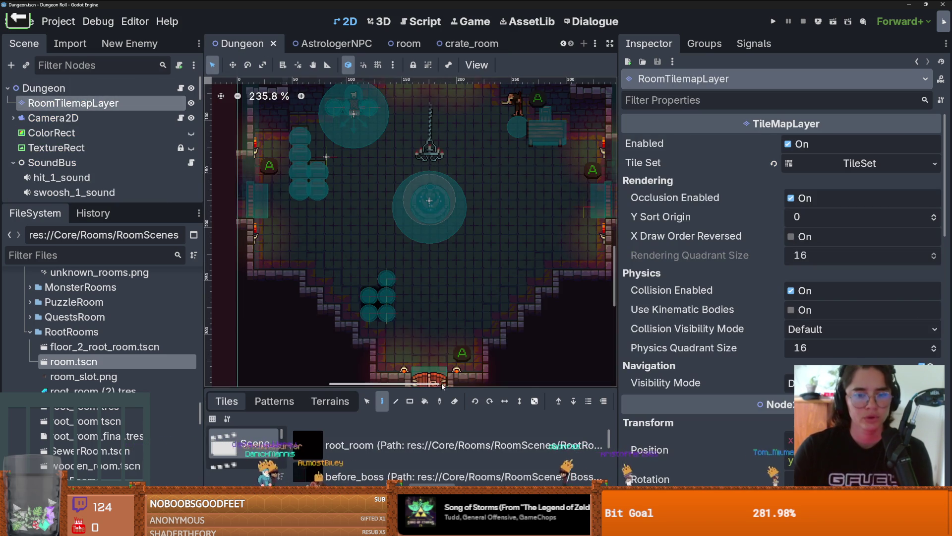
left_click_drag(441, 385, 442, 209)
mouse_move(275, 208)
left_mouse_down()
mouse_move(276, 323)
mouse_move(278, 90)
left_mouse_up()
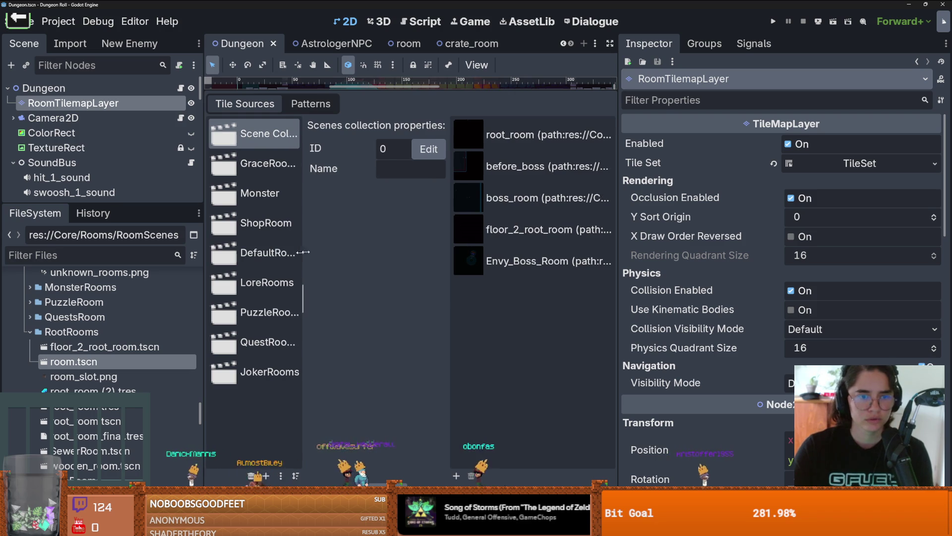
left_click(288, 252)
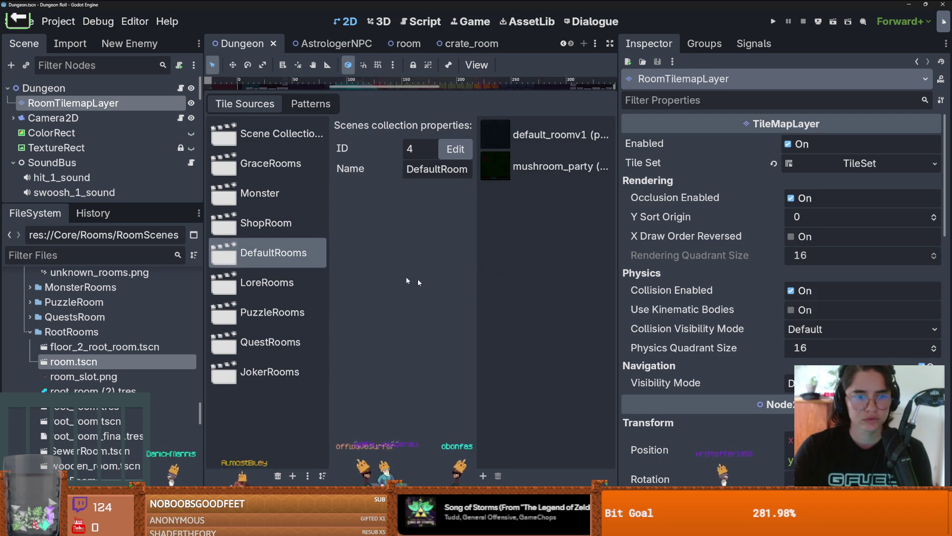
Add crate_room.tscn from Core/Rooms/RoomScenes/MiscRooms/CrateRoom to DefaultRooms and reopen crate_room
left_click(482, 476)
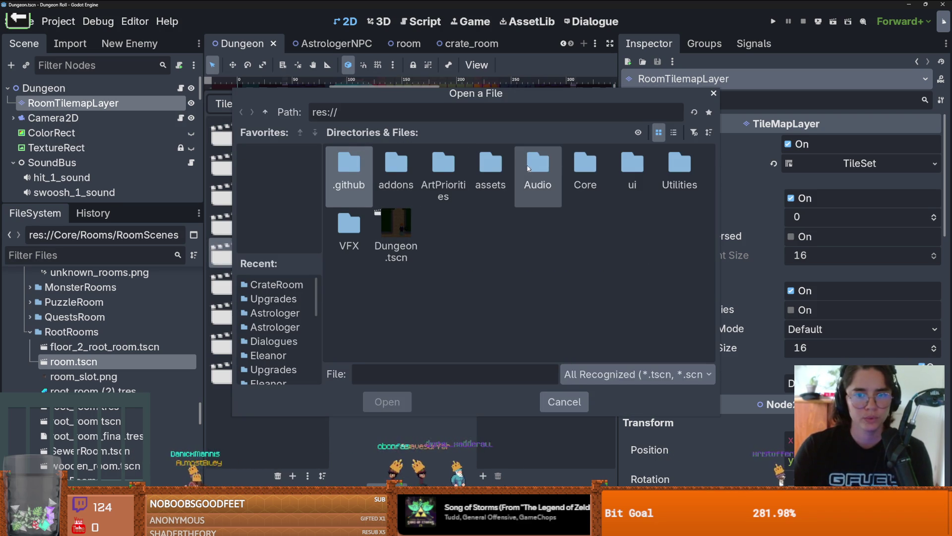
double_click(585, 168)
double_click(341, 222)
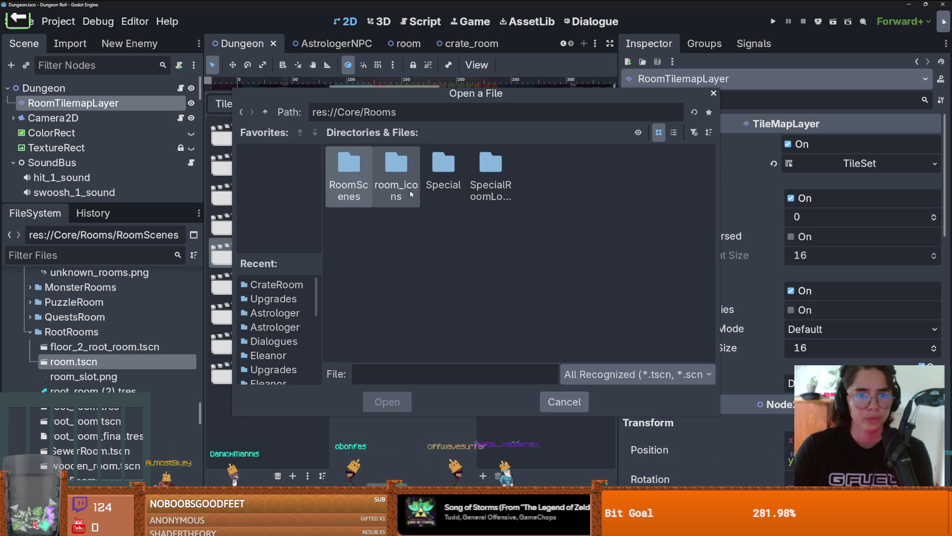
double_click(349, 176)
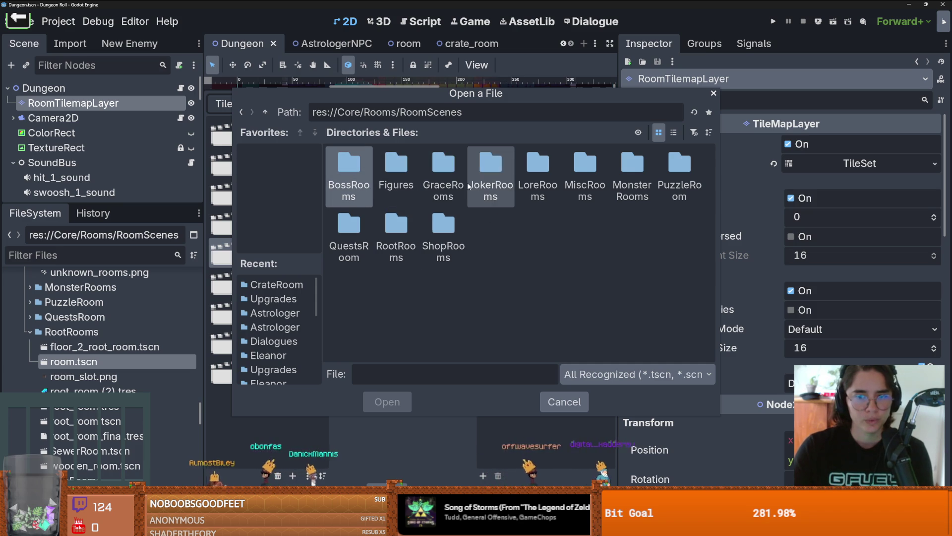
double_click(585, 171)
double_click(404, 168)
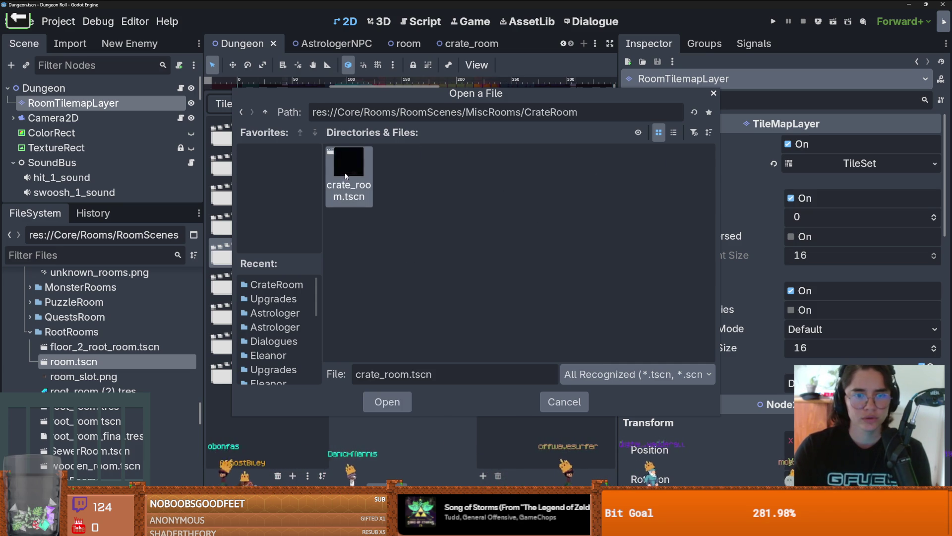
double_click(348, 169)
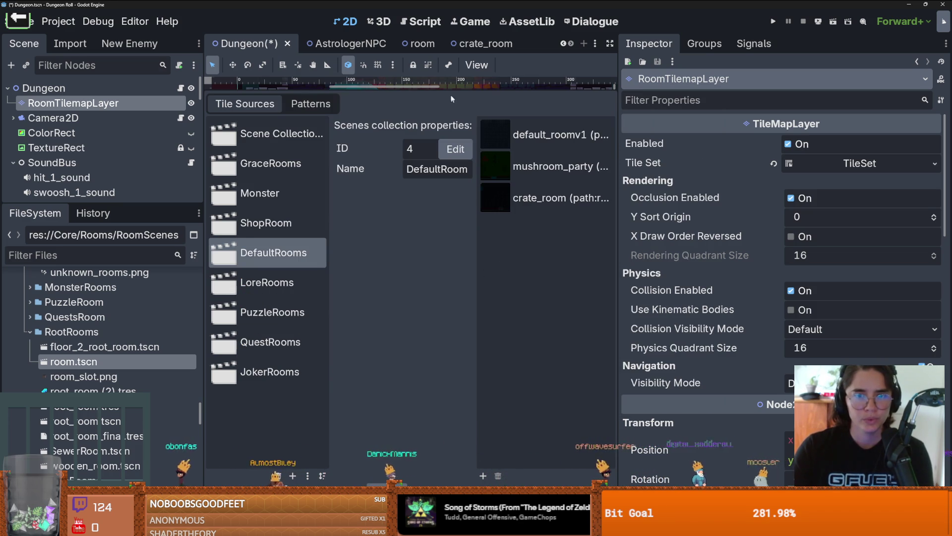
double_click(522, 196)
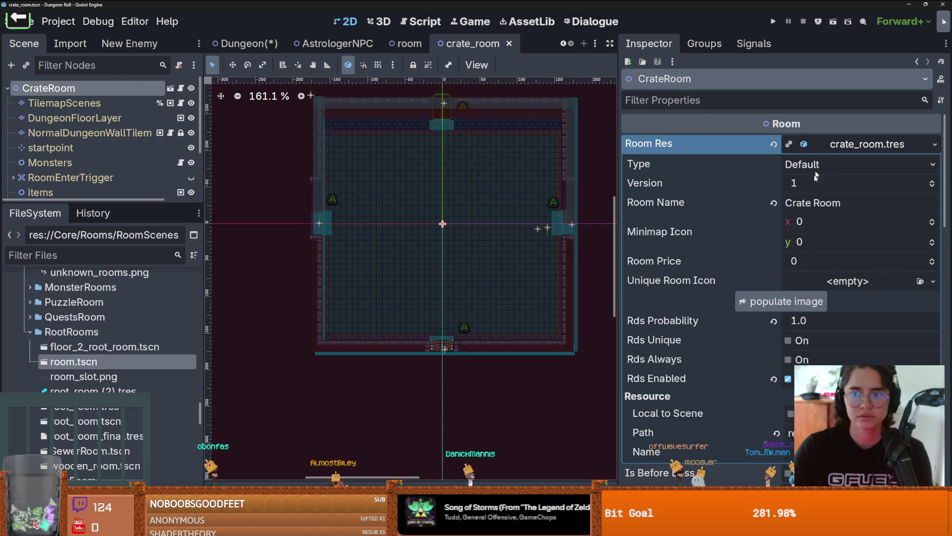
Raise the room version to 3, save, and open RoomLootTable.tres
left_click(932, 181)
left_click(931, 181)
key("ctrl+s")
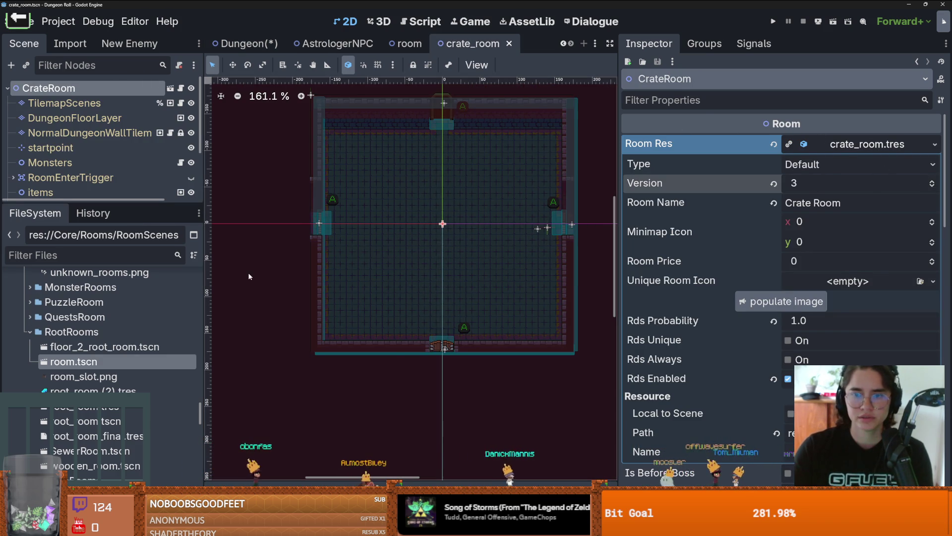
scroll(99, 338, "up", 15)
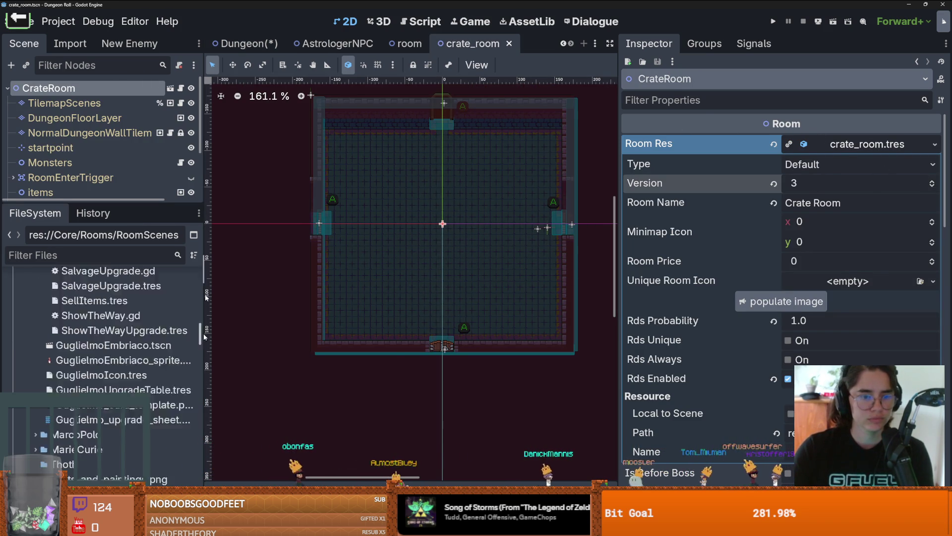
left_click(74, 337)
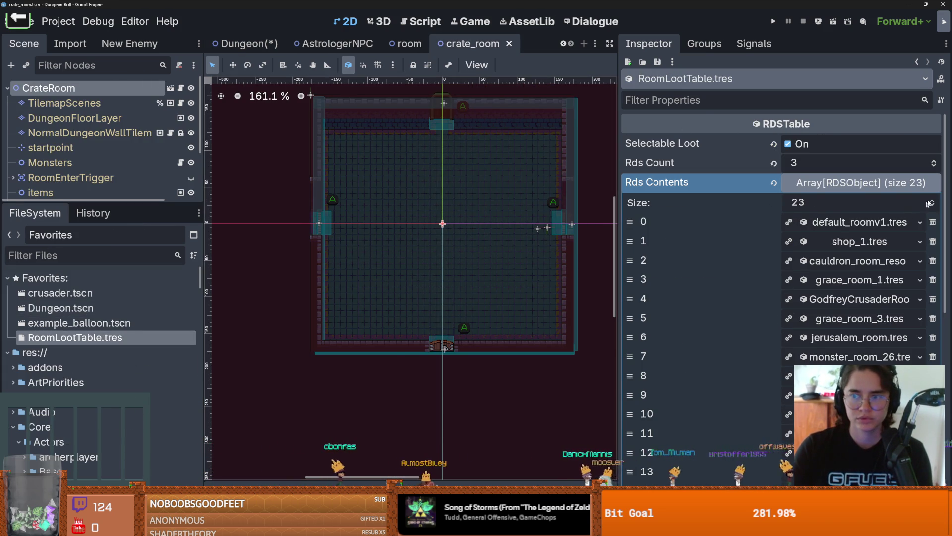
Append a loot table entry set to crate_room.tres and save the scene
left_click(932, 200)
scroll(871, 256, "down", 6)
left_click(829, 229)
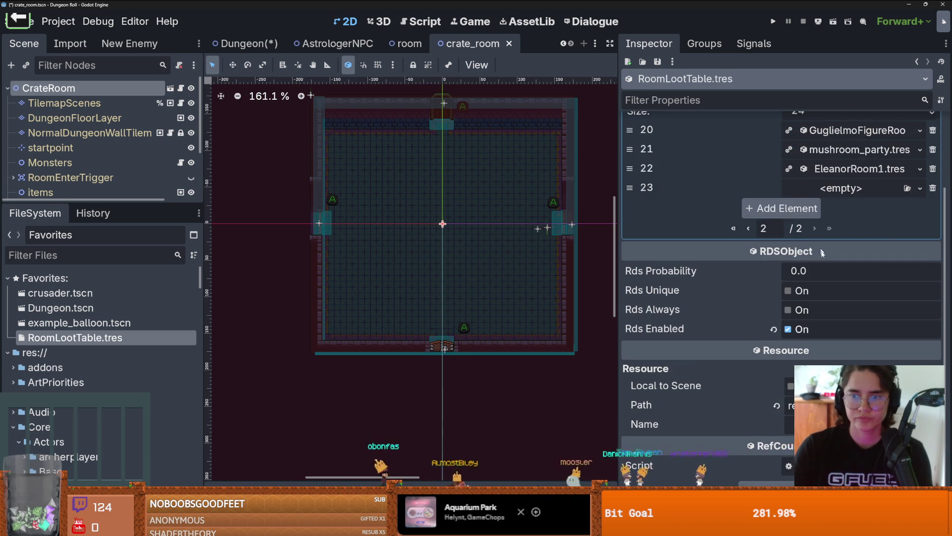
left_click(863, 279)
left_click(784, 479)
type("crate")
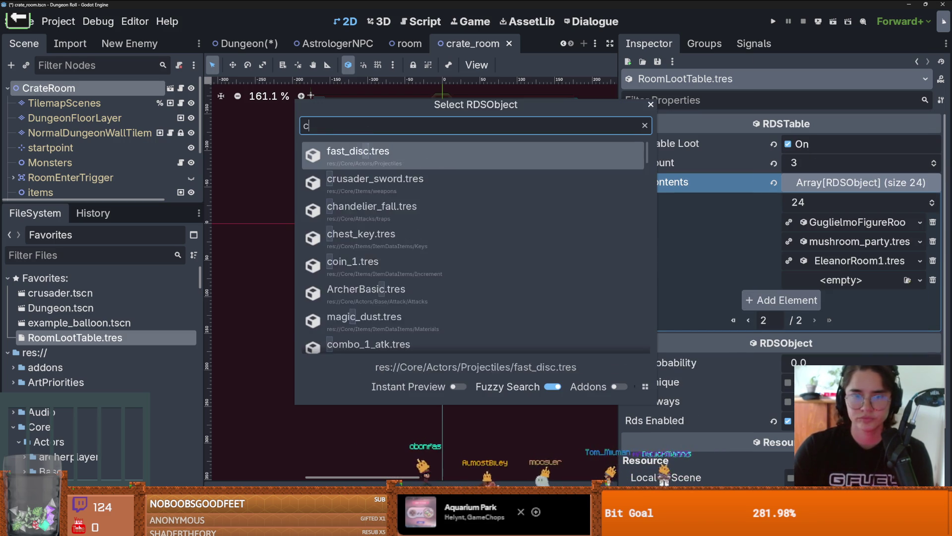
double_click(421, 183)
key("ctrl+s")
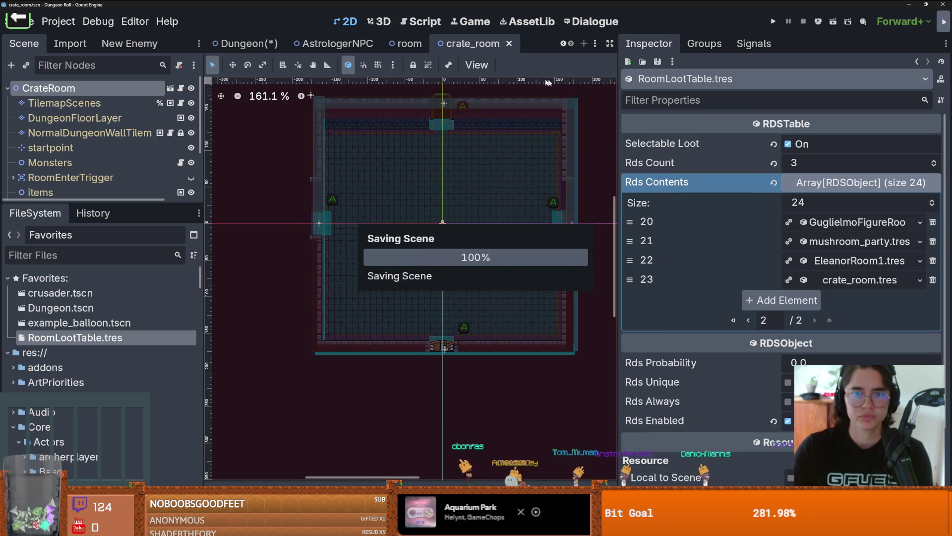
left_click_drag(619, 234, 779, 234)
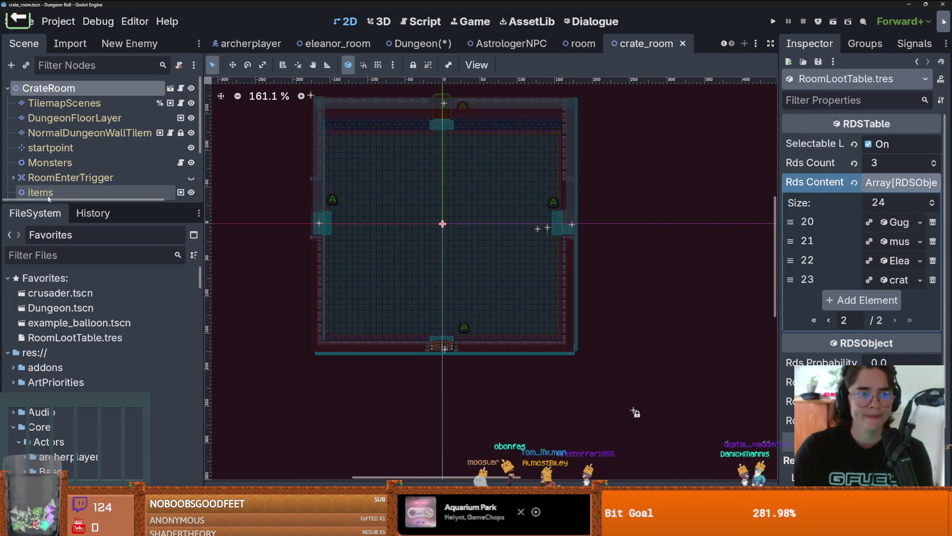
Stamp the saved wall pattern onto the room's dungeon wall layer
left_click_drag(48, 201, 48, 313)
left_click(74, 117)
left_click(89, 133)
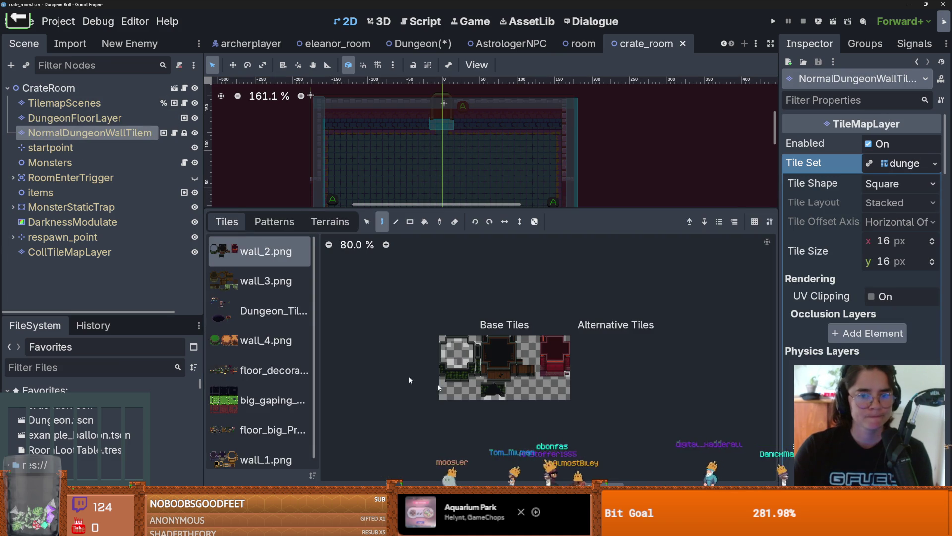
left_click(295, 222)
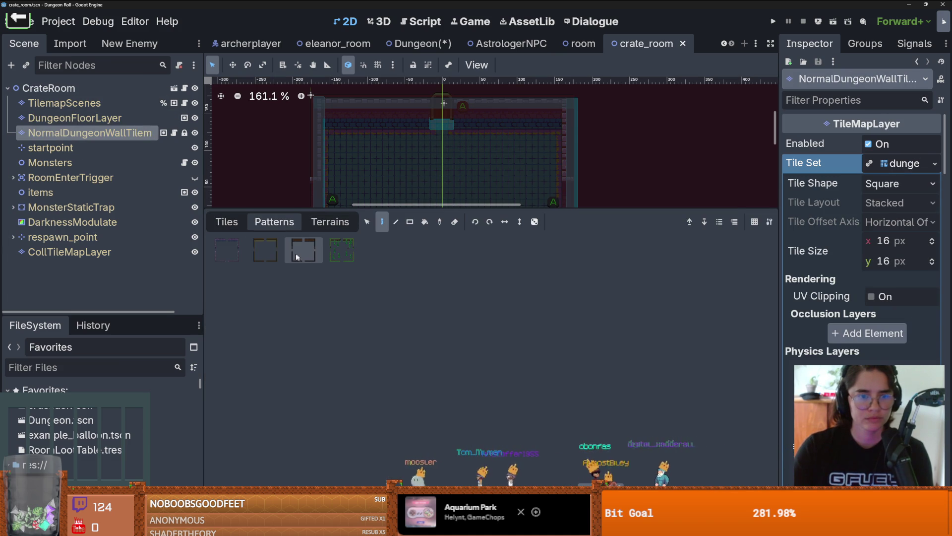
left_click_drag(366, 209, 365, 390)
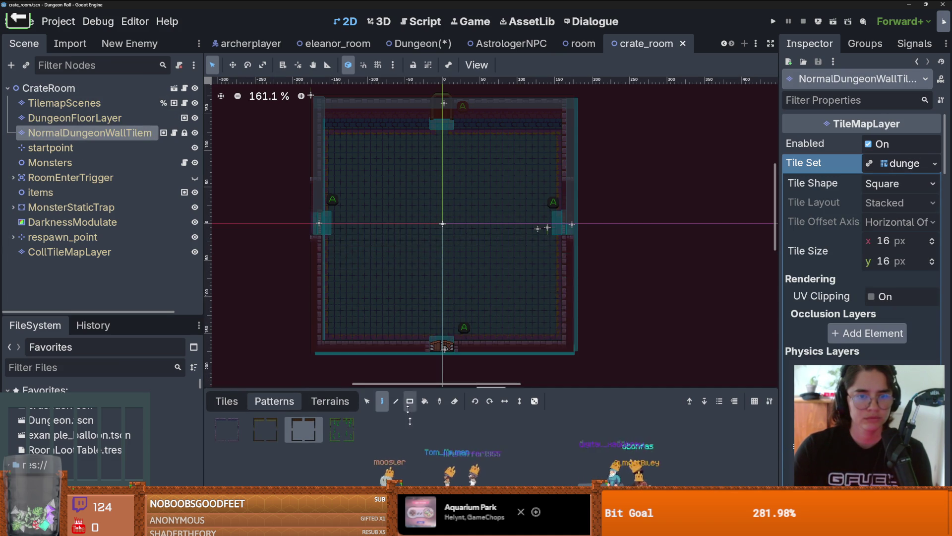
left_click(446, 226)
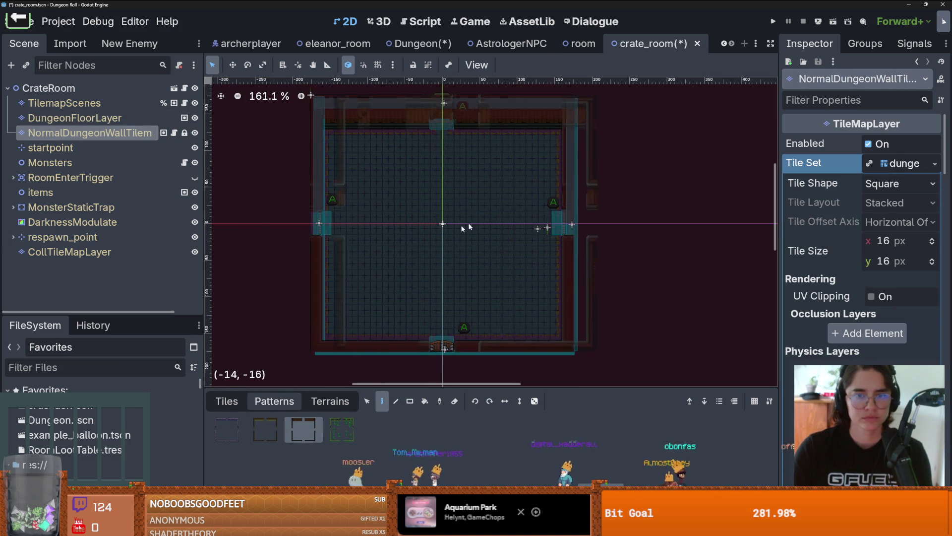
Stamp the dark floor pattern into the room on DungeonFloorLayer
left_click(74, 118)
left_click(265, 429)
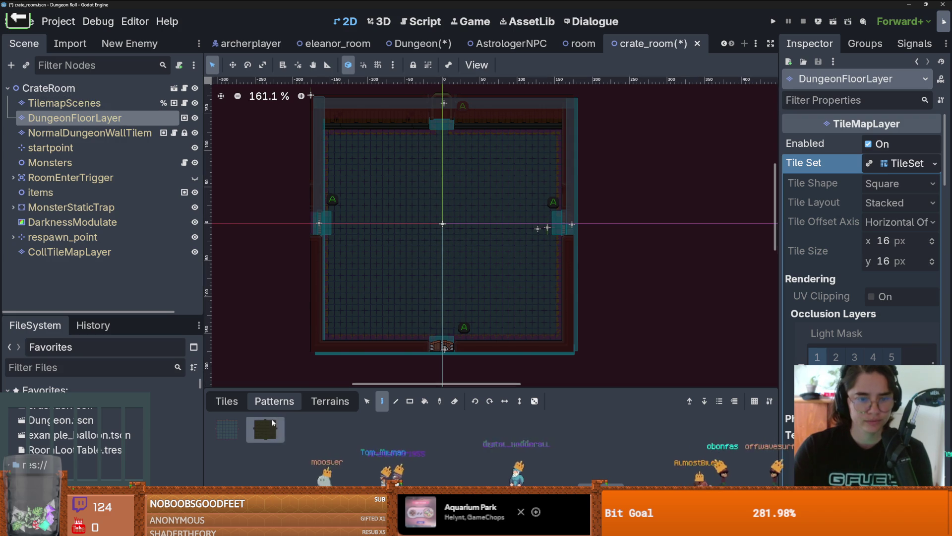
left_click(438, 227)
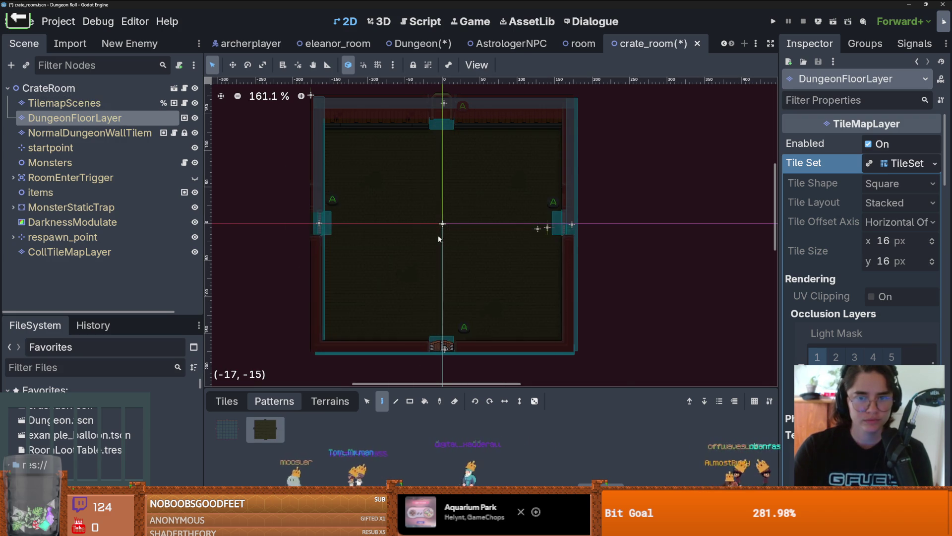
scroll(439, 233, "up", 8)
scroll(255, 203, "down", 8)
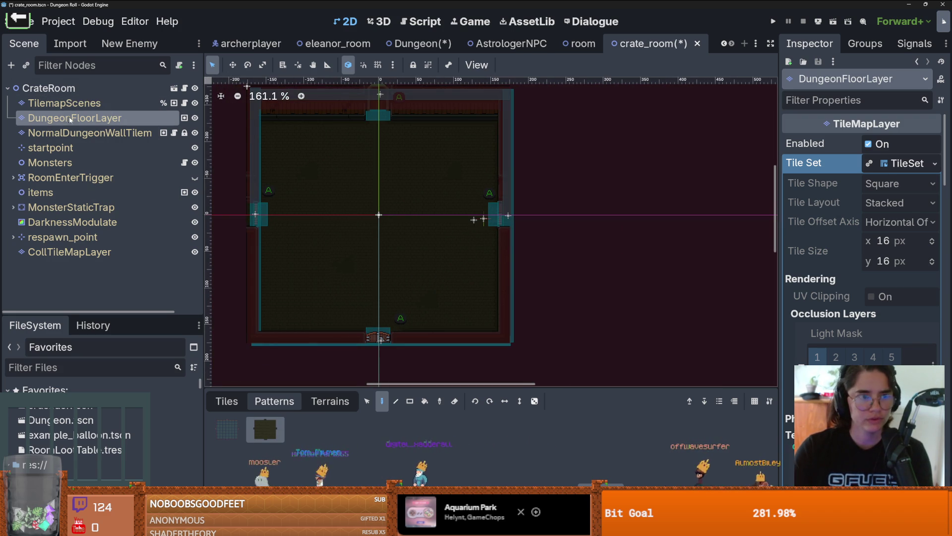
Choose the red_carpet floor terrain after trying wood_1
left_click(330, 402)
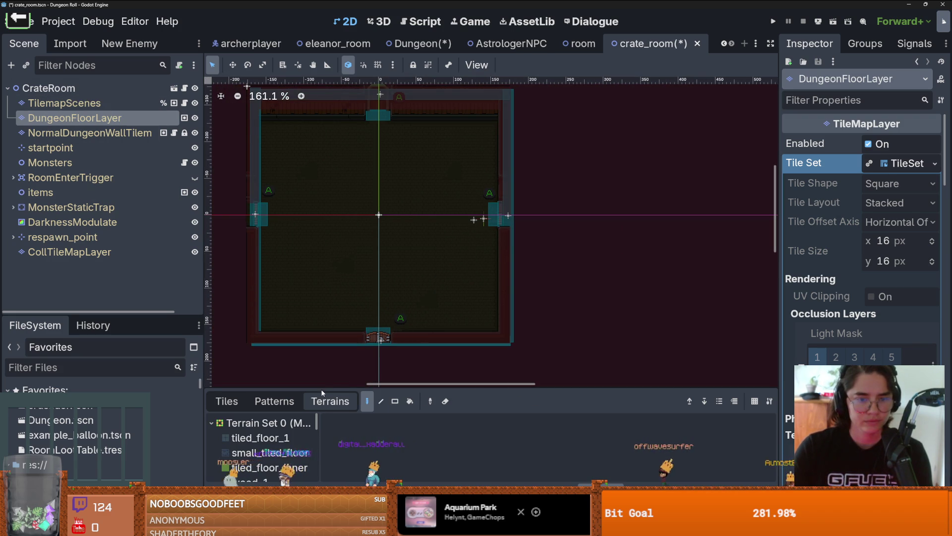
left_click_drag(322, 392, 318, 271)
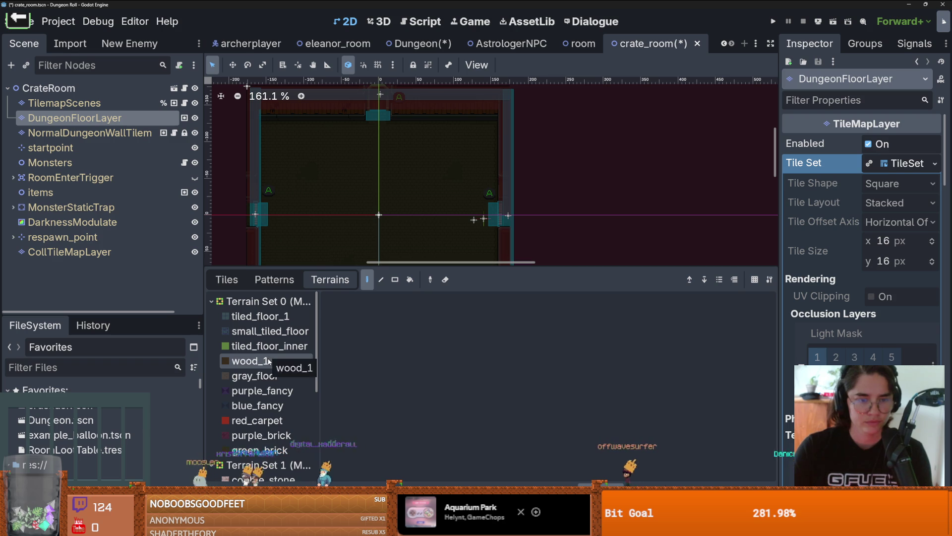
left_click(269, 362)
scroll(336, 250, "up", 2)
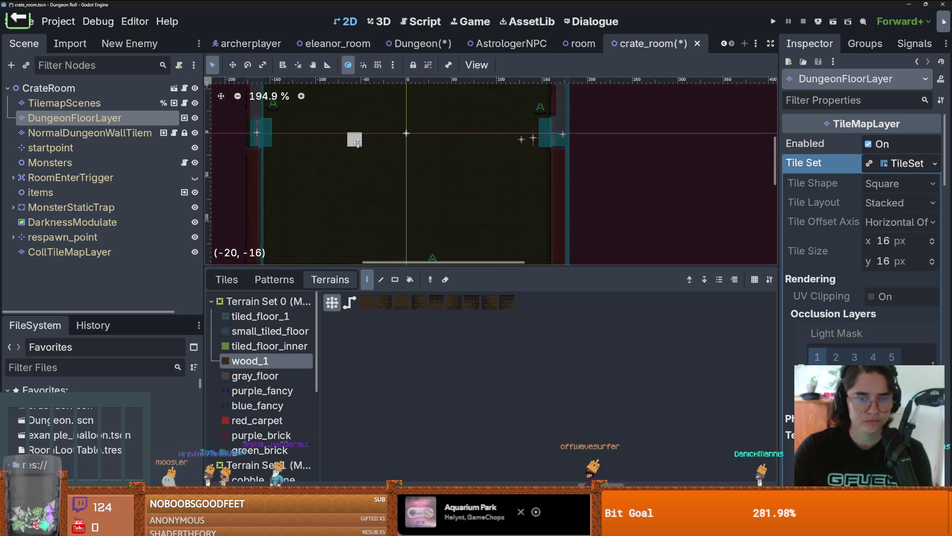
left_click(257, 420)
scroll(360, 177, "up", 1)
scroll(360, 177, "up", 1)
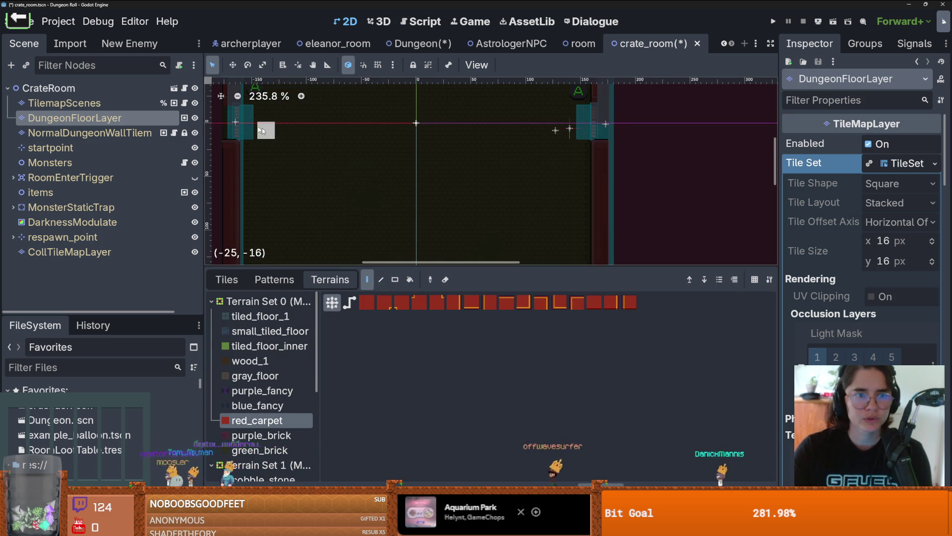
Paint red carpet across the upper row and down a vertical strip, then save
left_click_drag(243, 122, 500, 122)
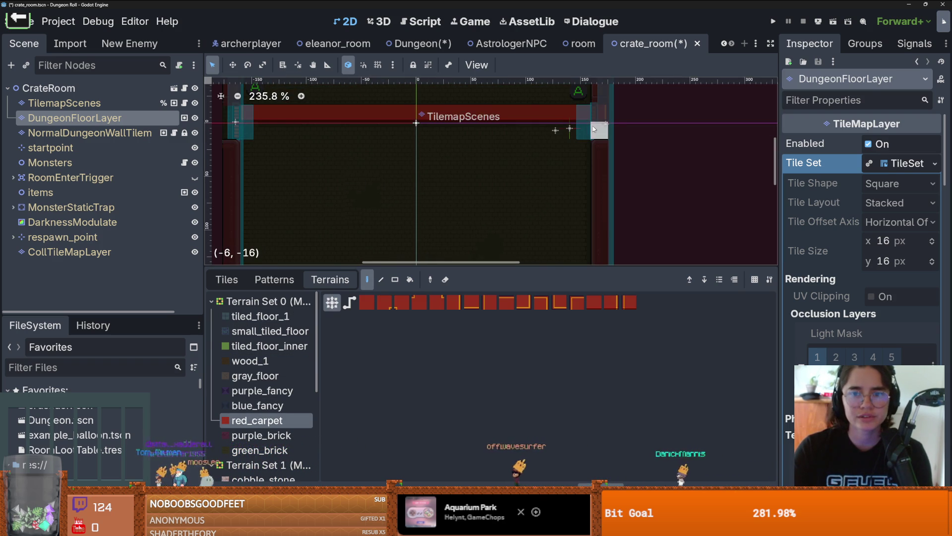
left_click_drag(593, 130, 595, 128)
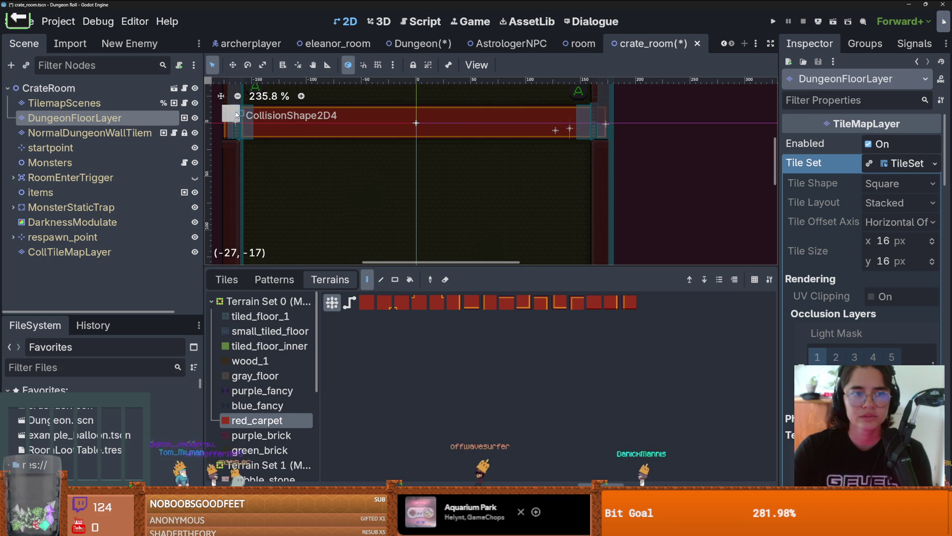
scroll(467, 137, "down", 5)
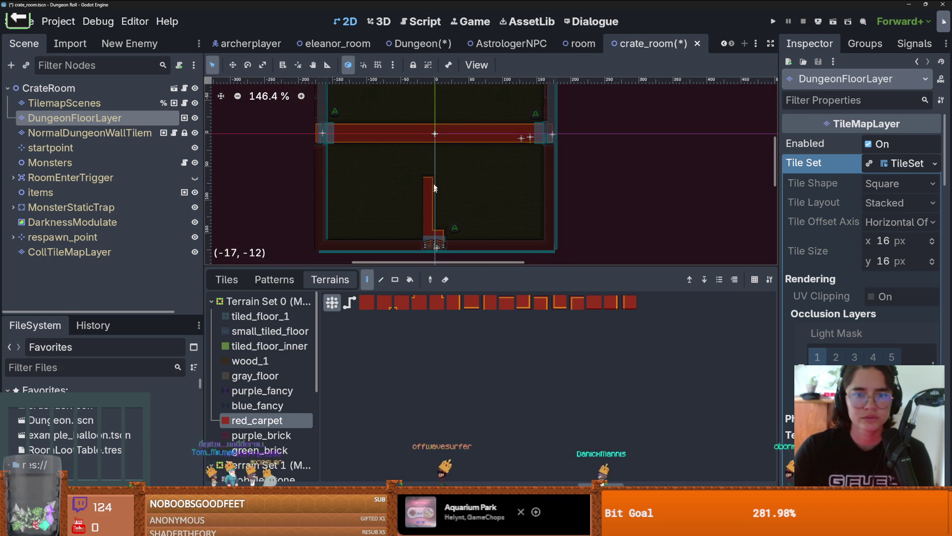
left_click_drag(434, 188, 439, 235)
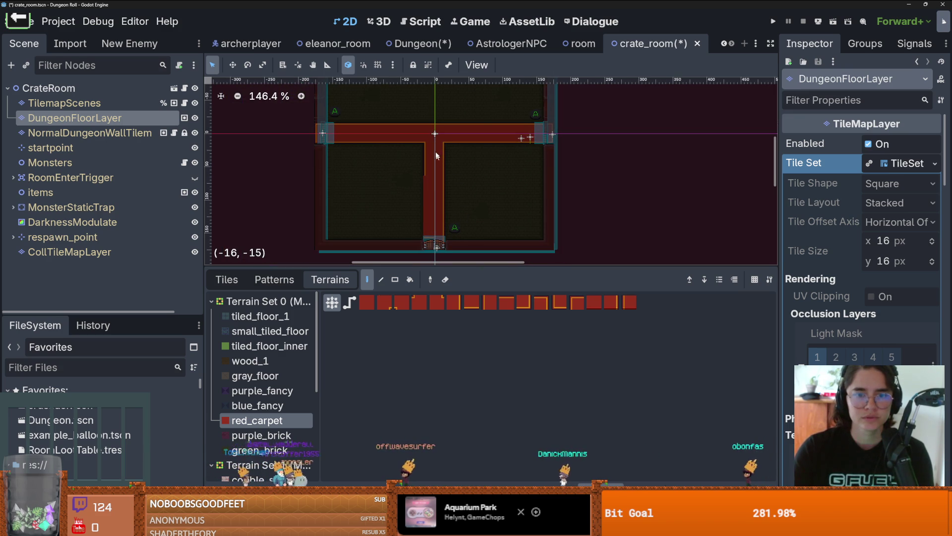
left_click_drag(439, 149, 433, 245)
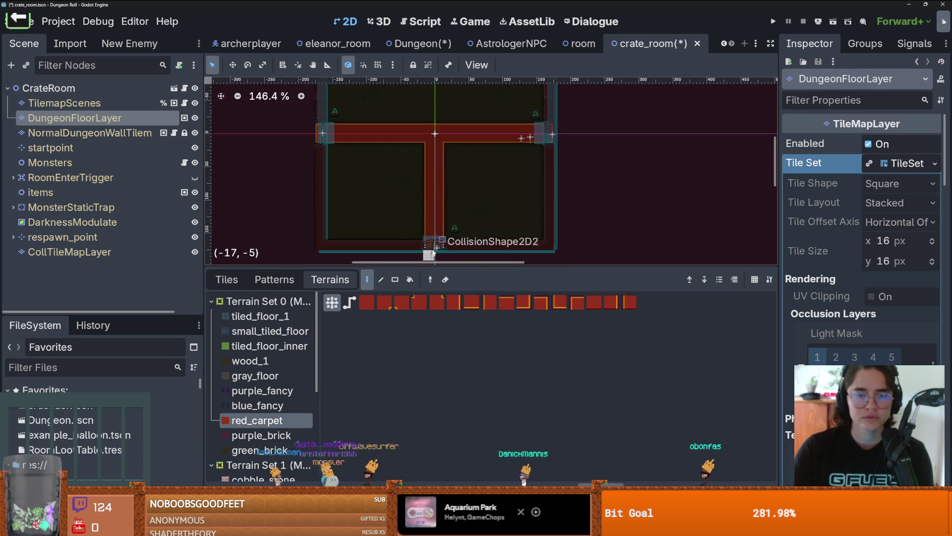
scroll(431, 250, "up", 2)
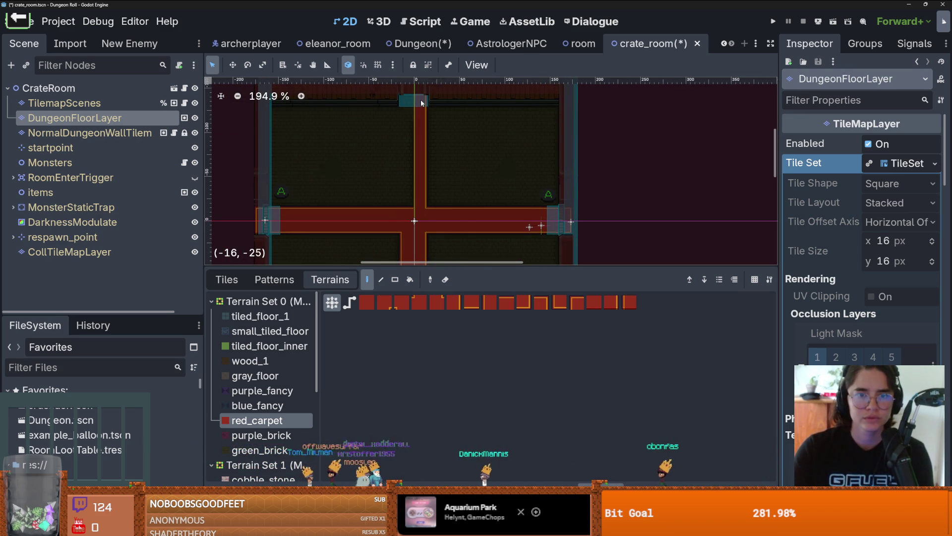
scroll(422, 174, "down", 3)
key("ctrl+s")
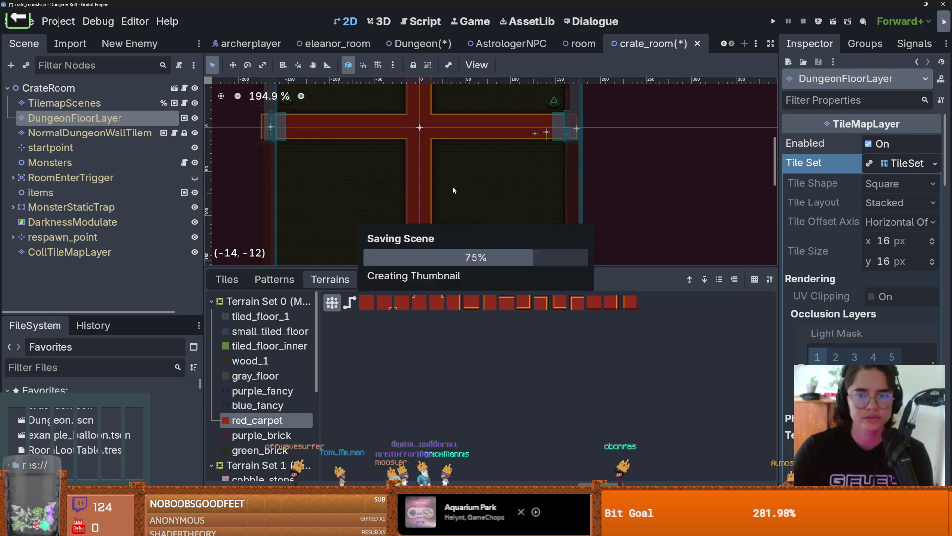
Pick the crate scene from the Destroyable collection on the TilemapScenes layer
left_click(94, 104)
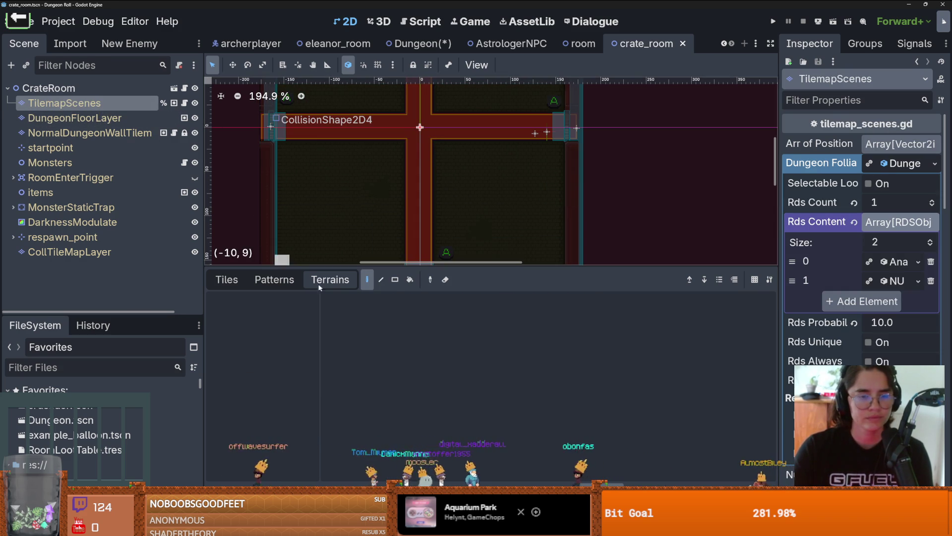
scroll(278, 397, "down", 2)
left_click(277, 421)
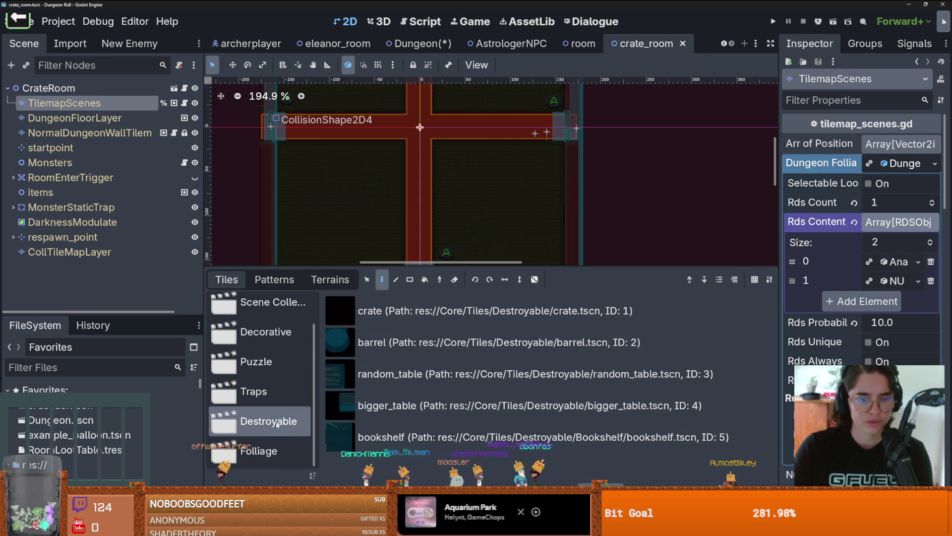
left_click(275, 393)
left_click(275, 421)
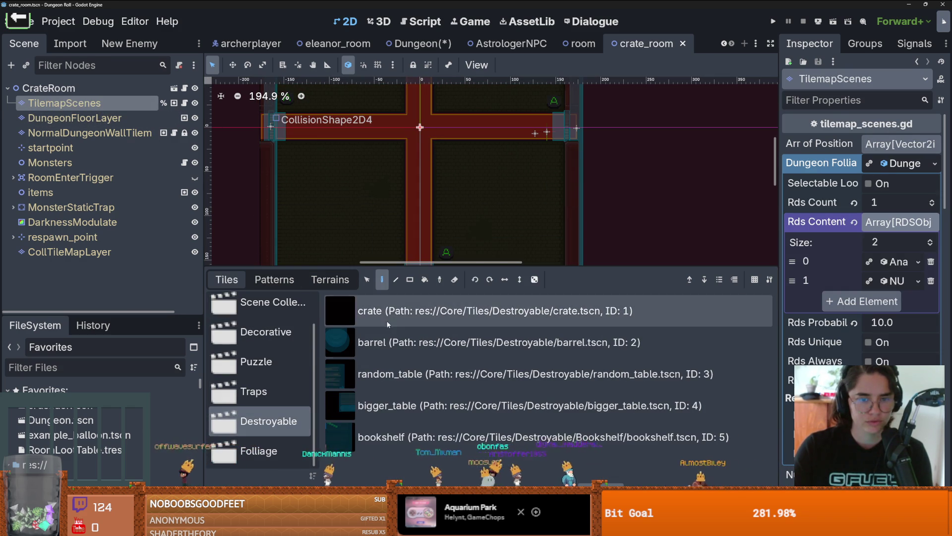
left_click(397, 311)
left_click_drag(432, 264, 432, 385)
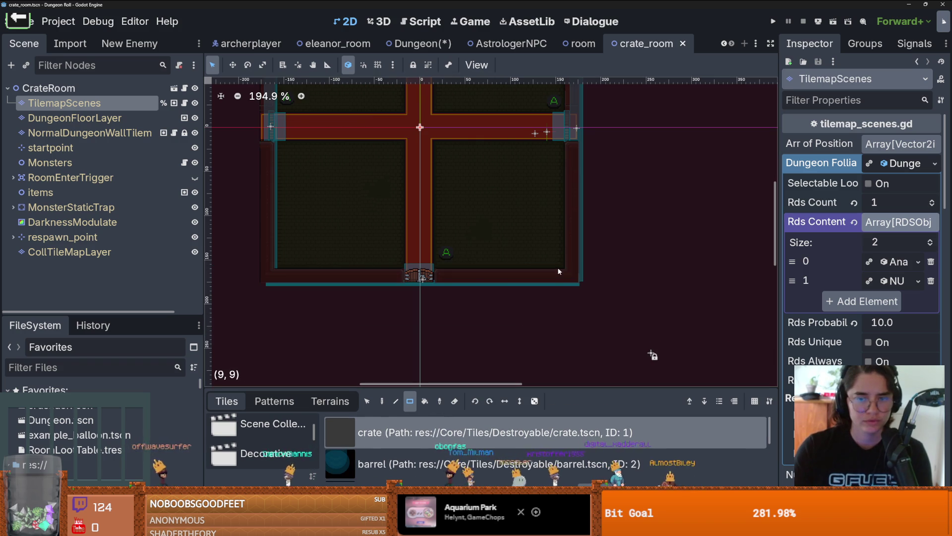
Fill the lower right, lower left, upper left and upper right sections with crates, then save
left_click_drag(560, 263, 444, 151)
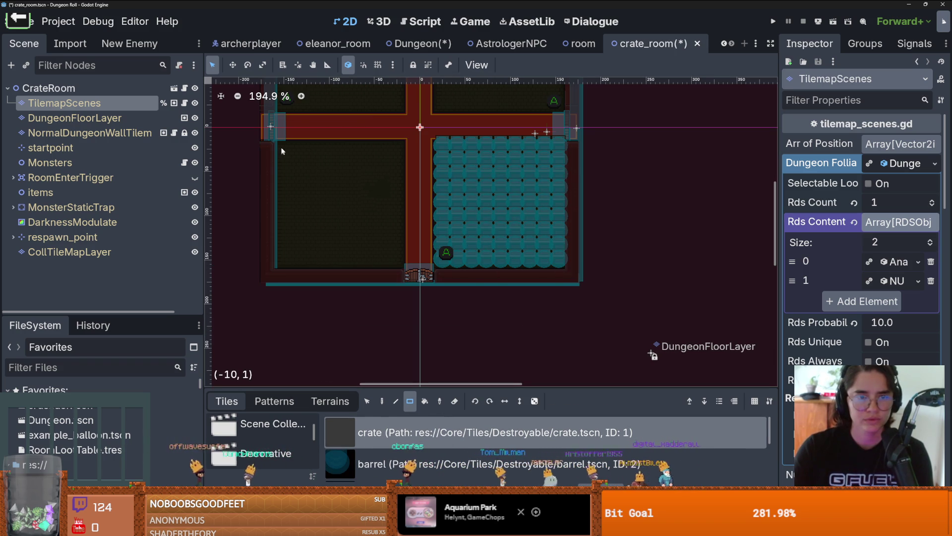
mouse_move(281, 151)
left_mouse_down()
mouse_move(390, 251)
mouse_move(392, 268)
left_mouse_up()
scroll(284, 124, "up", 3)
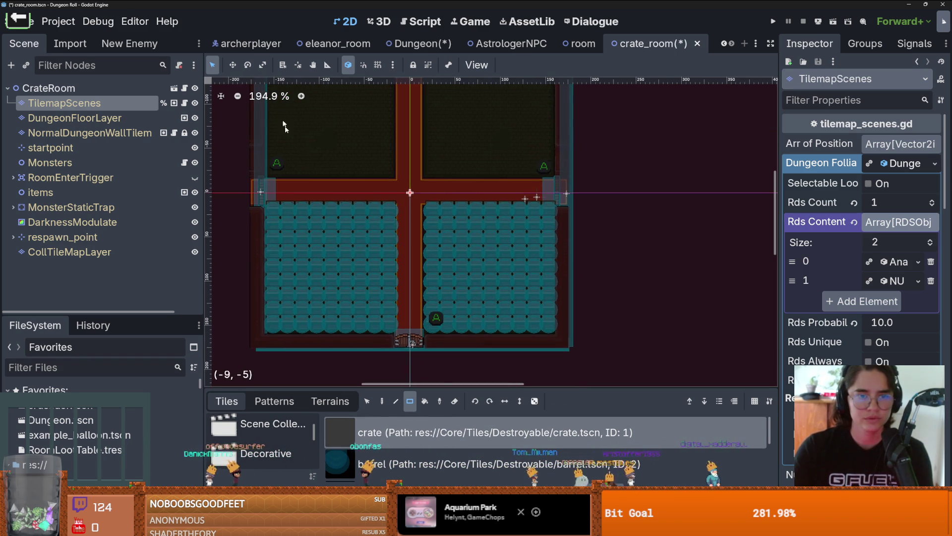
scroll(285, 128, "up", 3)
mouse_move(399, 236)
left_mouse_down()
mouse_move(365, 189)
mouse_move(295, 145)
mouse_move(288, 150)
left_mouse_up()
mouse_move(447, 147)
left_mouse_down()
mouse_move(515, 208)
mouse_move(558, 223)
mouse_move(556, 232)
left_mouse_up()
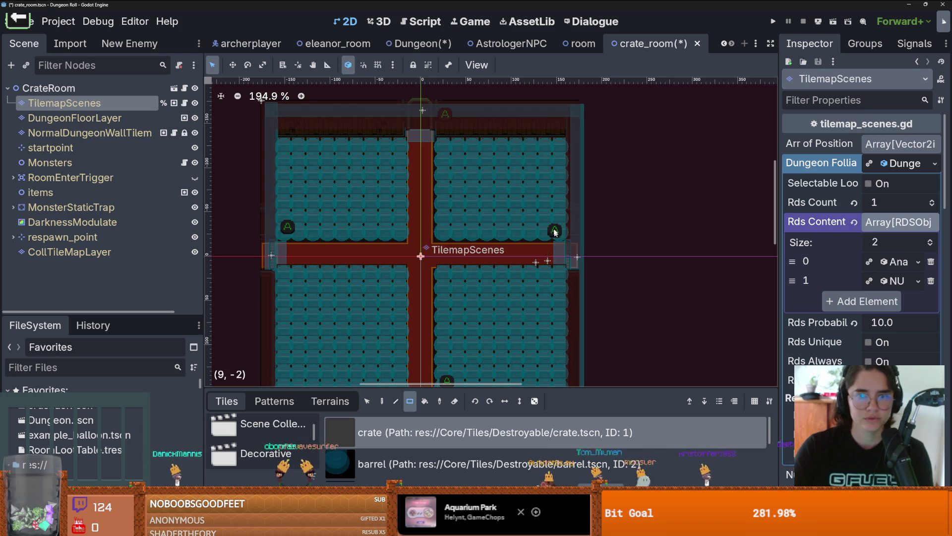
key("ctrl+s")
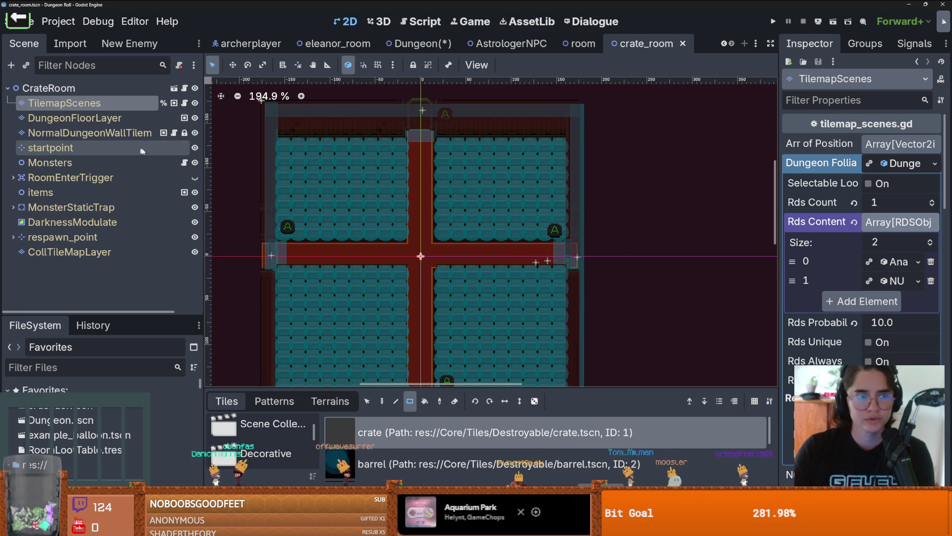
Open crate.tscn and copy the Sprite2D's texture
left_click(91, 367)
type("crate")
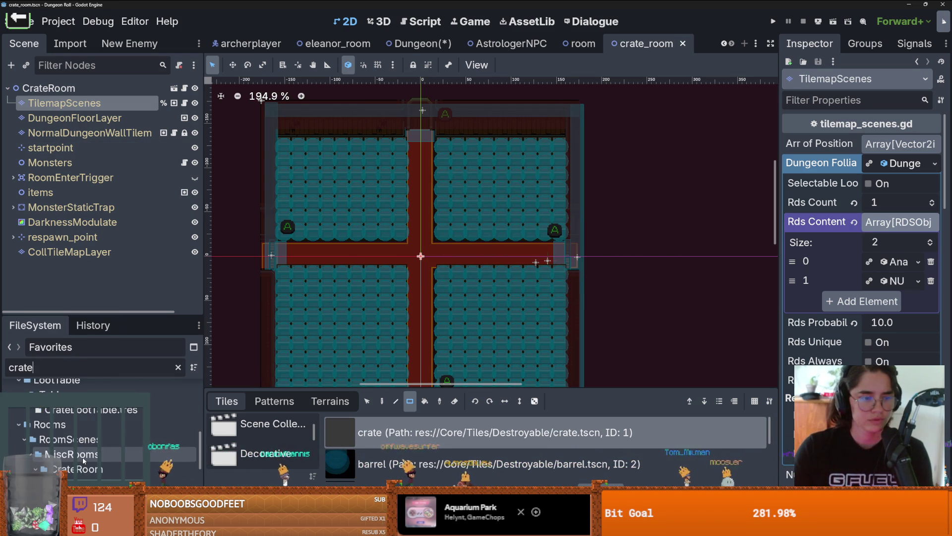
scroll(88, 441, "down", 5)
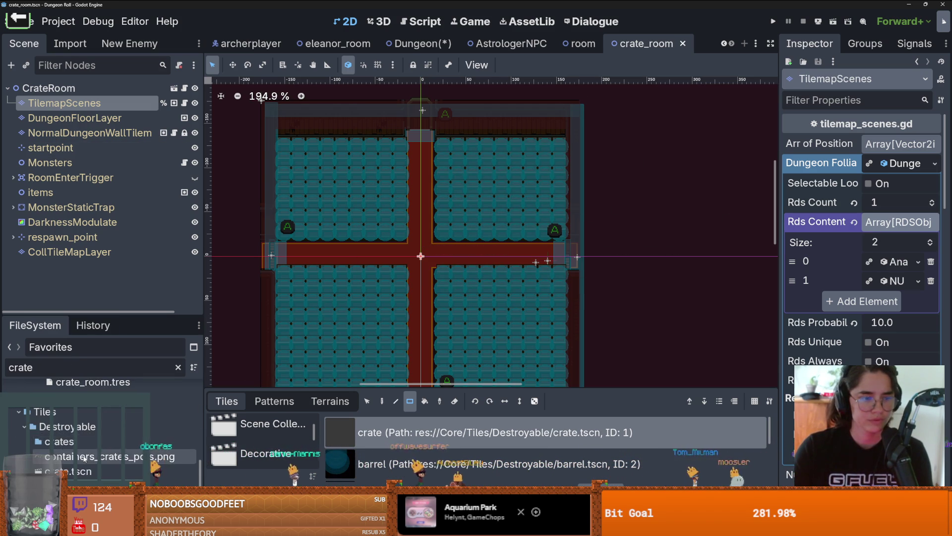
scroll(89, 442, "down", 5)
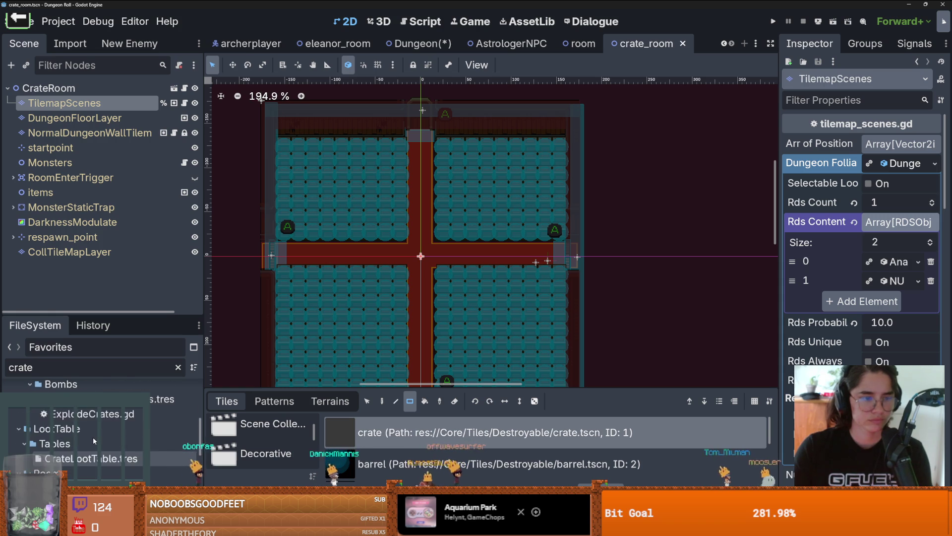
scroll(93, 436, "down", 5)
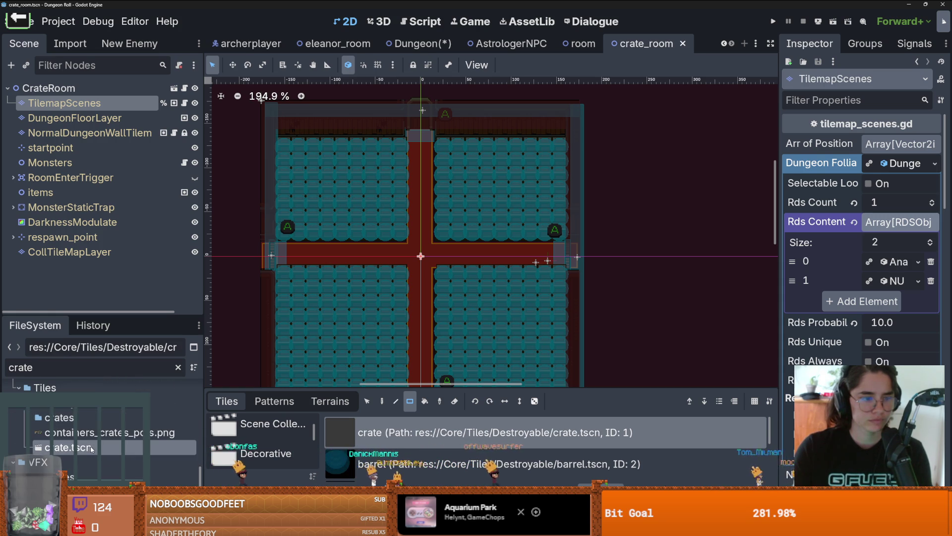
double_click(91, 447)
scroll(404, 169, "up", 3)
scroll(334, 206, "up", 2)
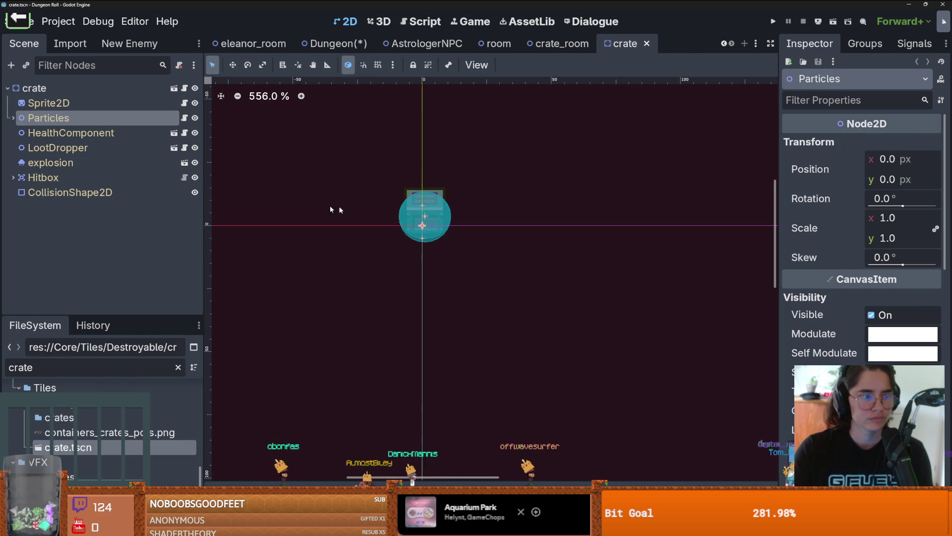
left_click(108, 105)
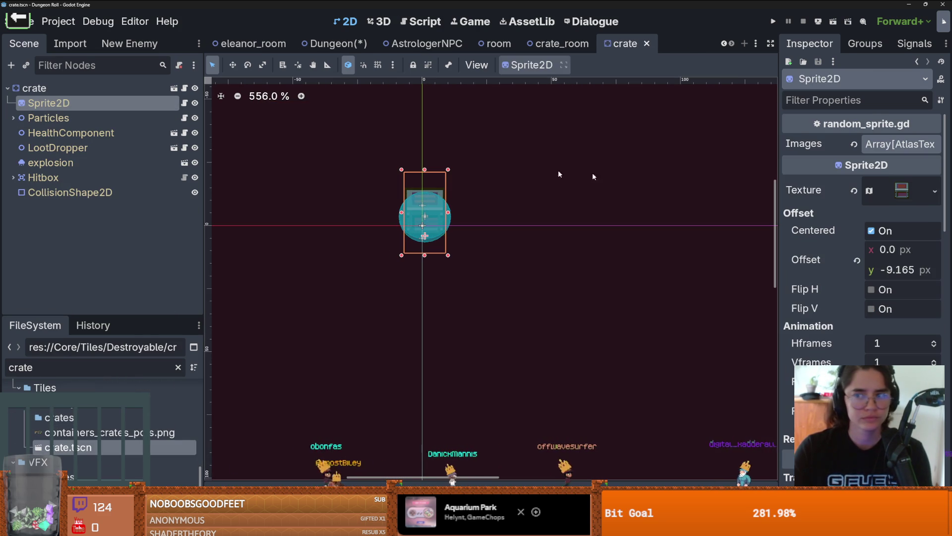
left_click(935, 191)
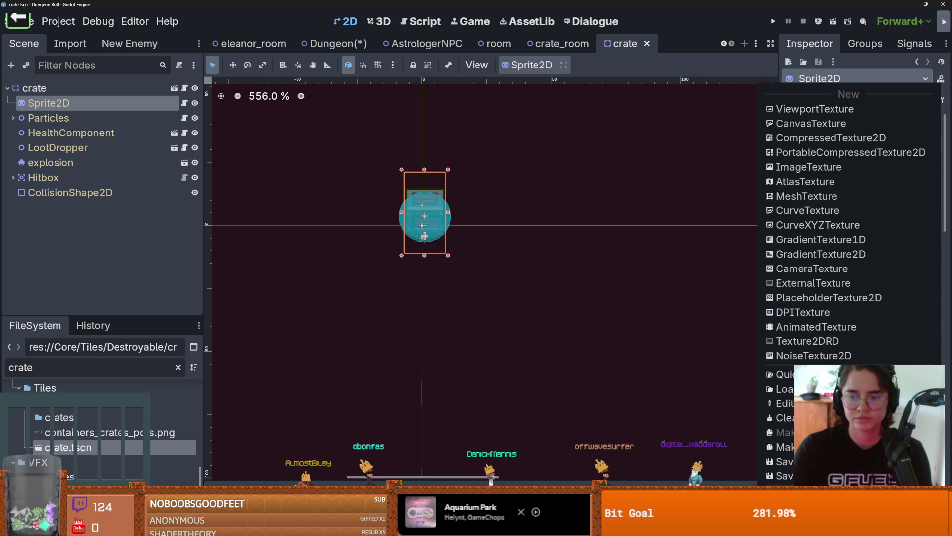
key("Escape")
Paste the crate texture into CrateRoom's Unique Room Image, make it unique, and save
left_click(562, 43)
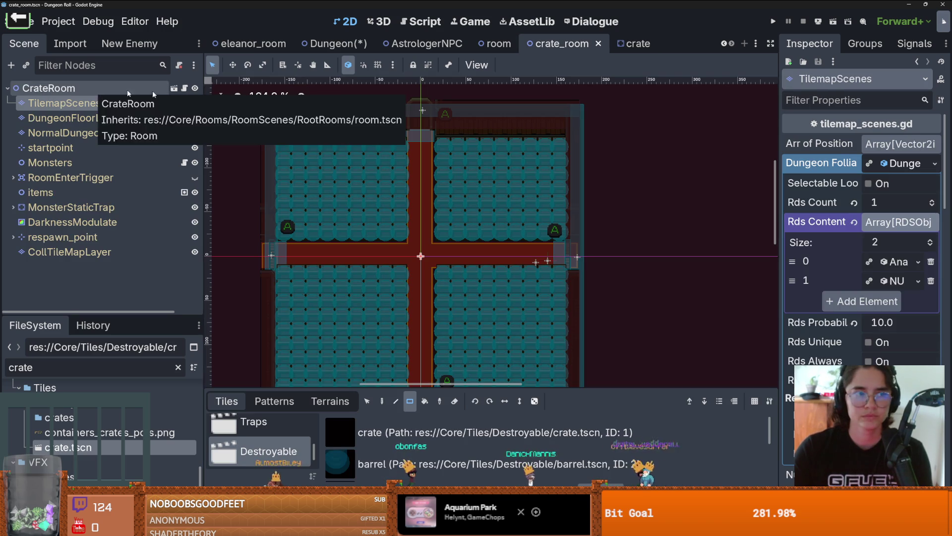
left_click(897, 167)
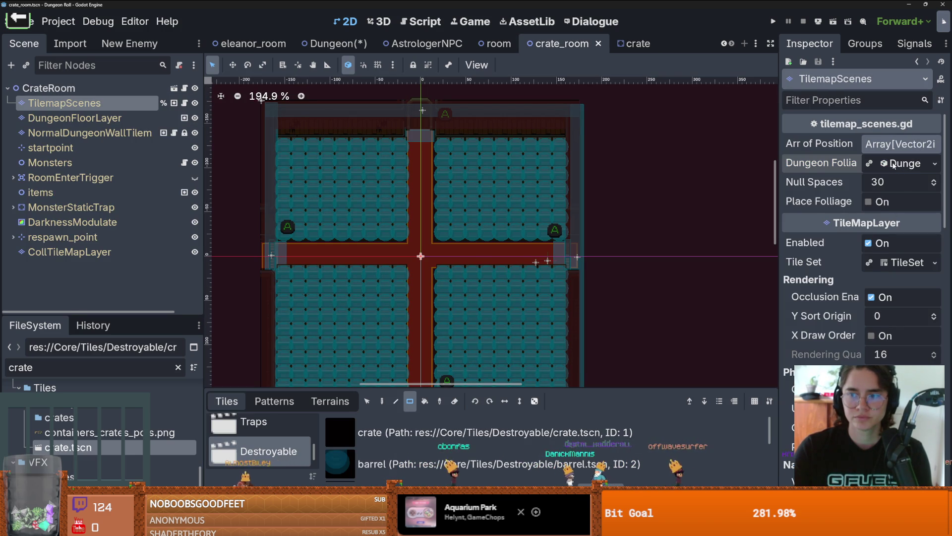
left_click(894, 165)
left_click(894, 166)
key("Up")
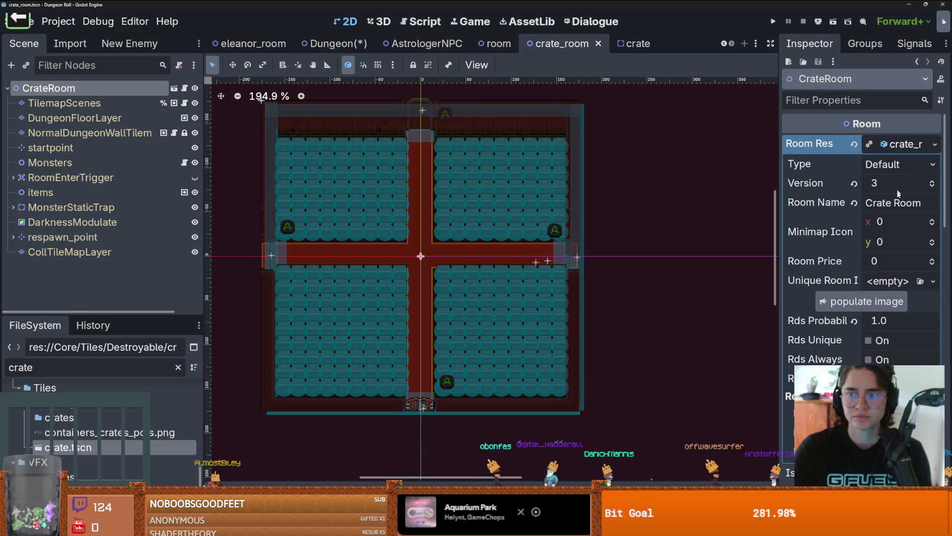
left_click(933, 282)
scroll(933, 283, "down", 3)
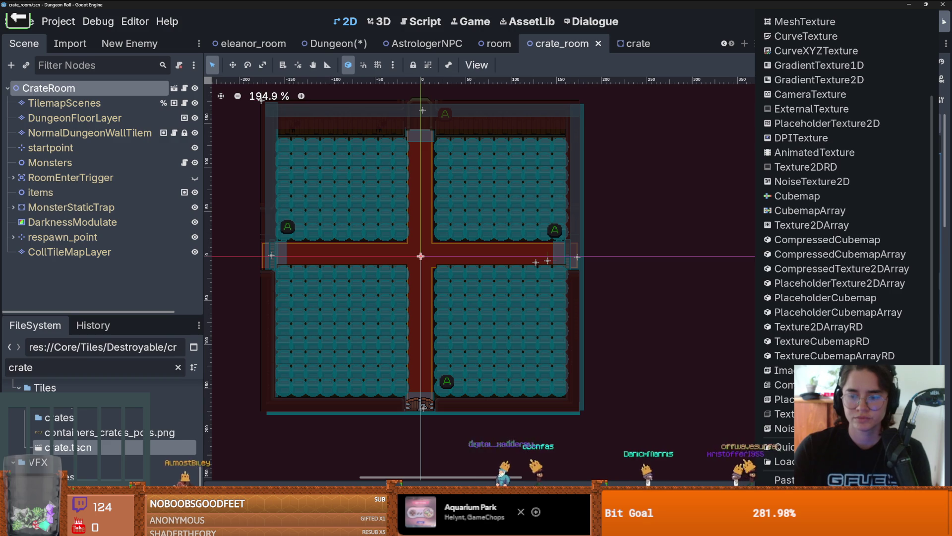
left_click(819, 493)
left_click(430, 332)
key("ctrl+s")
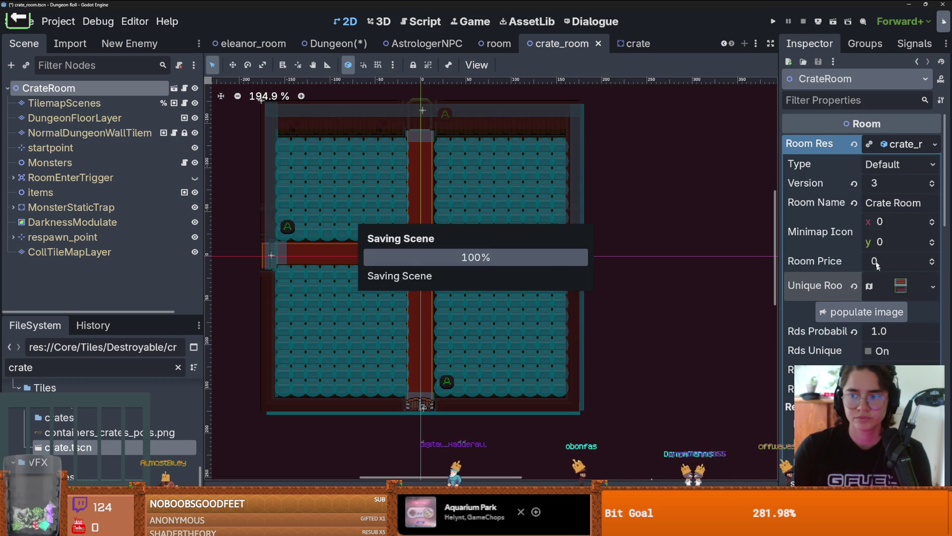
Playtest the game by entering a room, then stop it
left_click(773, 22)
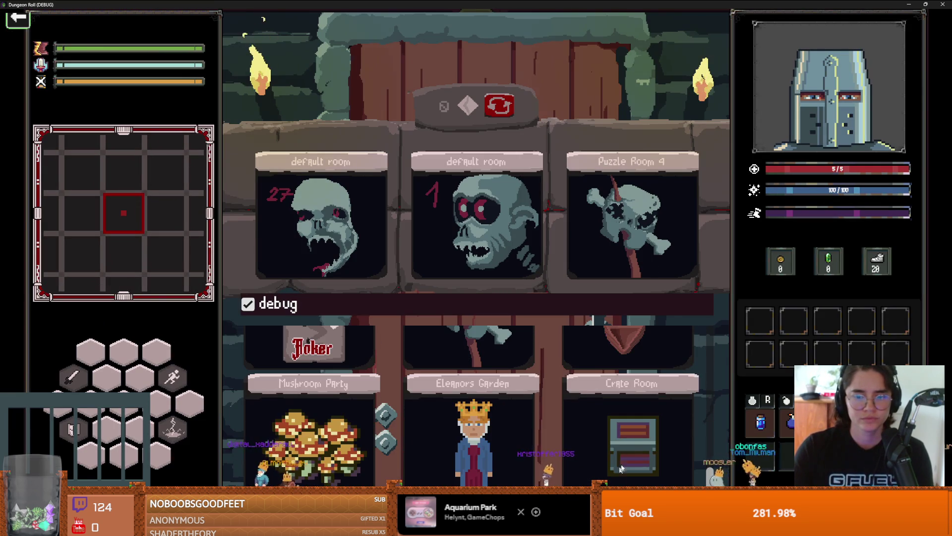
left_click(620, 468)
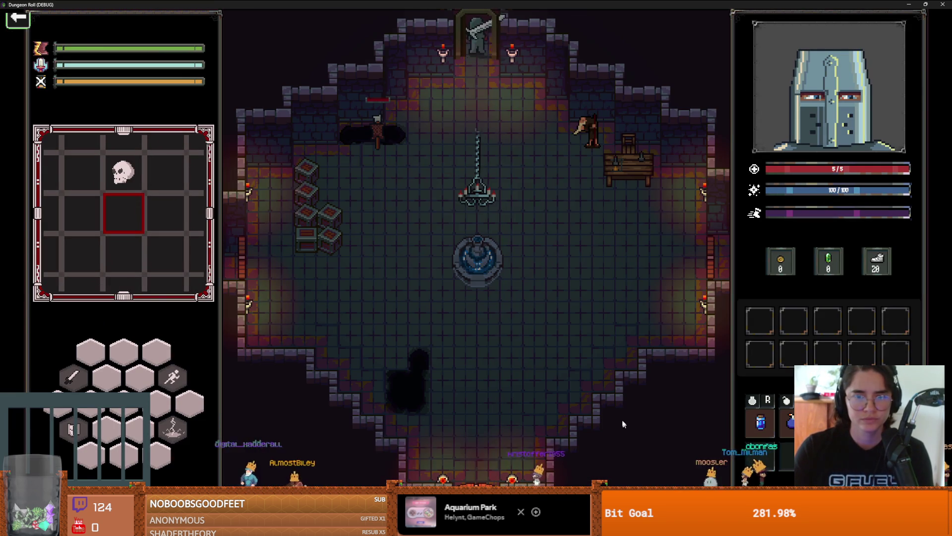
double_click(717, 4)
left_click(584, 237)
Erase TilemapScenes tiles at the bottom, right, top and left doorways, then rerun the game
left_click(63, 102)
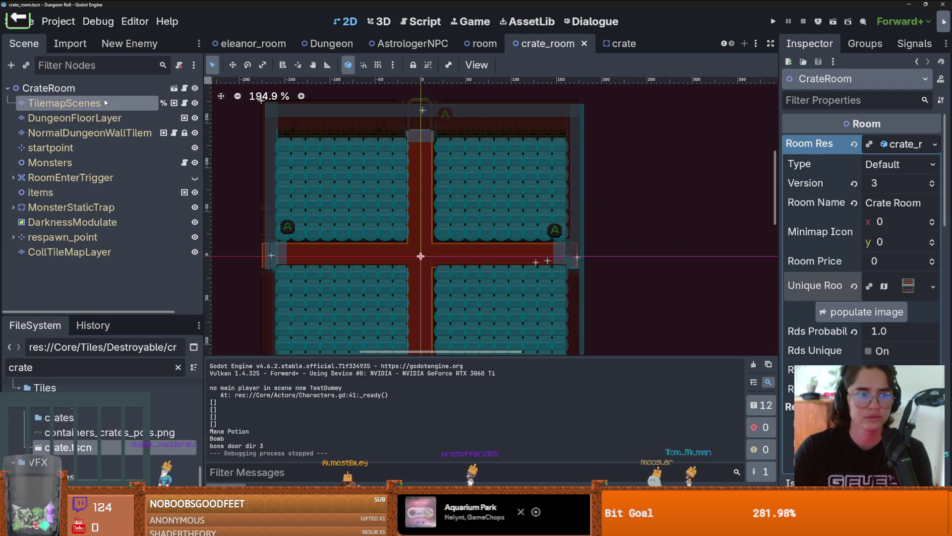
scroll(433, 303, "down", 5)
scroll(433, 303, "down", 2)
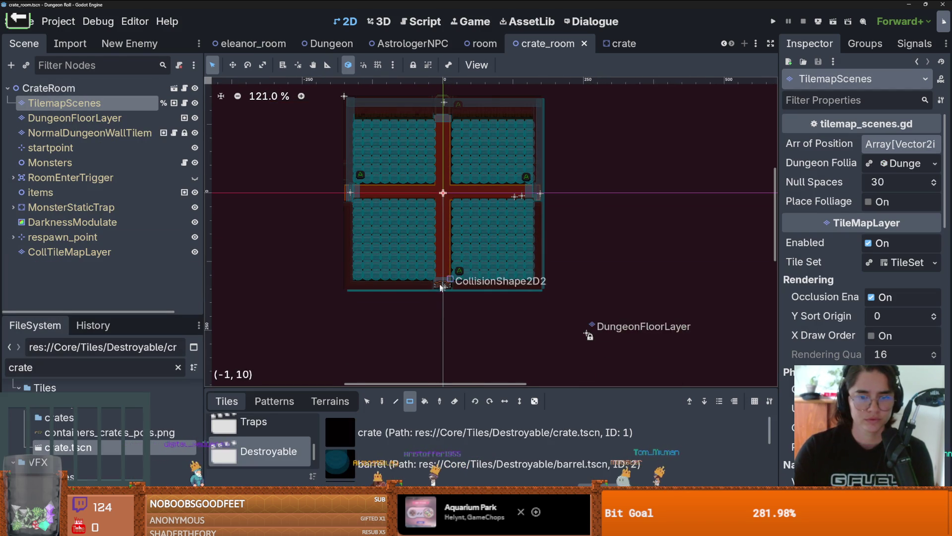
left_click(455, 401)
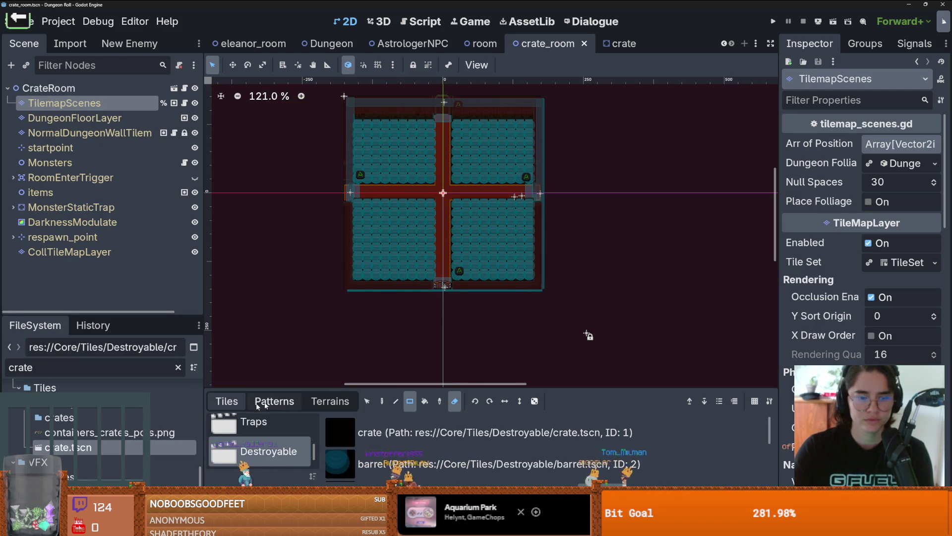
left_click(410, 437)
left_click(443, 287)
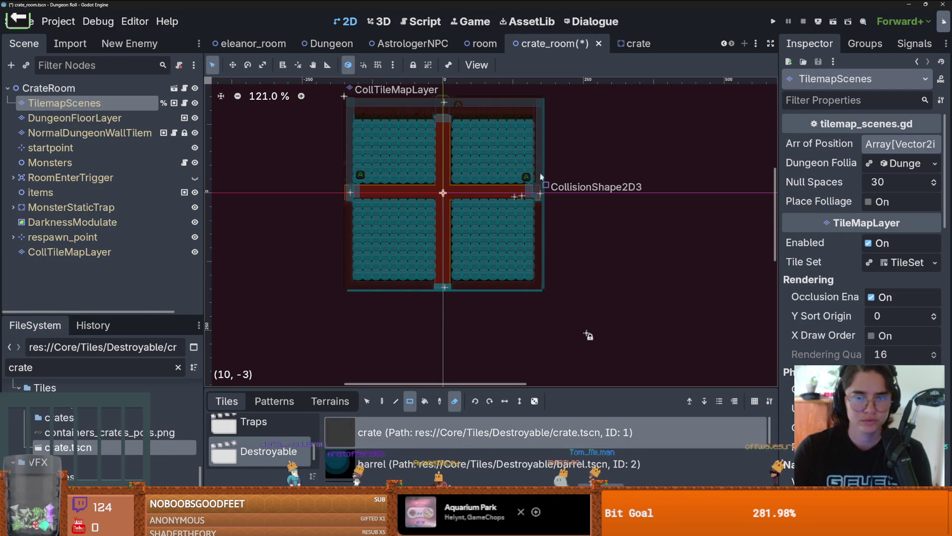
mouse_move(536, 188)
left_mouse_down()
mouse_move(537, 197)
mouse_move(528, 179)
left_mouse_up()
left_click_drag(447, 97, 435, 118)
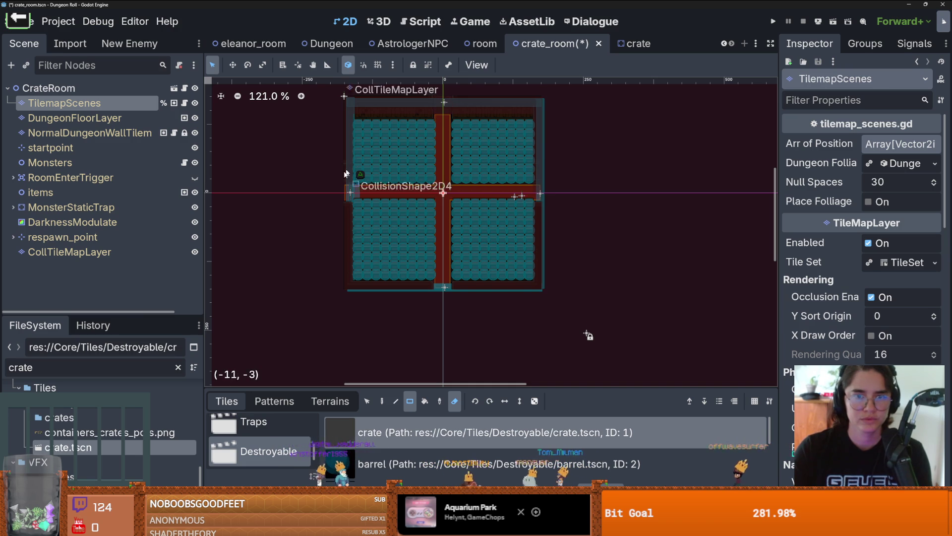
left_click_drag(388, 187, 360, 198)
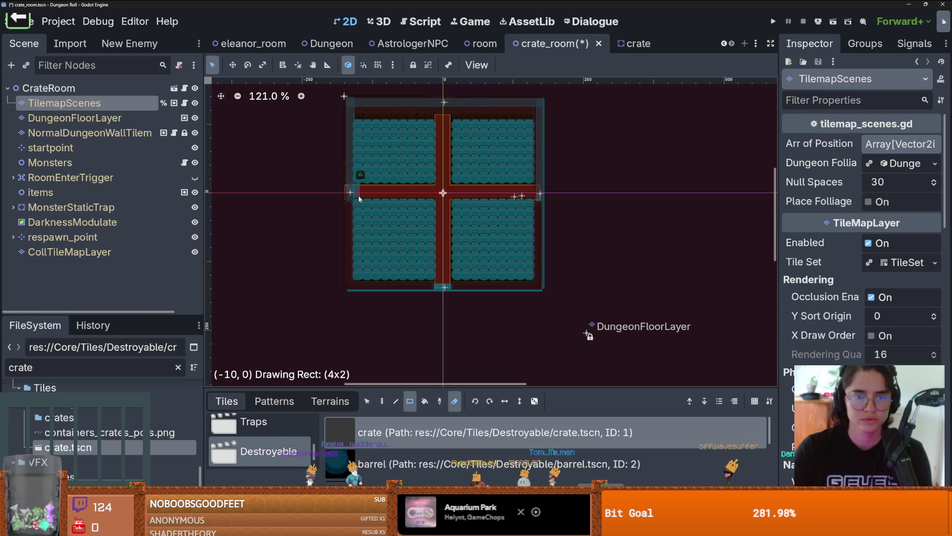
left_click(773, 22)
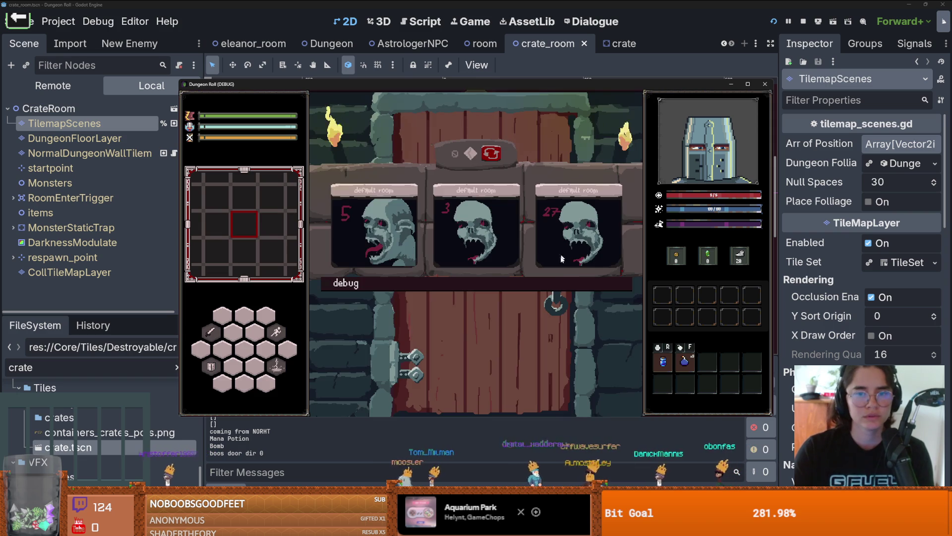
Maximize the game window and enter the Crate Room
left_click(748, 84)
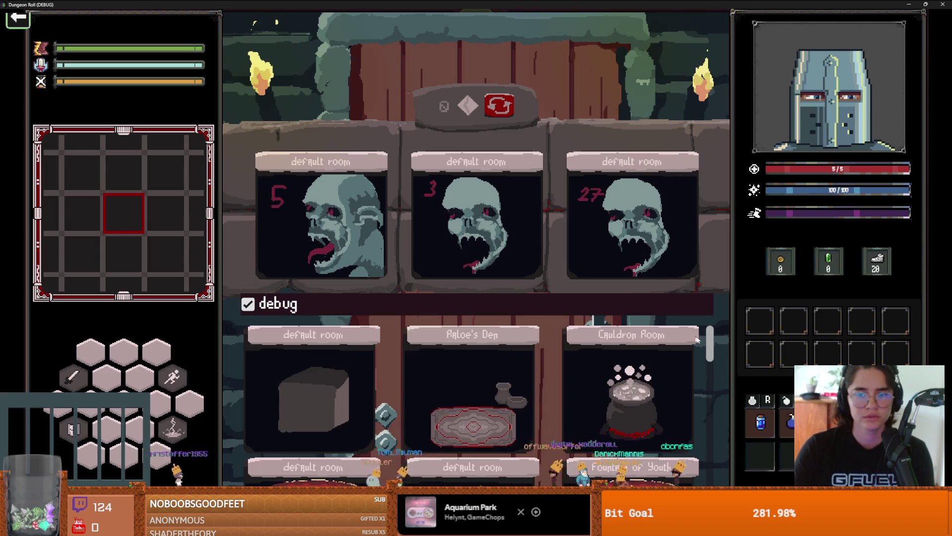
scroll(710, 407, "down", 5)
left_click(594, 448)
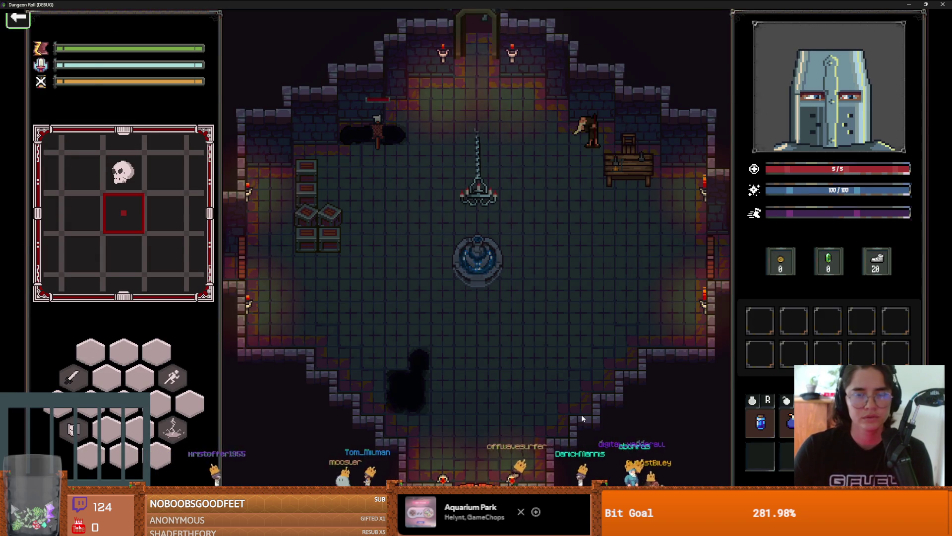
Walk the knight to the carpet crossing and run spawn_item from the debug console
key("w")
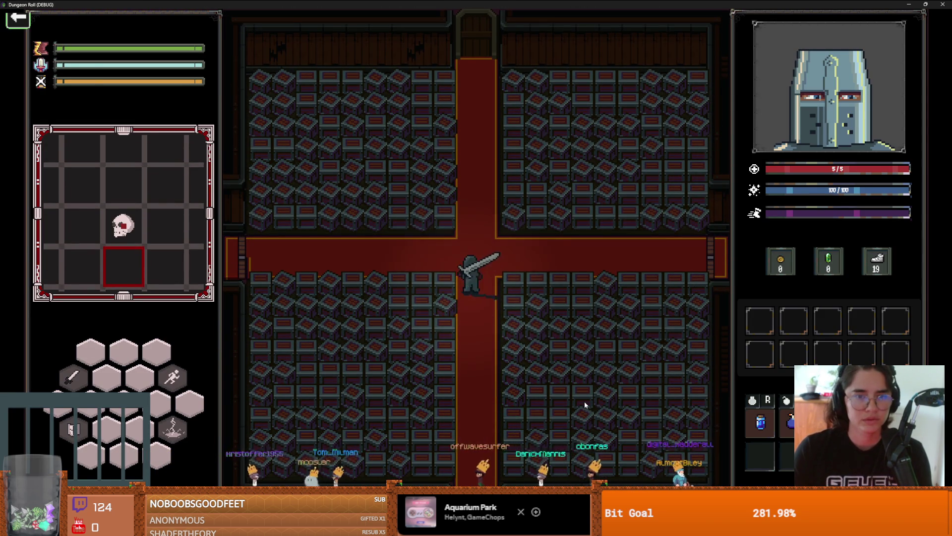
key("s")
key("a")
key("d")
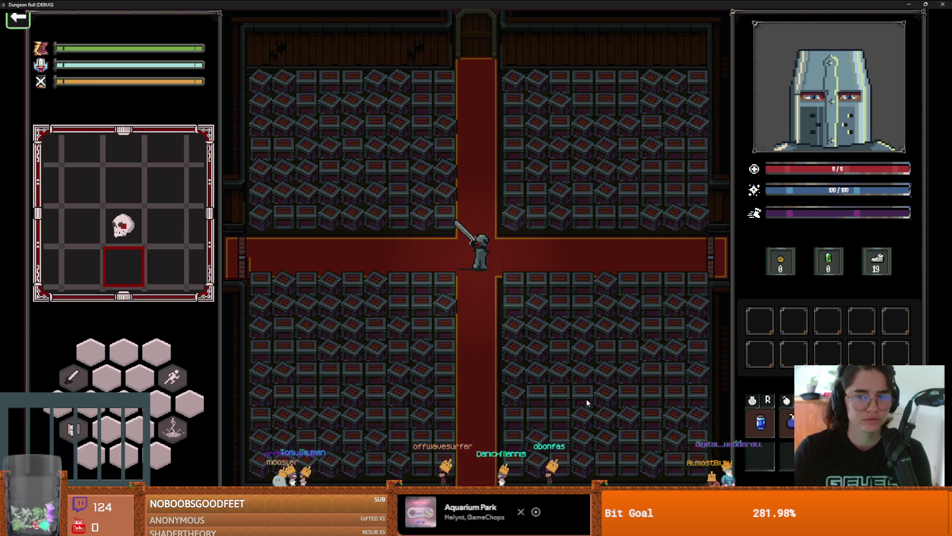
key("grave")
type("spawn_item 10")
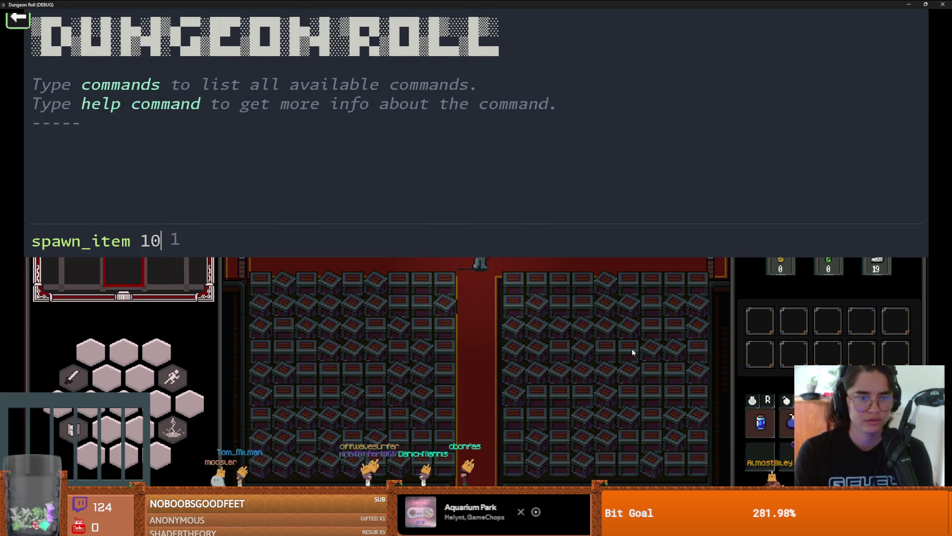
key("grave")
Collect the coins from the burst crates along the left wall, the carpet and the bottom of the room
key("s")
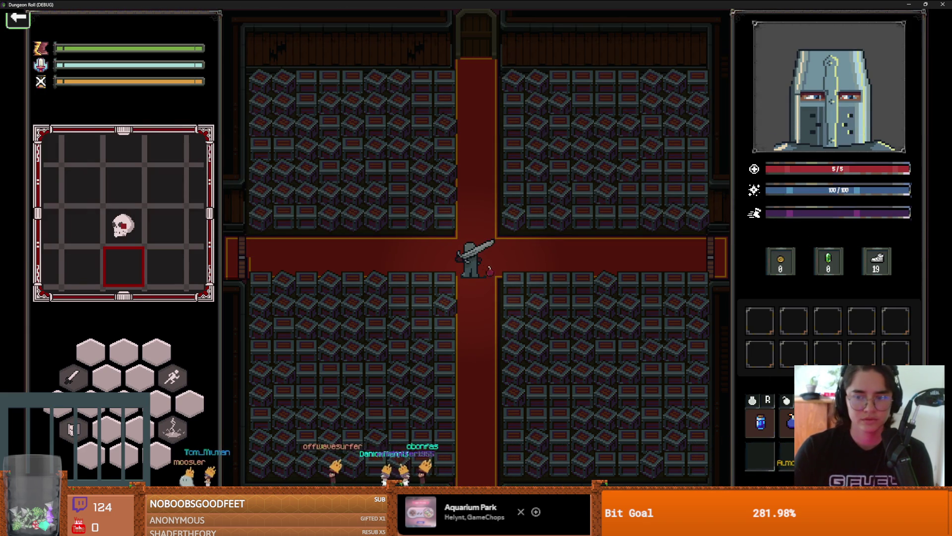
key("w")
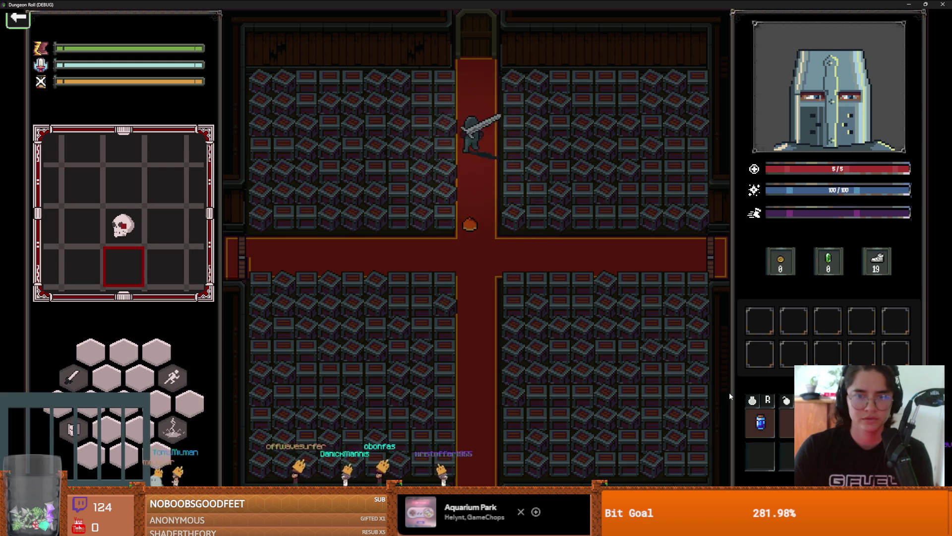
key("s")
key("a")
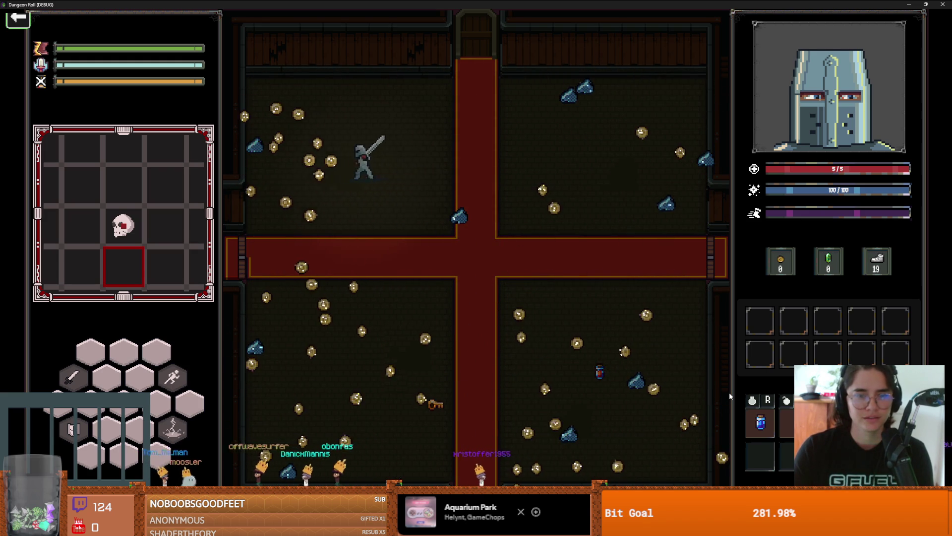
key("w")
key("d")
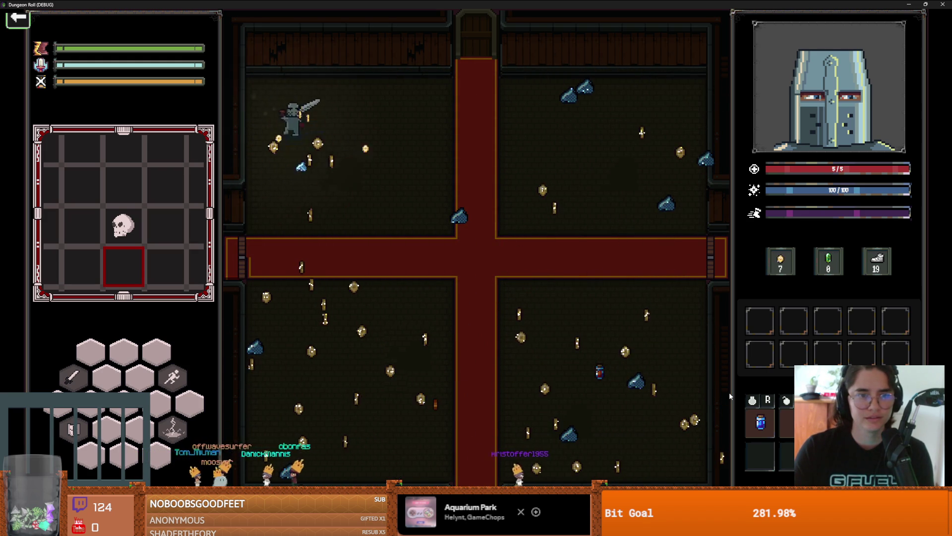
key("s")
key("s")
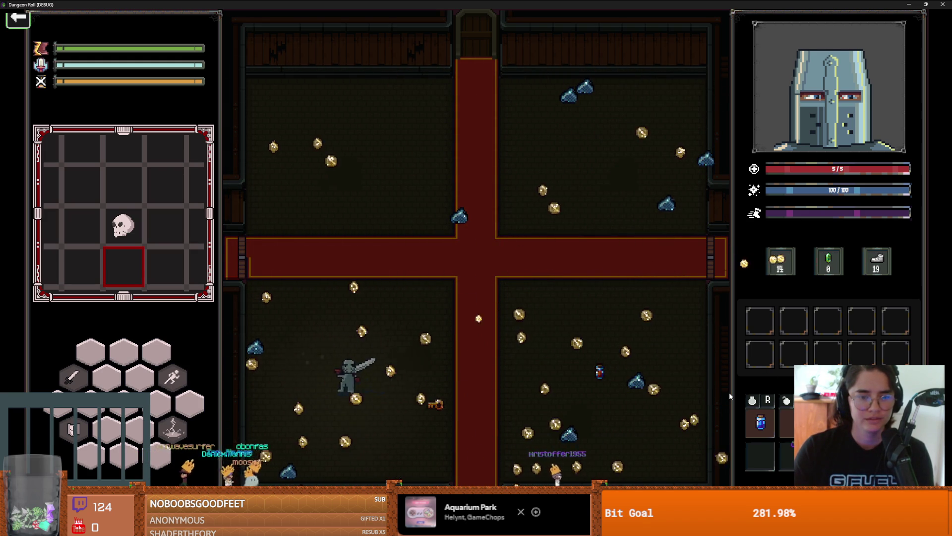
key("a")
key("w")
key("d")
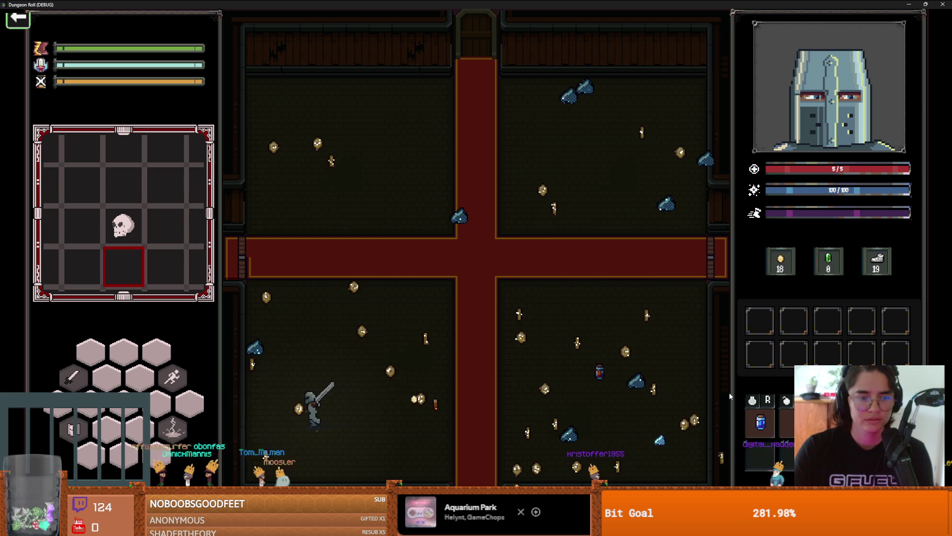
key("a")
key("w")
key("a")
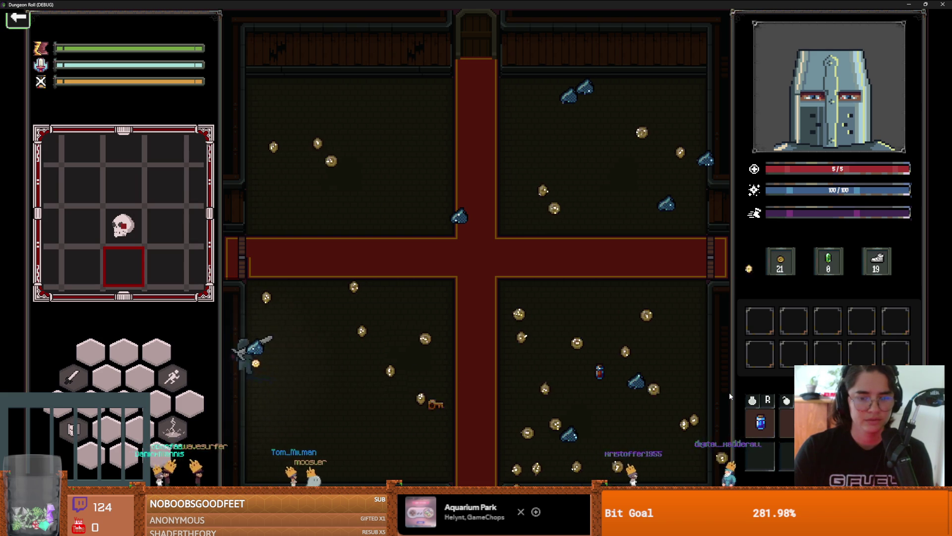
key("d")
key("s")
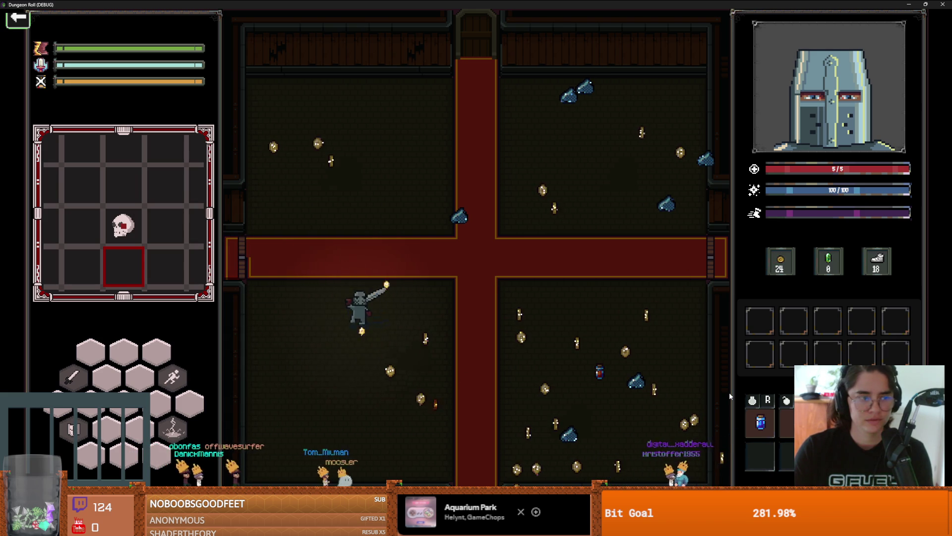
key("d")
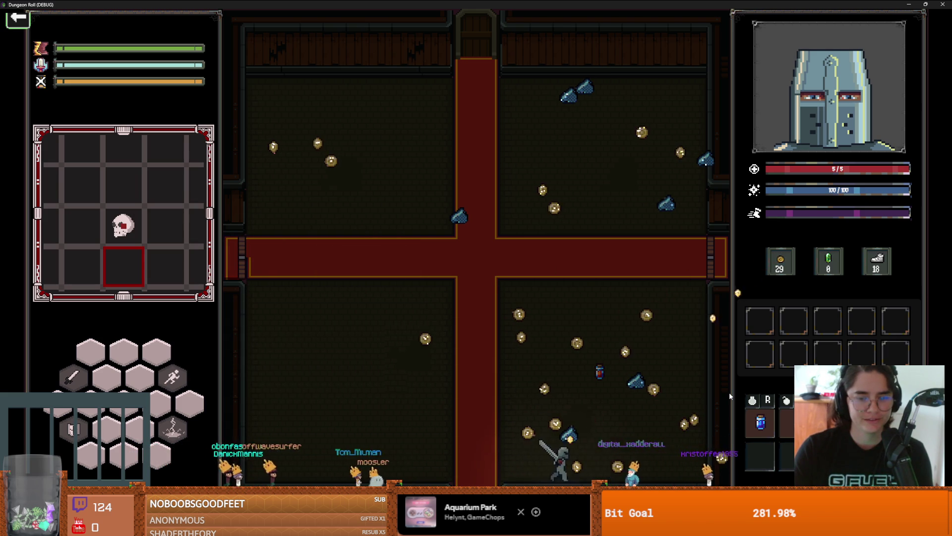
Gather the remaining coins around the centre, the lower-right area and the upper quadrants
key("w")
key("a")
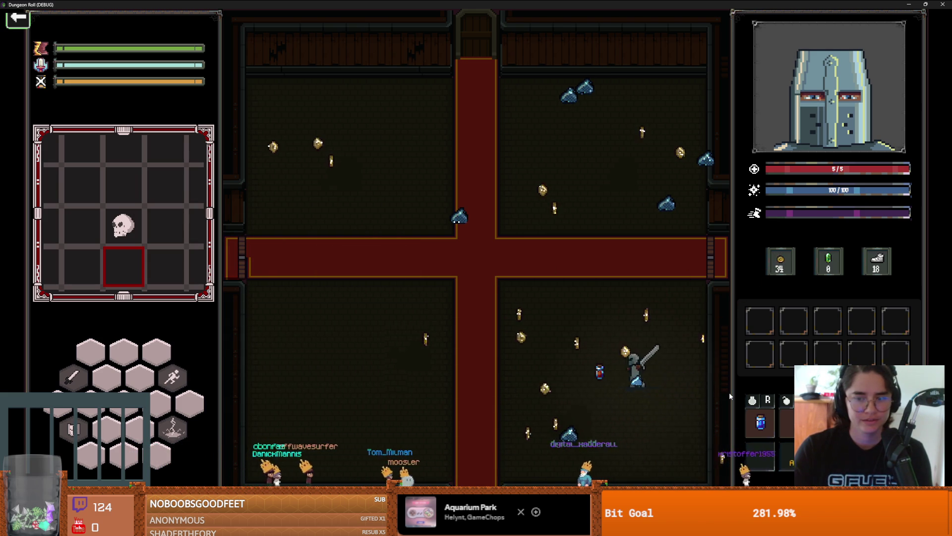
key("s")
key("w")
key("a")
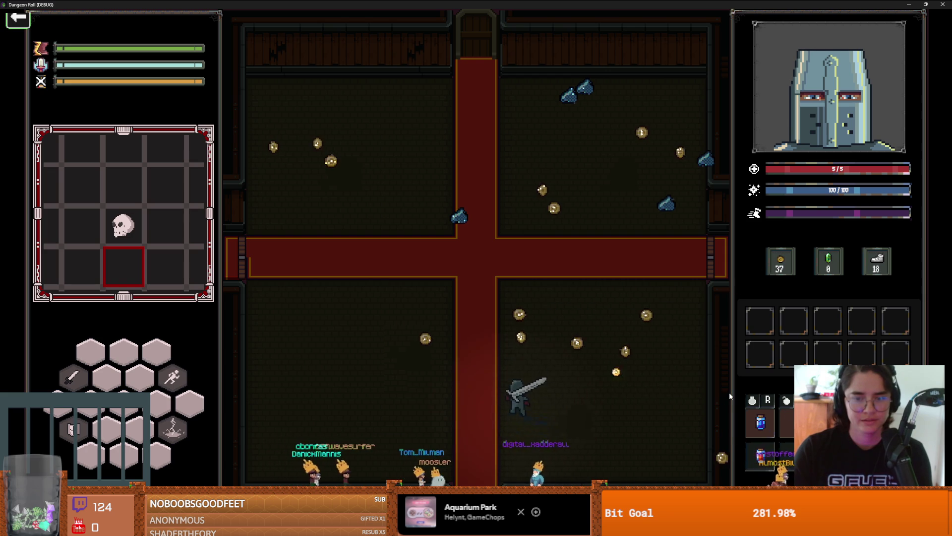
key("s")
key("a")
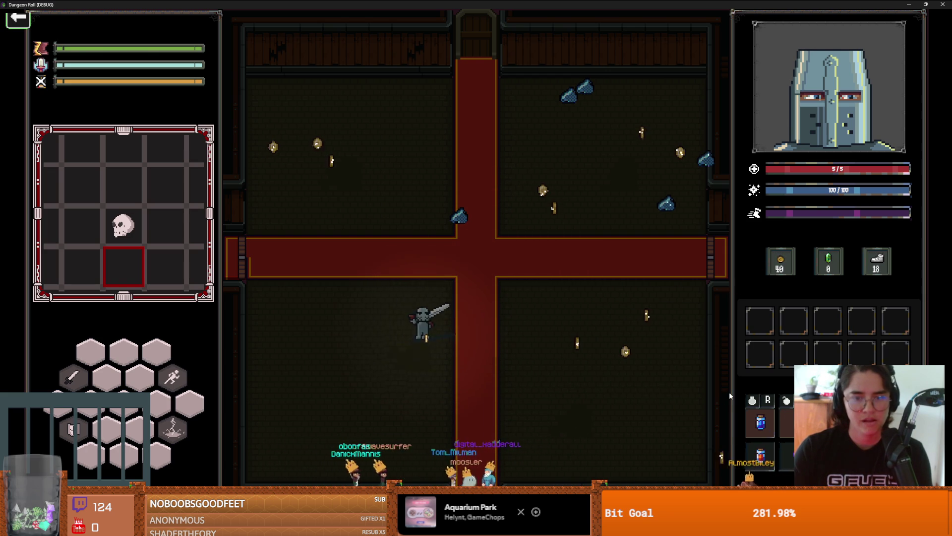
key("d")
key("d")
key("w")
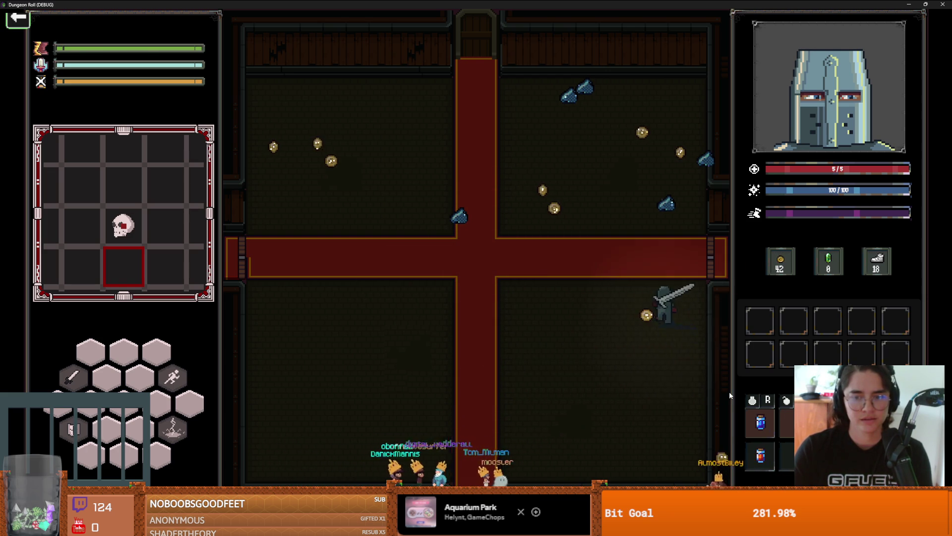
key("w")
key("a")
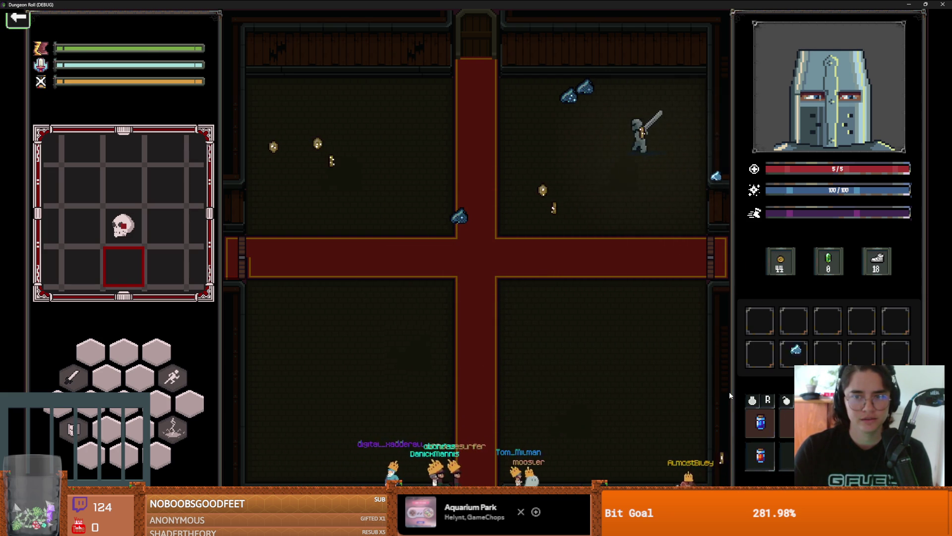
key("d")
key("s")
key("a")
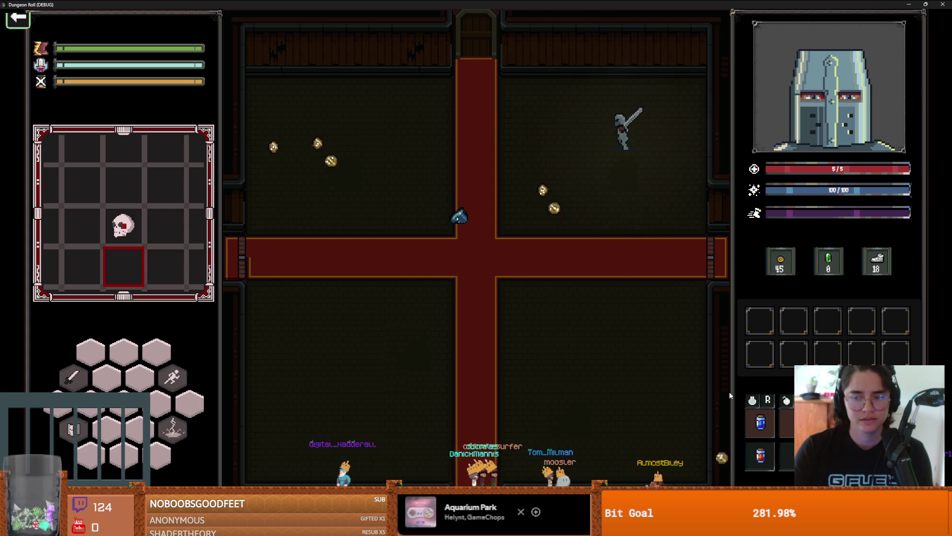
key("a")
key("w")
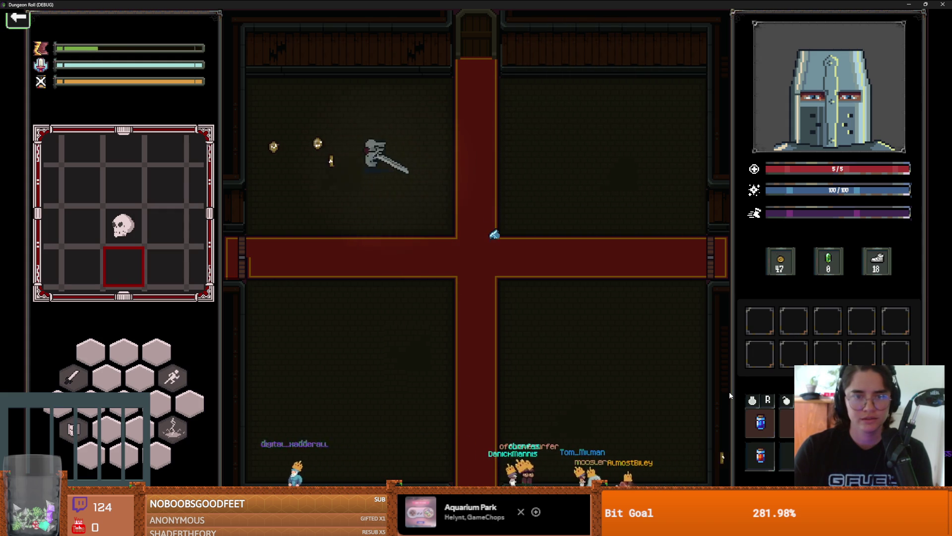
key("d")
key("s")
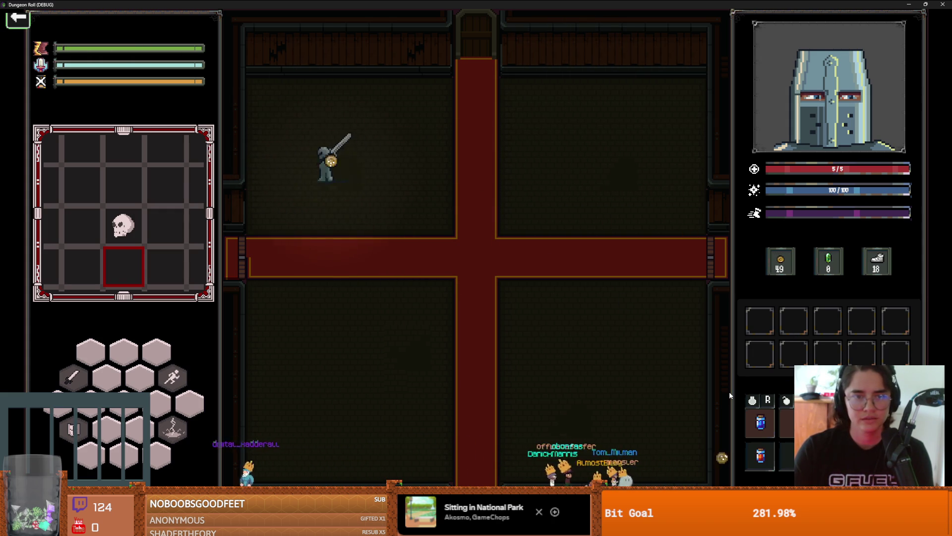
key("w")
key("s")
key("a")
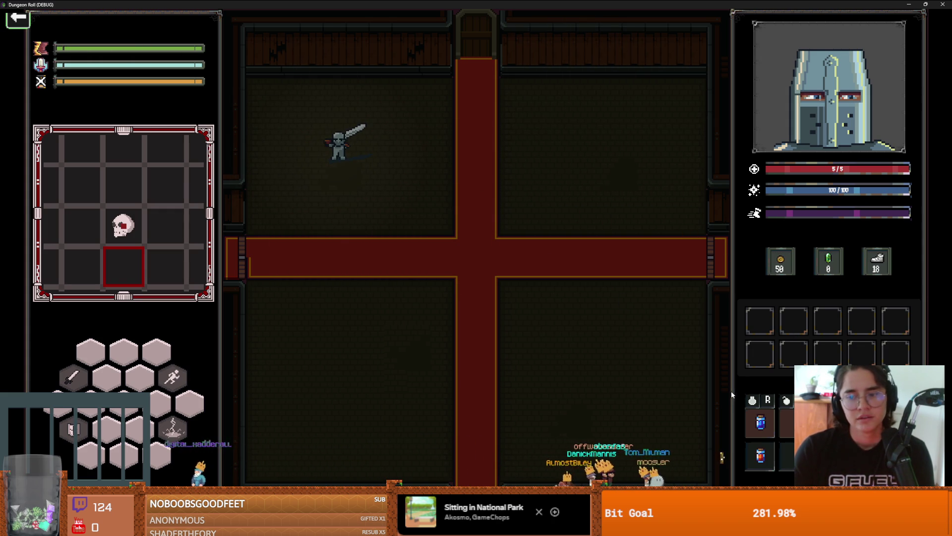
Leave through the left door and choose the middle room next
key("s")
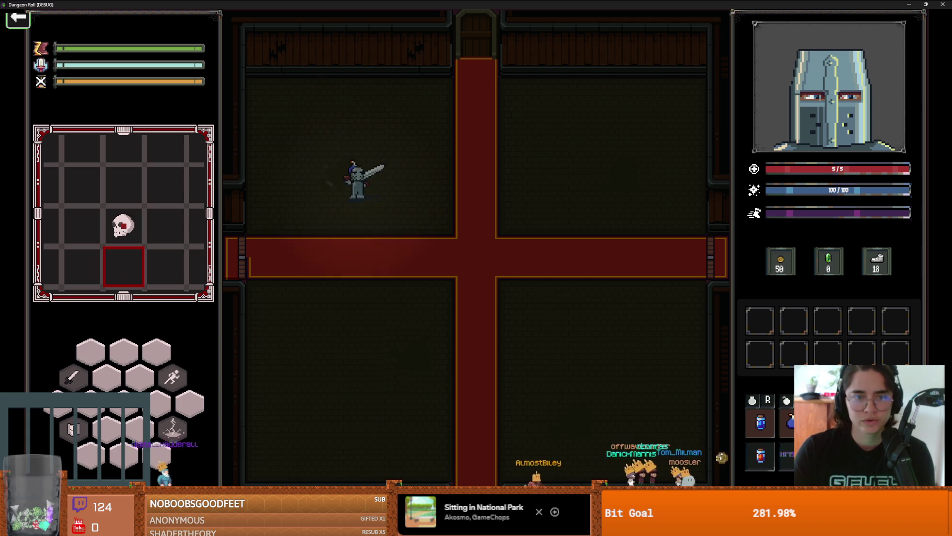
key("a")
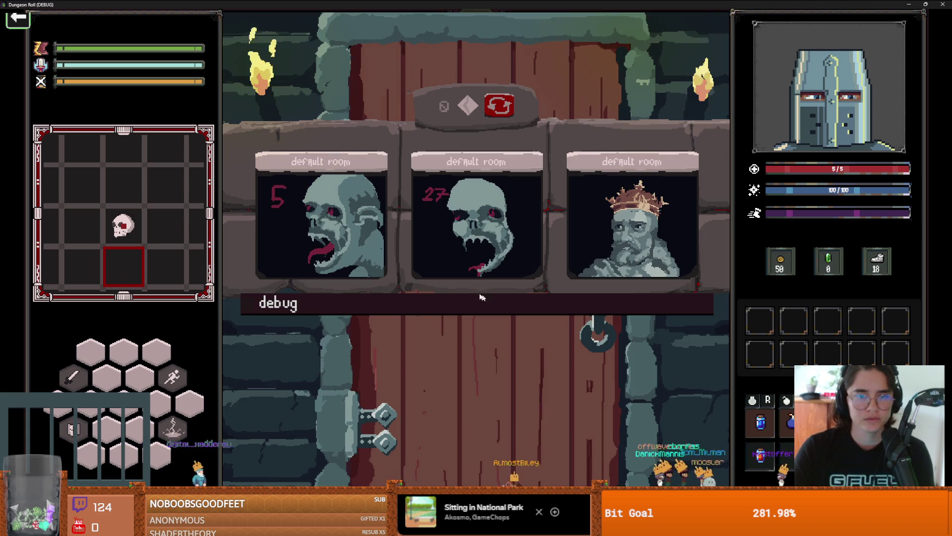
left_click(468, 272)
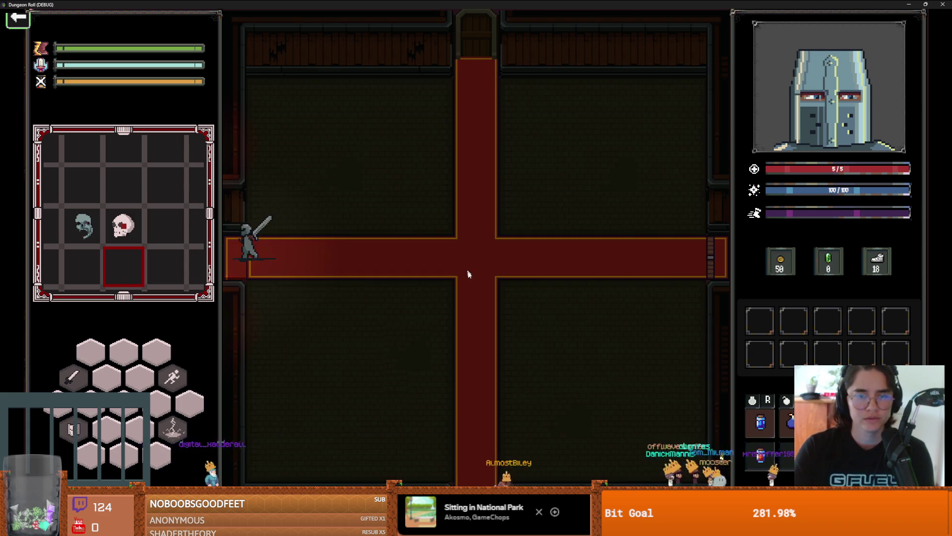
Roll past the first goblin, cast lightning, and hit it with the sword
key("w")
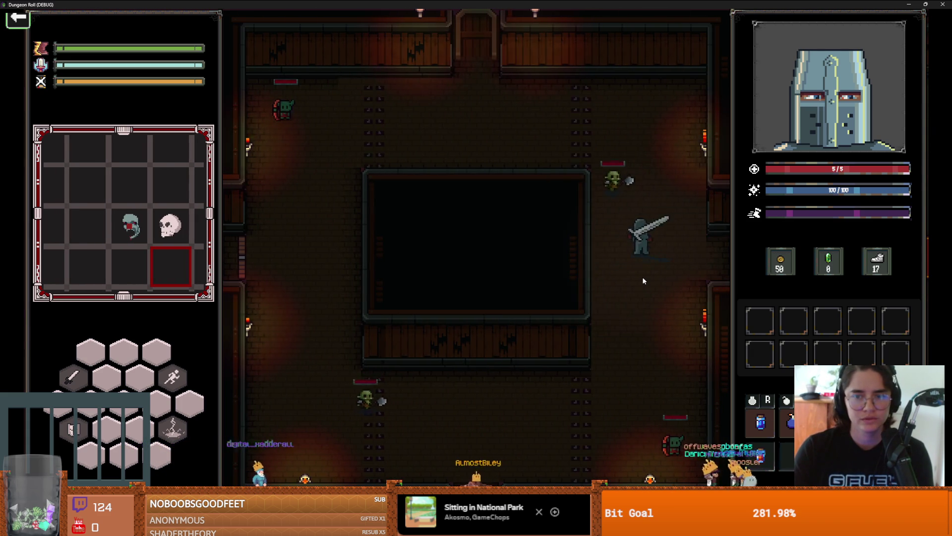
key("a")
key("a")
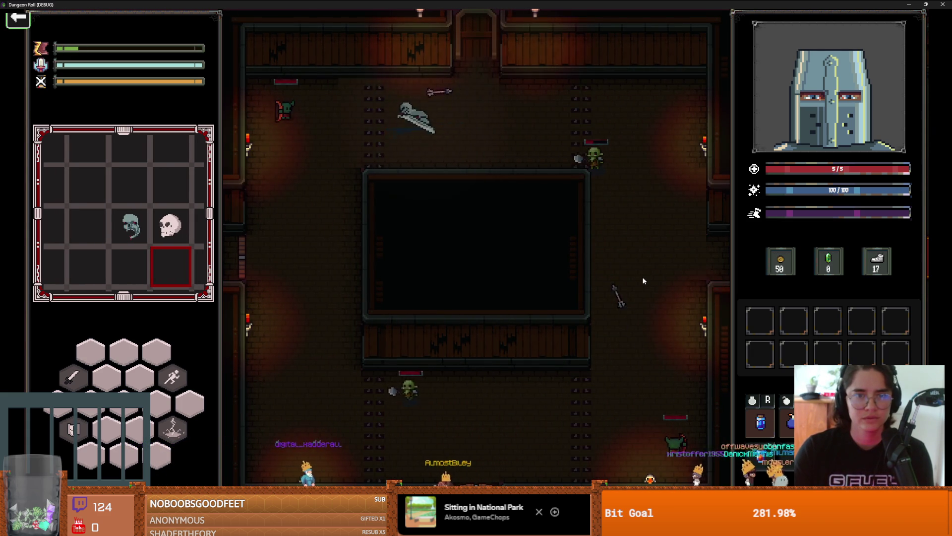
key("s")
key("s")
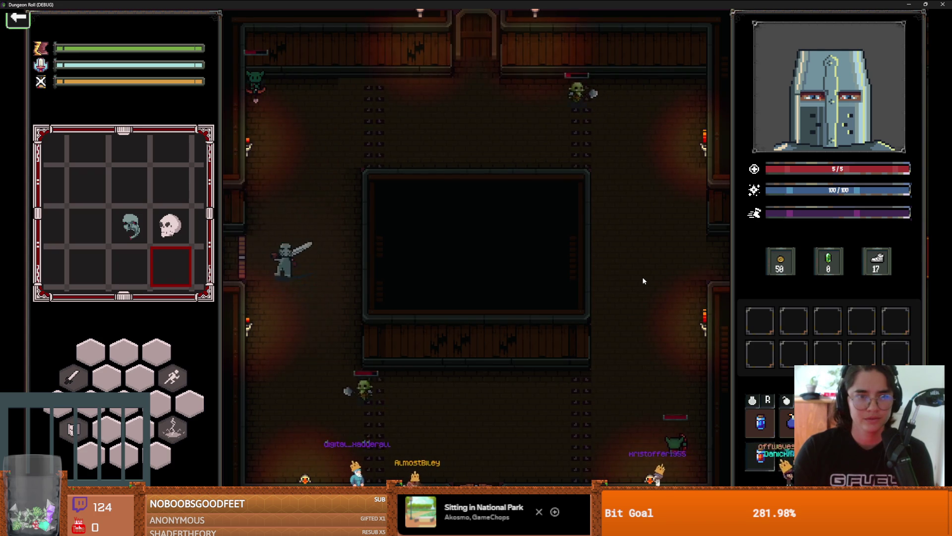
key("d")
key("space")
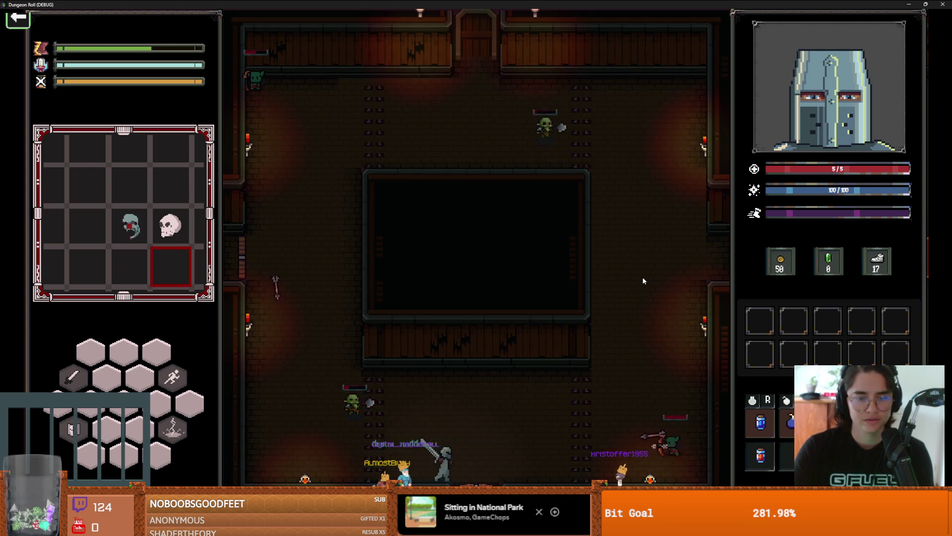
right_click(643, 281)
key("d")
key("w")
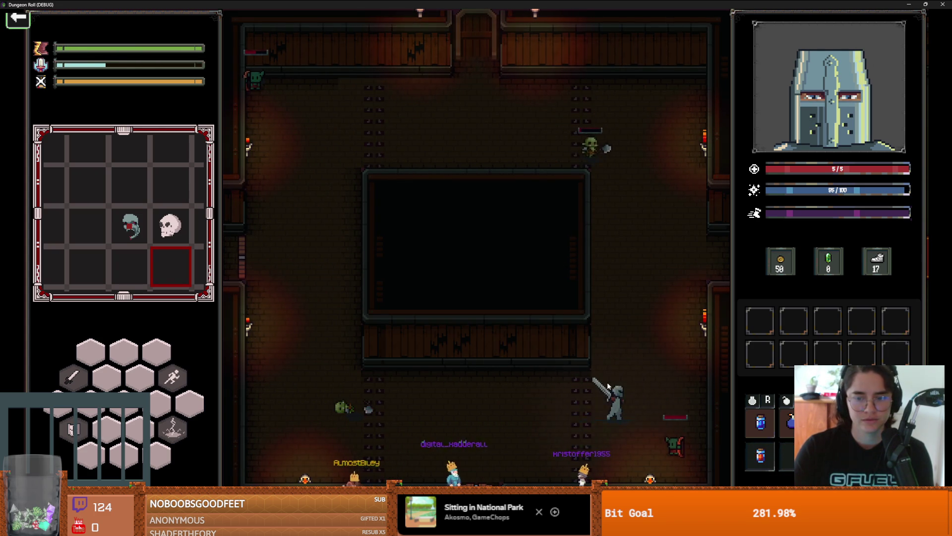
key("d")
left_click(608, 378)
Cast lightning along the top, strike the top-left goblin, and walk to the bottom-right corridor
key("w")
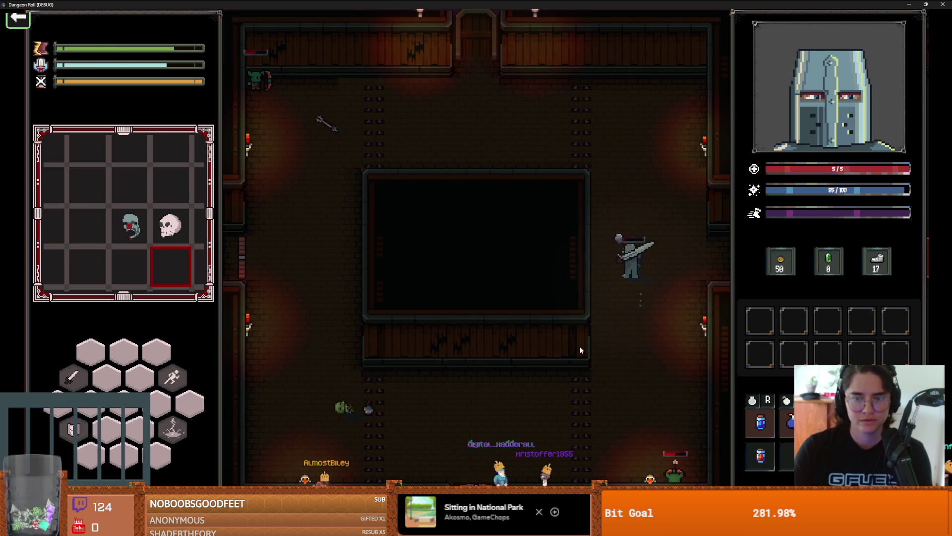
key("w")
key("a")
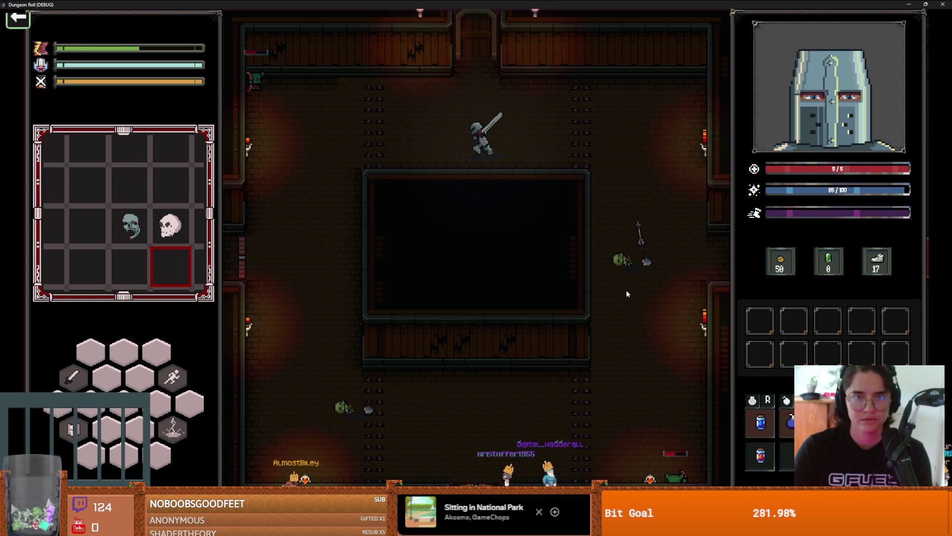
key("a")
right_click(541, 248)
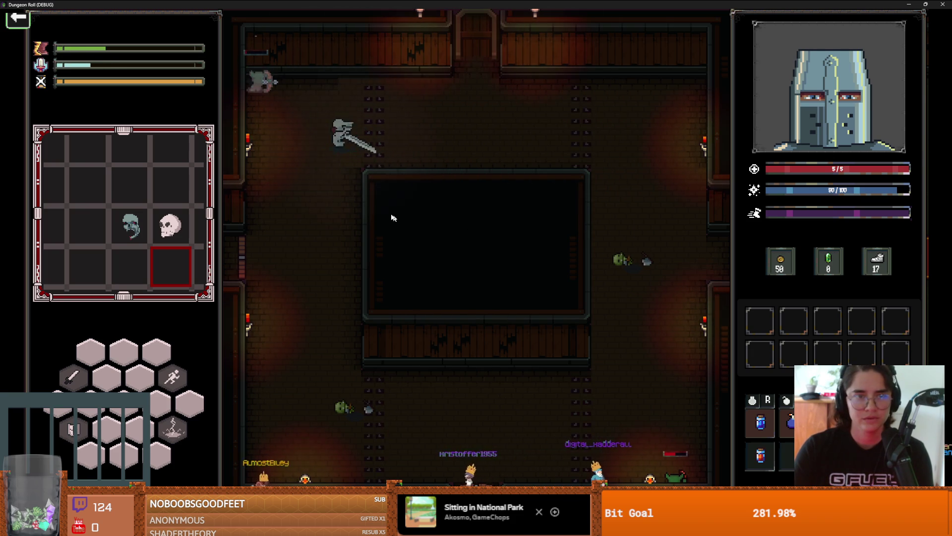
key("a")
key("w")
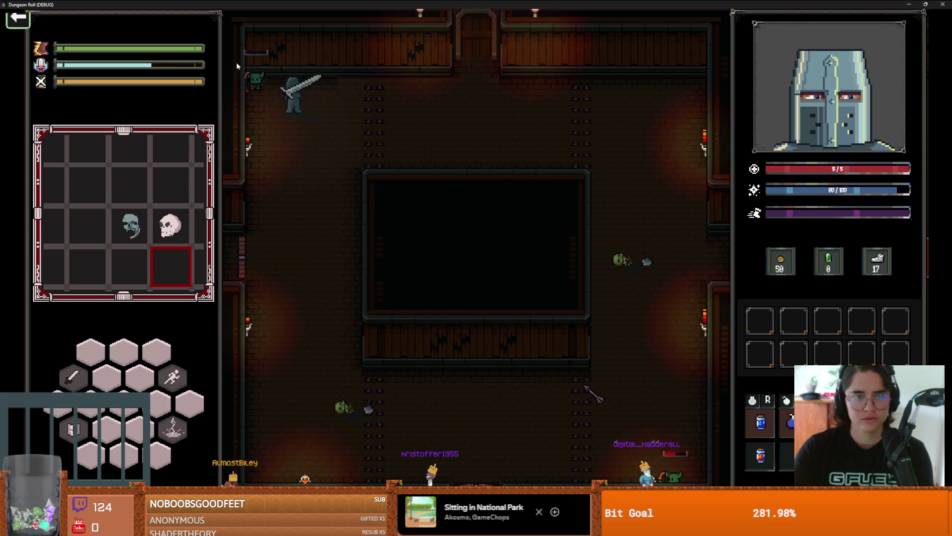
left_click(236, 66)
key("s")
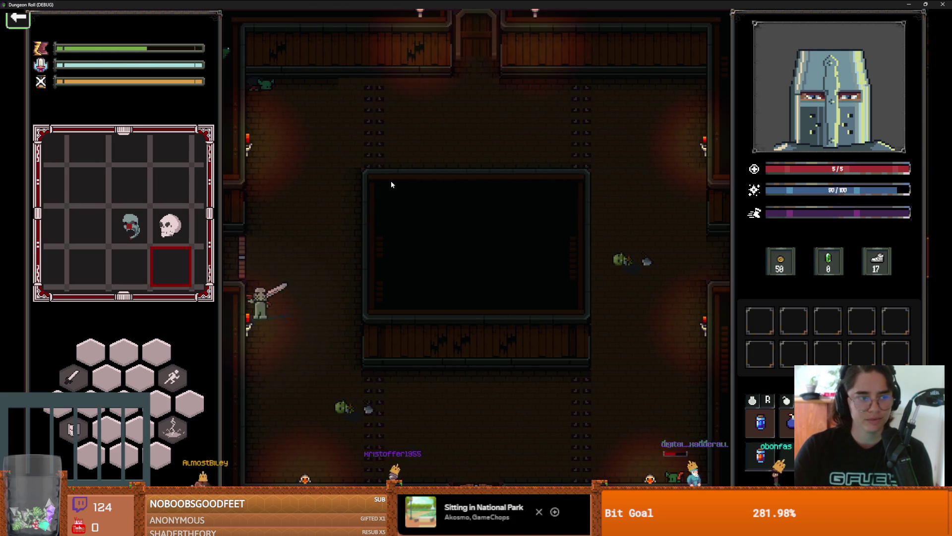
key("d")
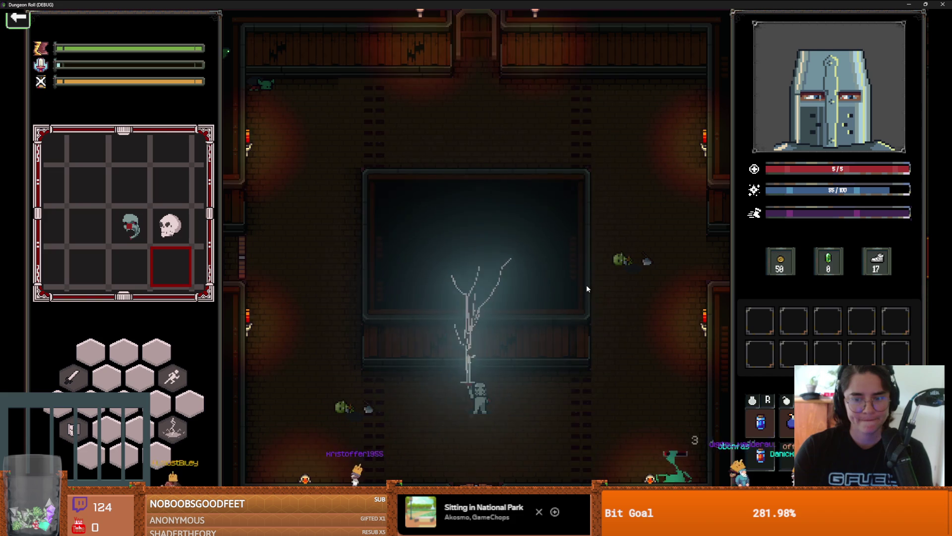
key("d")
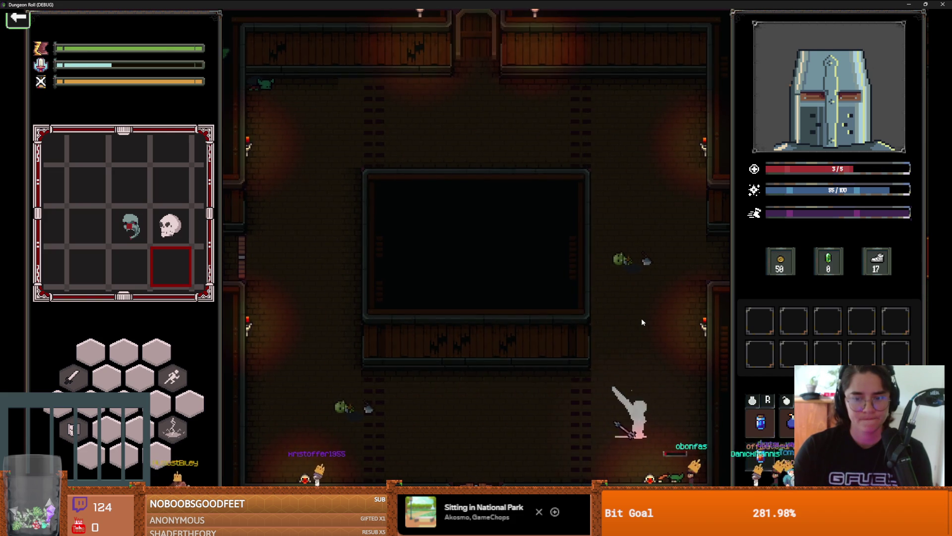
key("s")
Pause and close the running game, then bring up GitHub Desktop
key("w")
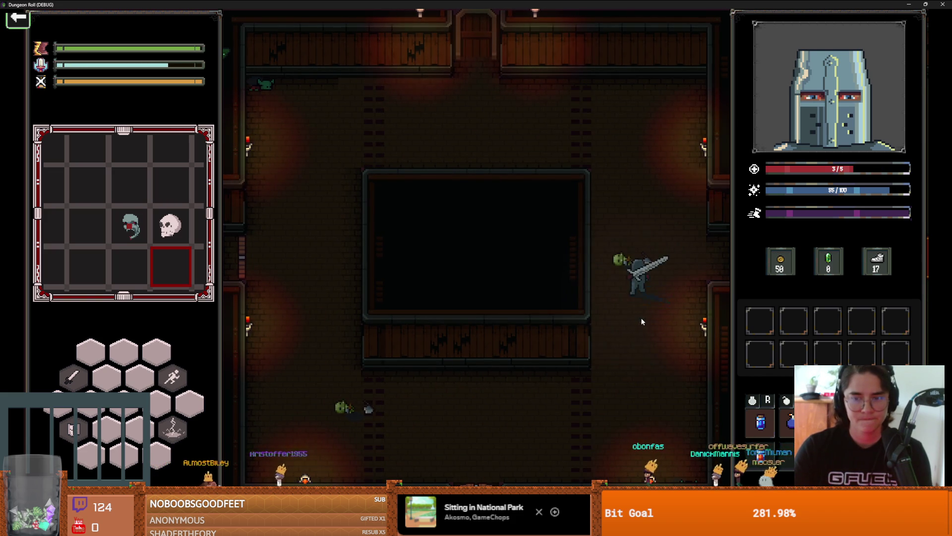
key("Escape")
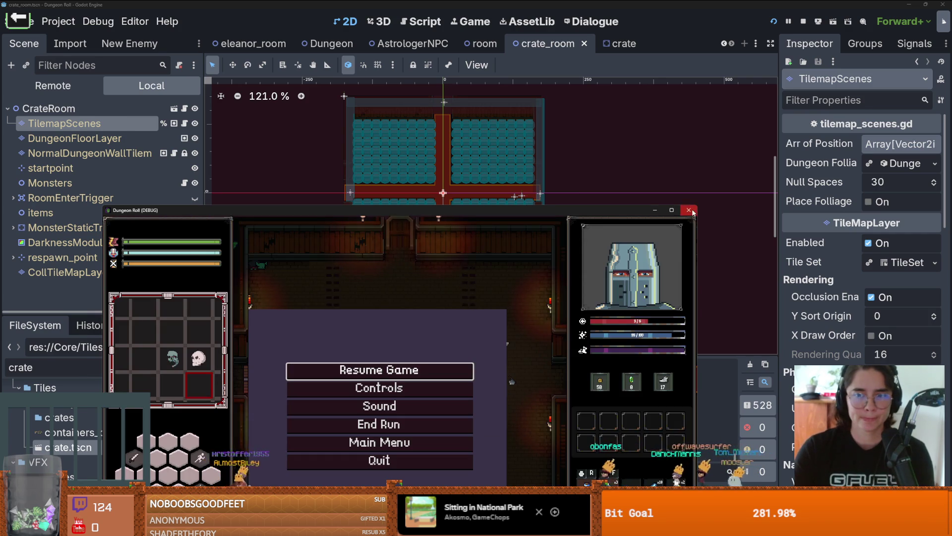
left_click(689, 210)
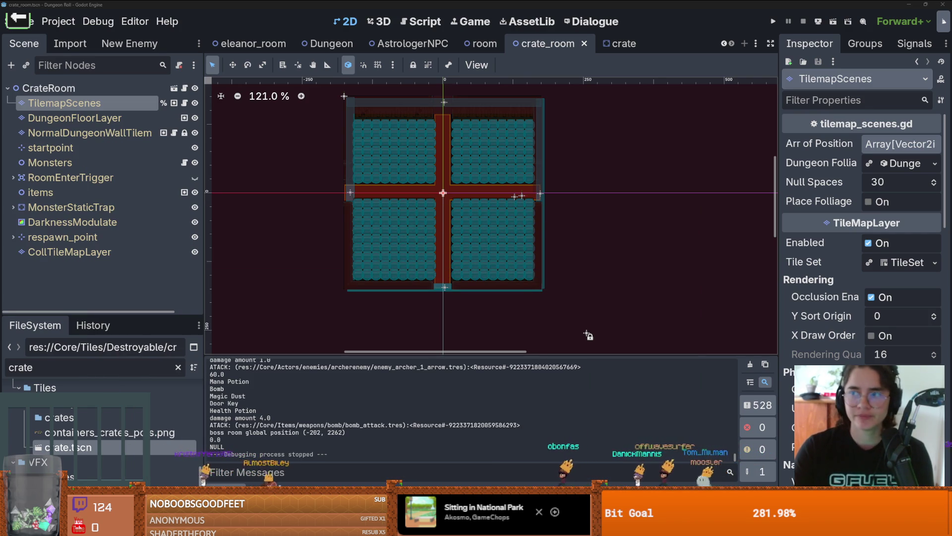
key("alt+Tab")
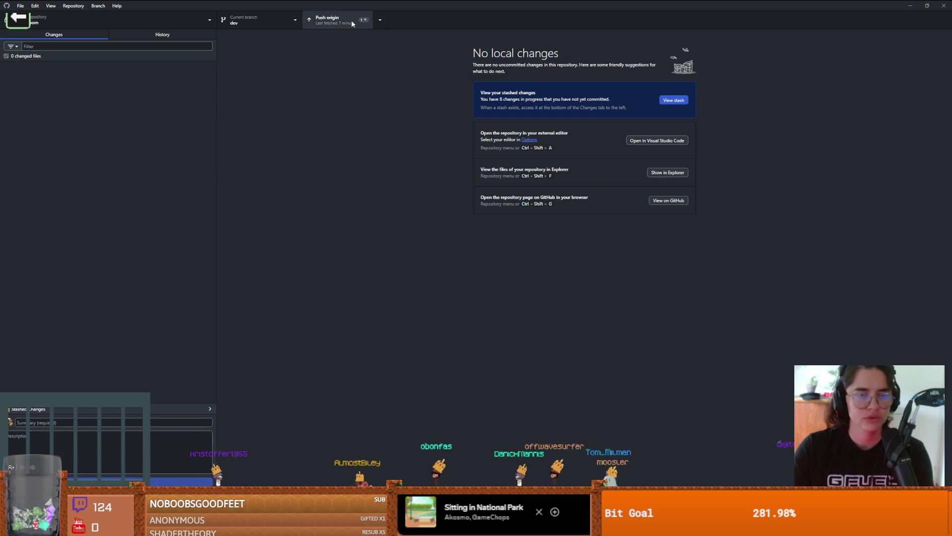
Push the dev branch commit to origin
left_click(351, 20)
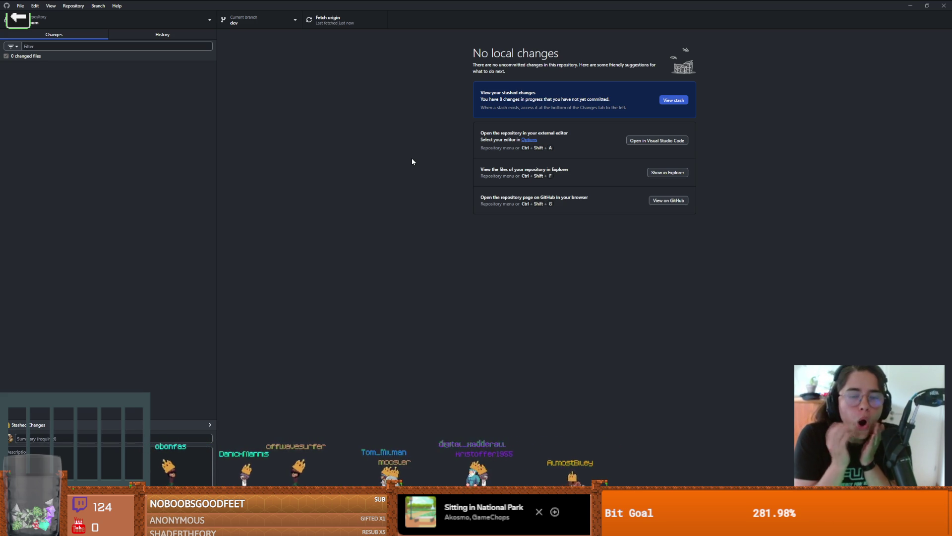
key("alt+Tab")
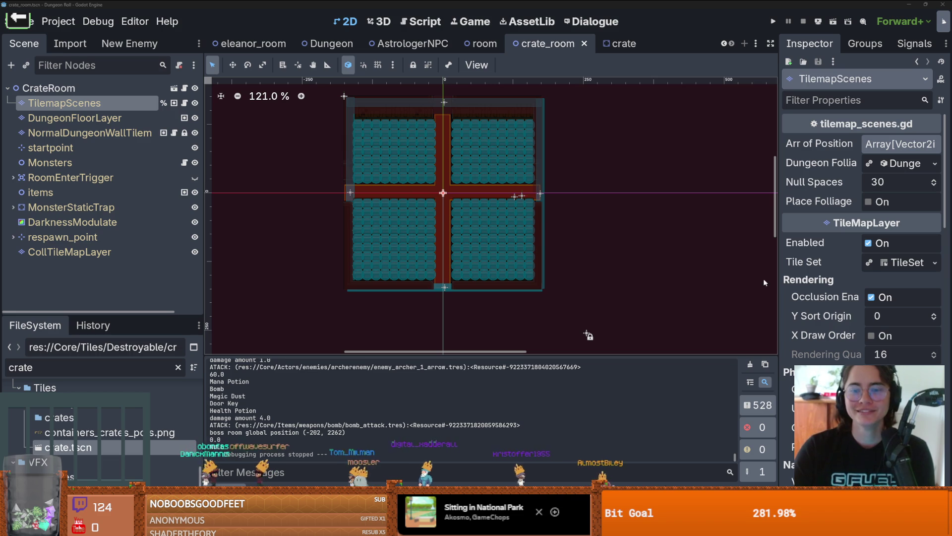
scroll(347, 194, "down", 1)
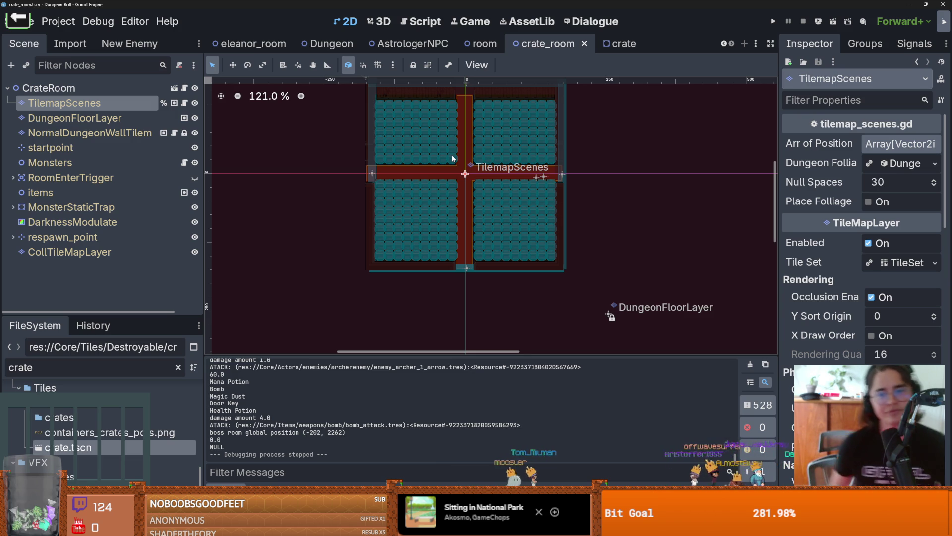
scroll(451, 157, "up", 1)
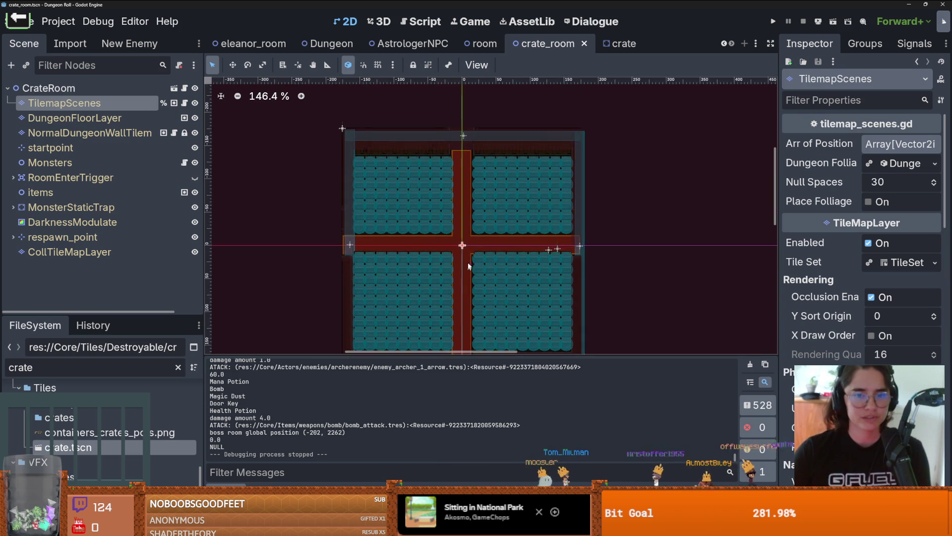
scroll(494, 203, "down", 1)
scroll(495, 203, "up", 1)
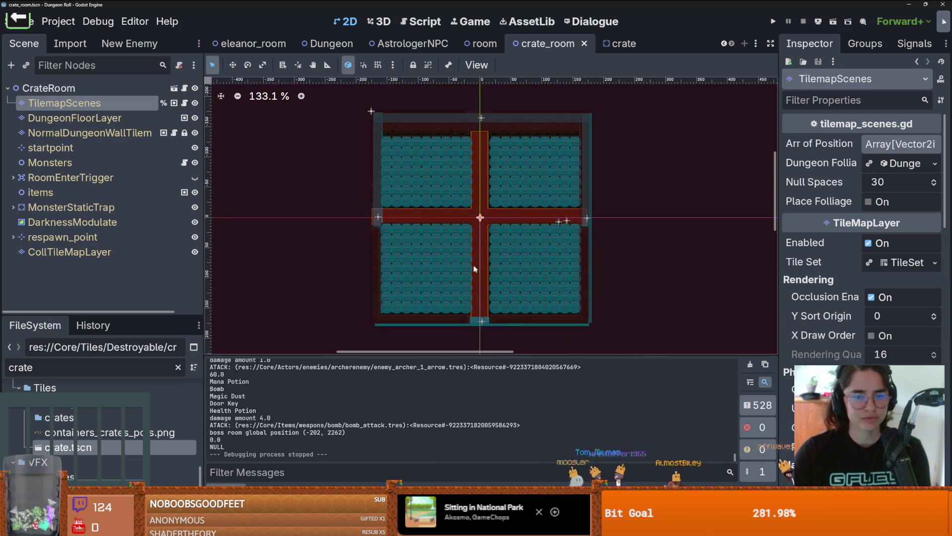
scroll(474, 269, "up", 4)
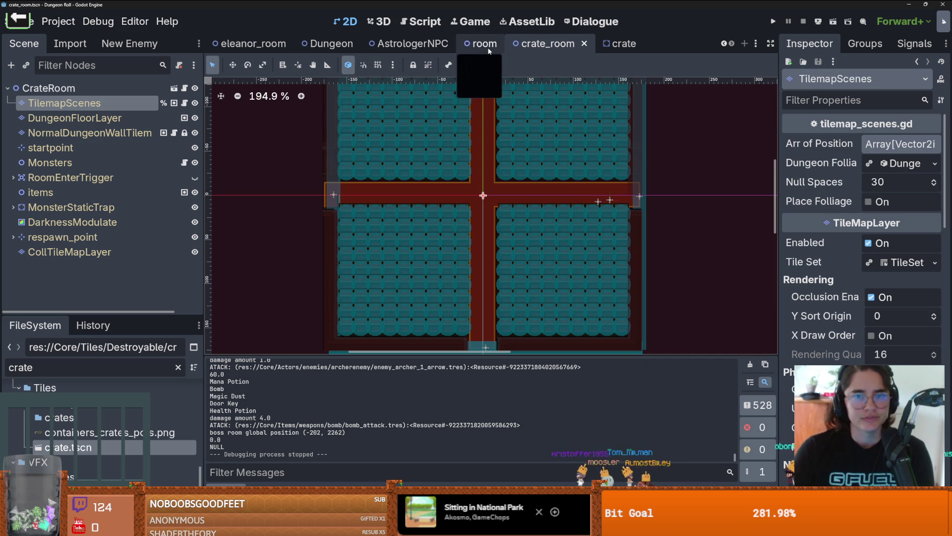
Open the AstrologerNPC scene, resize the docks, and clear the crate filter from FileSystem
left_click(397, 43)
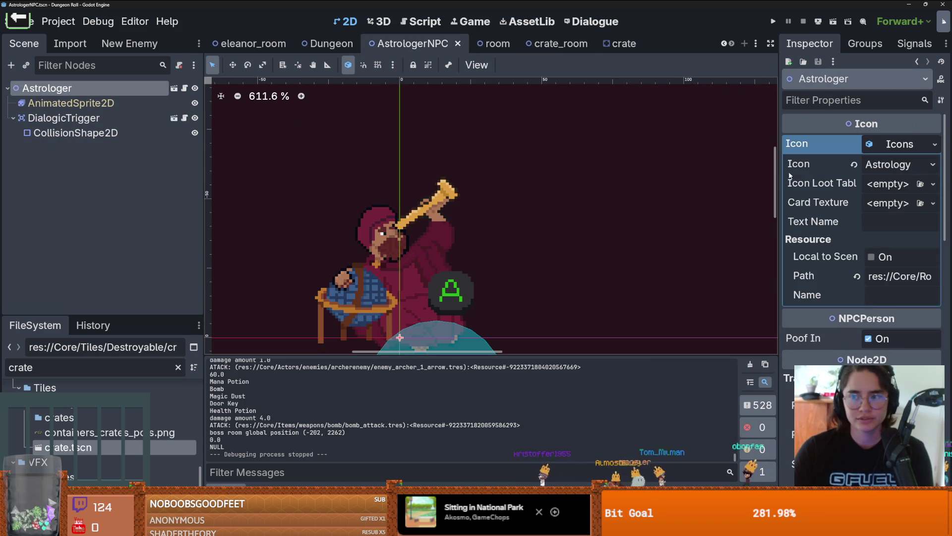
left_click_drag(780, 177, 565, 181)
left_click_drag(143, 314, 142, 104)
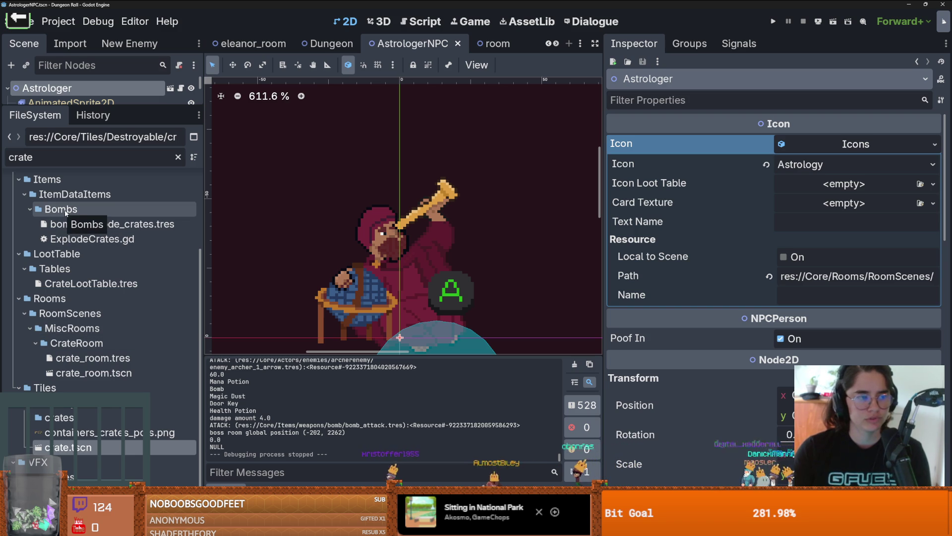
left_click(178, 156)
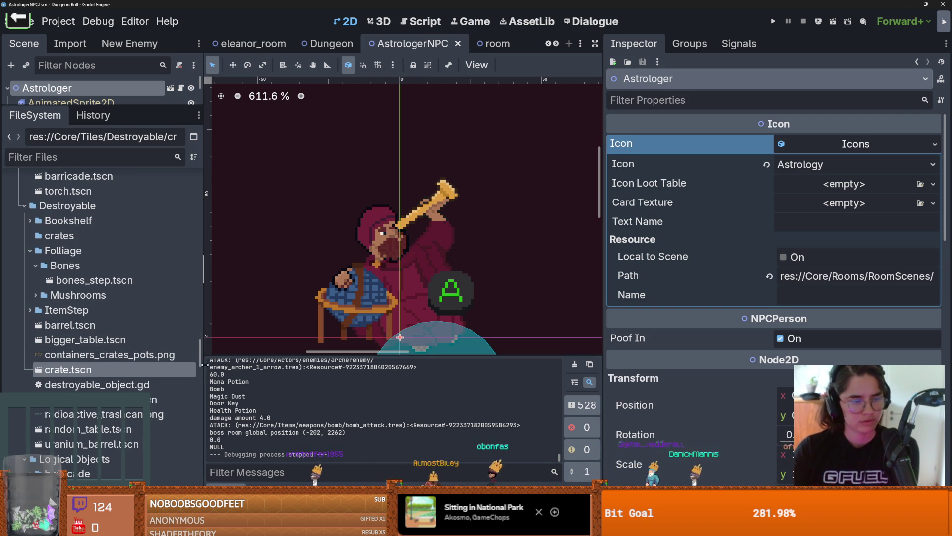
Enlarge the node tree, collapse the NPC folder, and run the game with F5
mouse_move(124, 106)
left_mouse_down()
mouse_move(124, 179)
mouse_move(168, 168)
left_mouse_up()
left_click_drag(200, 367, 203, 222)
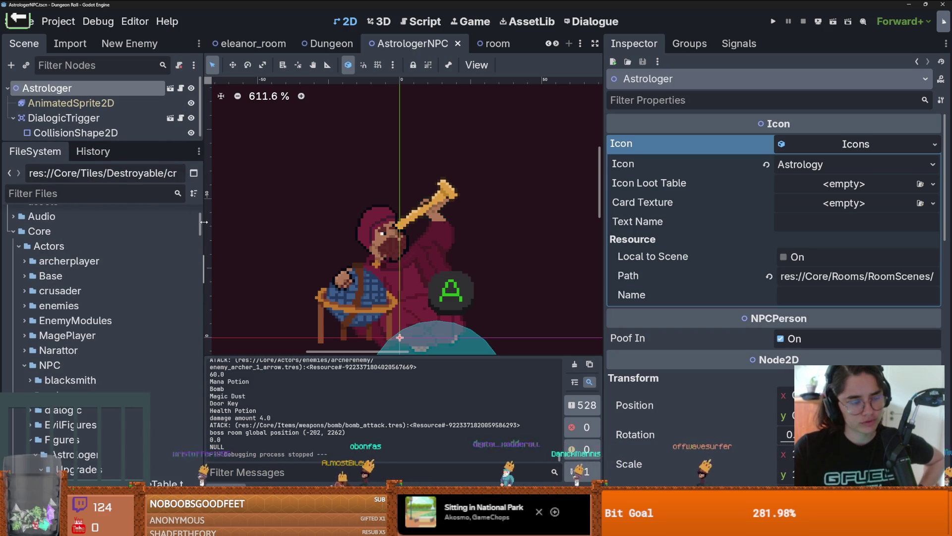
left_click(24, 365)
key("F5")
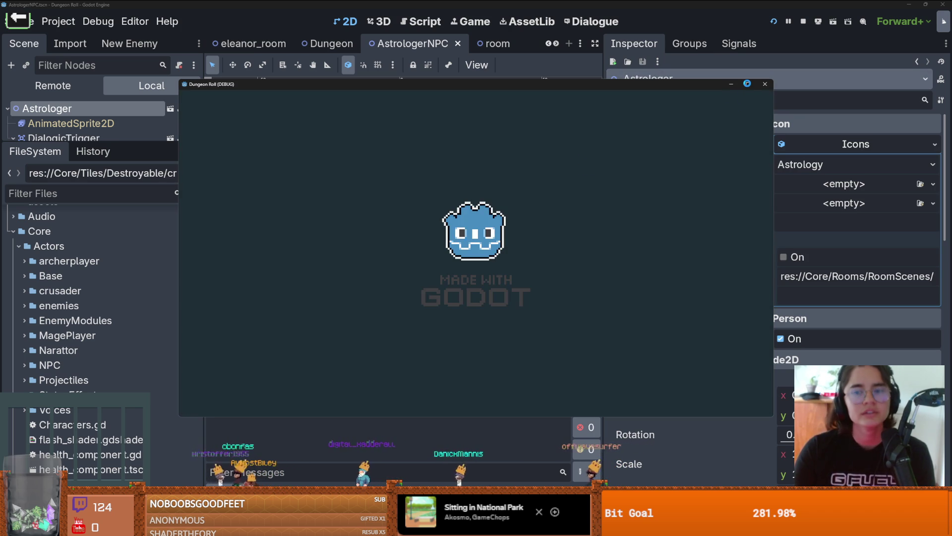
Maximize the game and use debug room selection to jump to the forest room with mushrooms
left_click(747, 83)
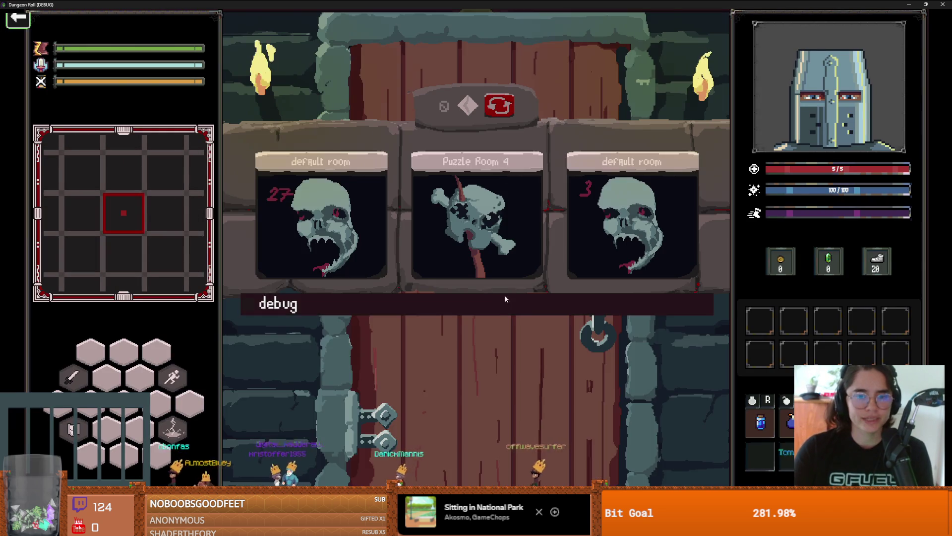
left_click(504, 300)
scroll(347, 421, "down", 3)
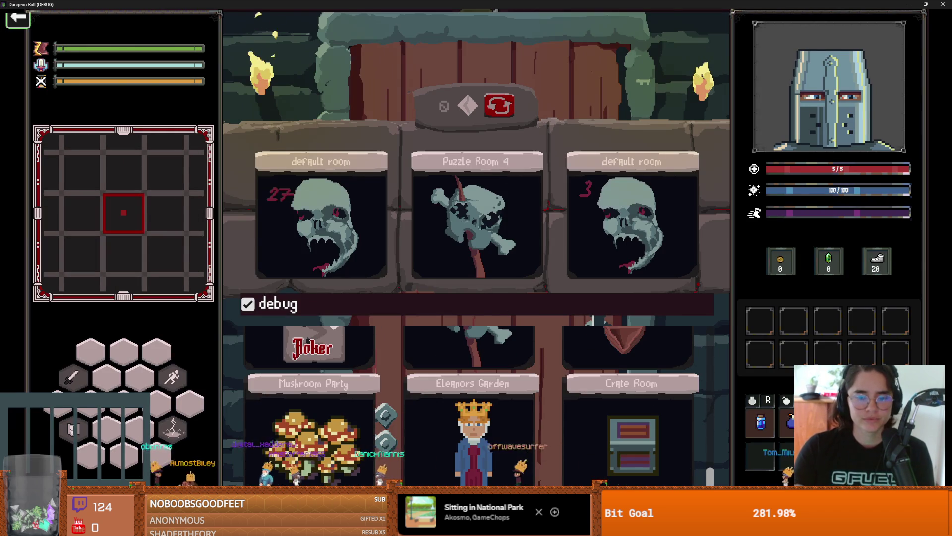
left_click(331, 473)
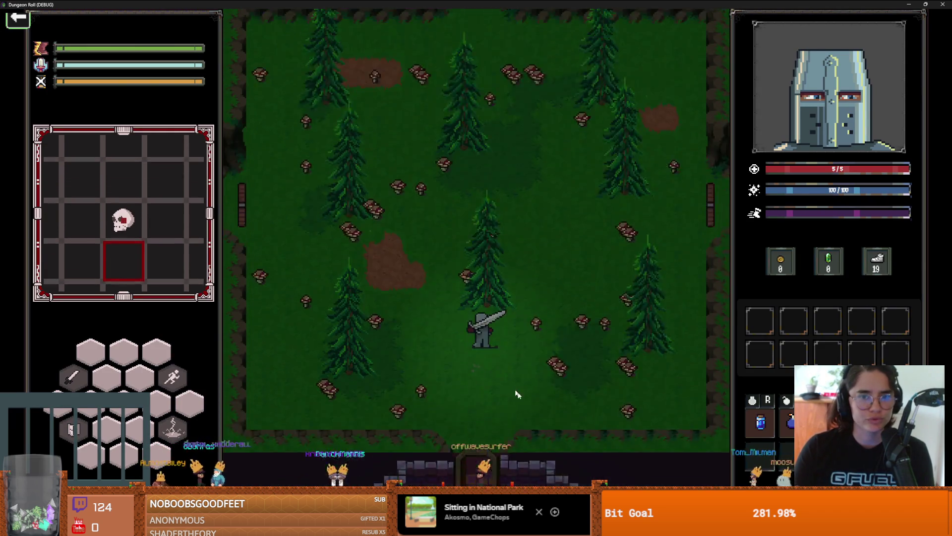
Walk the knight toward the mushrooms and slash them with the sword
key("w")
key("a")
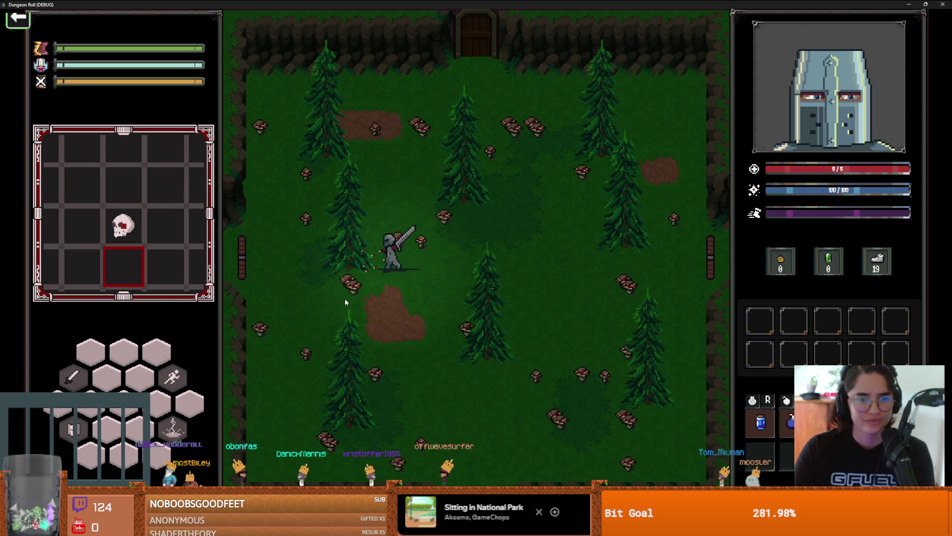
left_click(345, 299)
key("a")
key("w")
key("d")
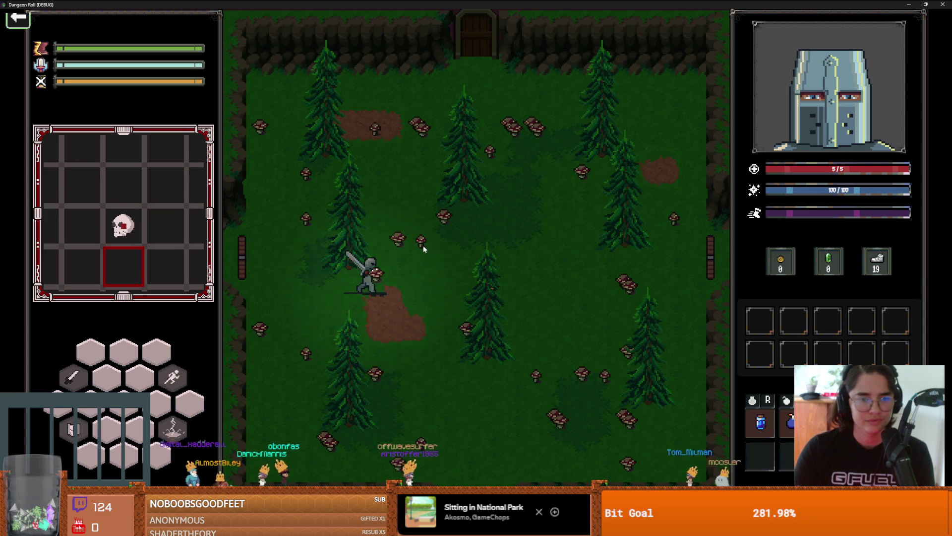
left_click(439, 250)
key("w")
key("d")
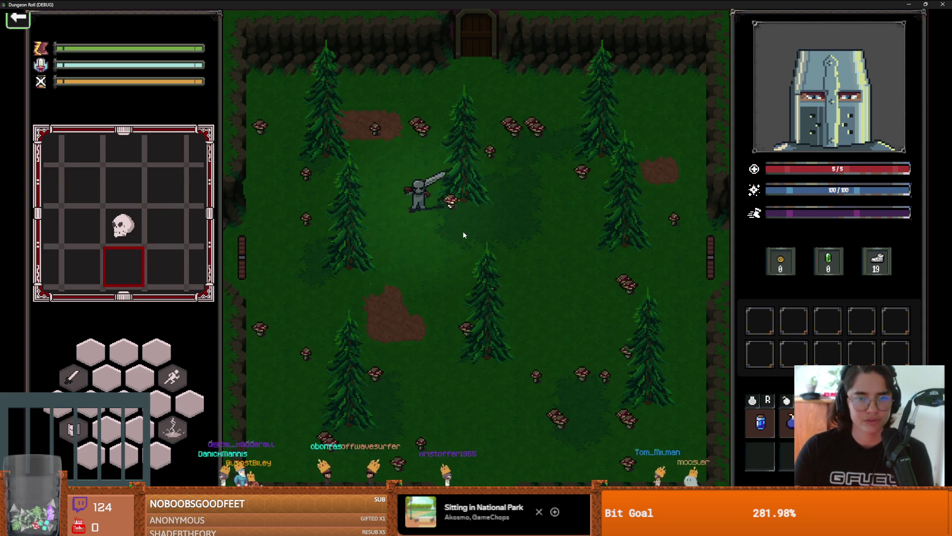
key("a")
key("w")
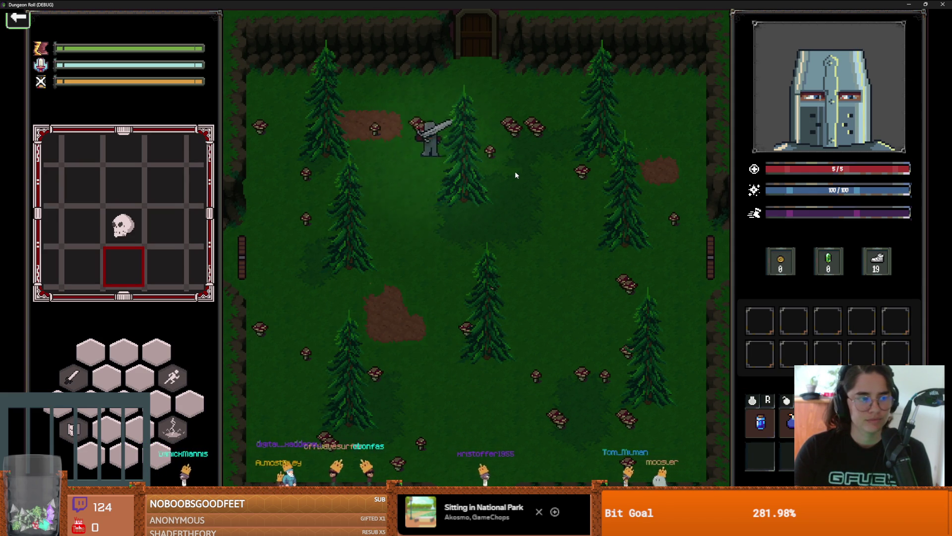
key("d")
left_click(531, 176)
Walk toward the door and back down-left, swinging the sword twice more
key("w")
key("d")
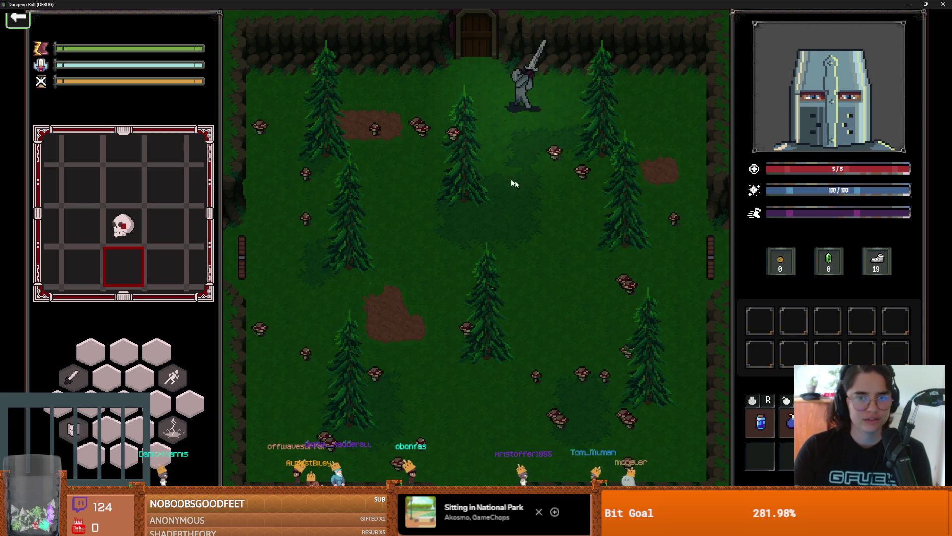
key("s")
key("s")
key("a")
left_click(447, 194)
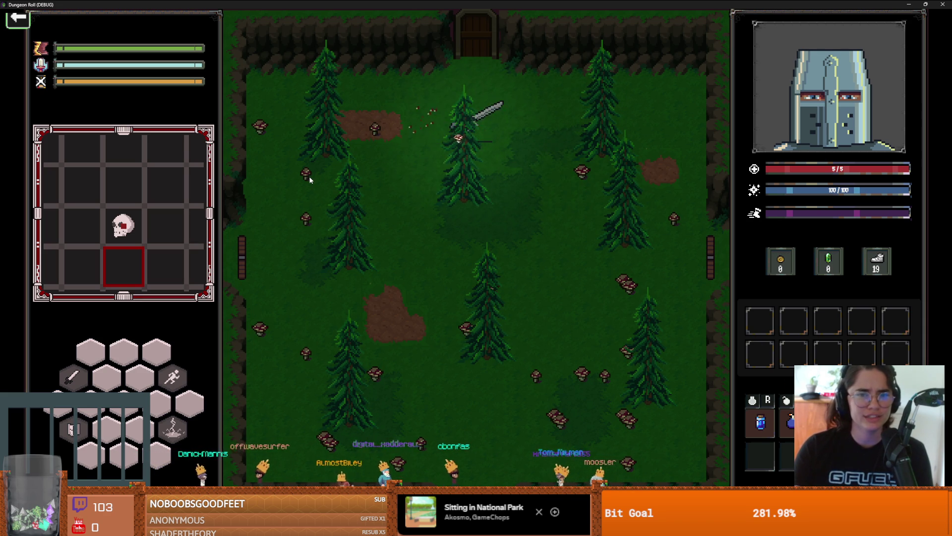
key("a")
left_click(264, 158)
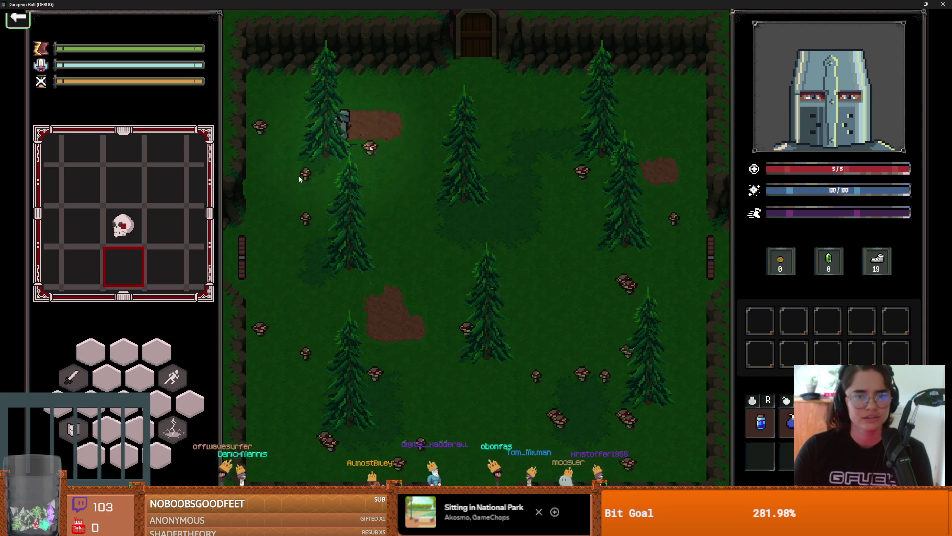
Walk the knight down-left, up-left and down-right around the forest room
key("s")
key("a")
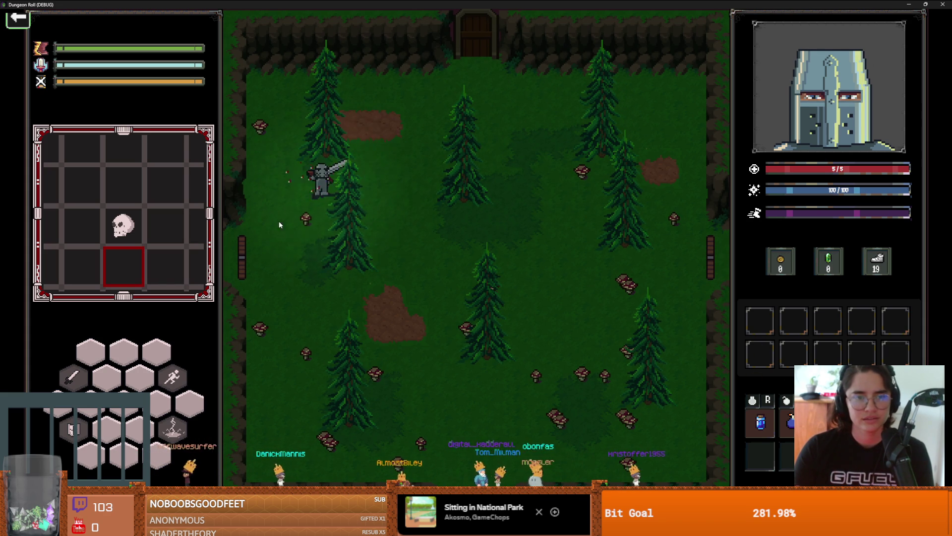
key("w")
key("a")
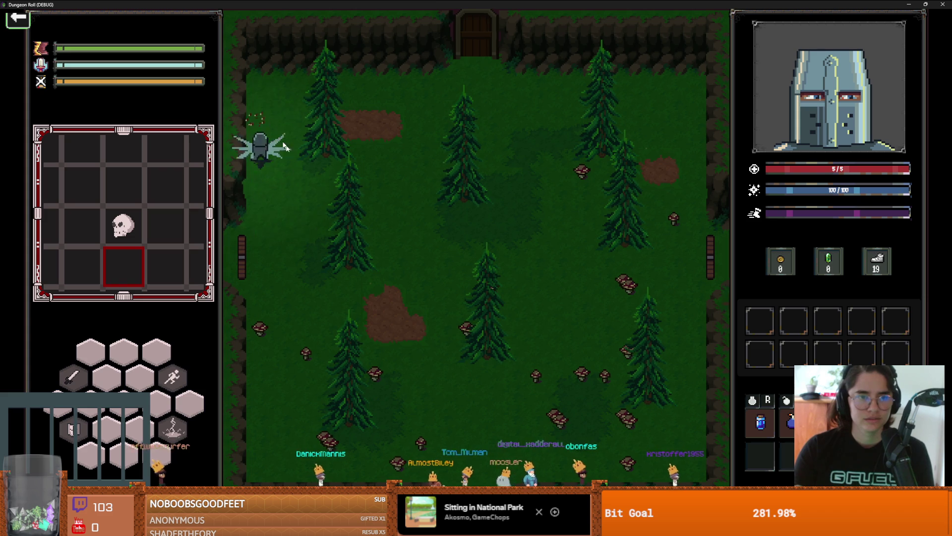
key("s")
key("d")
Close the game and widen the node tree and project file tree docks
key("super+Down")
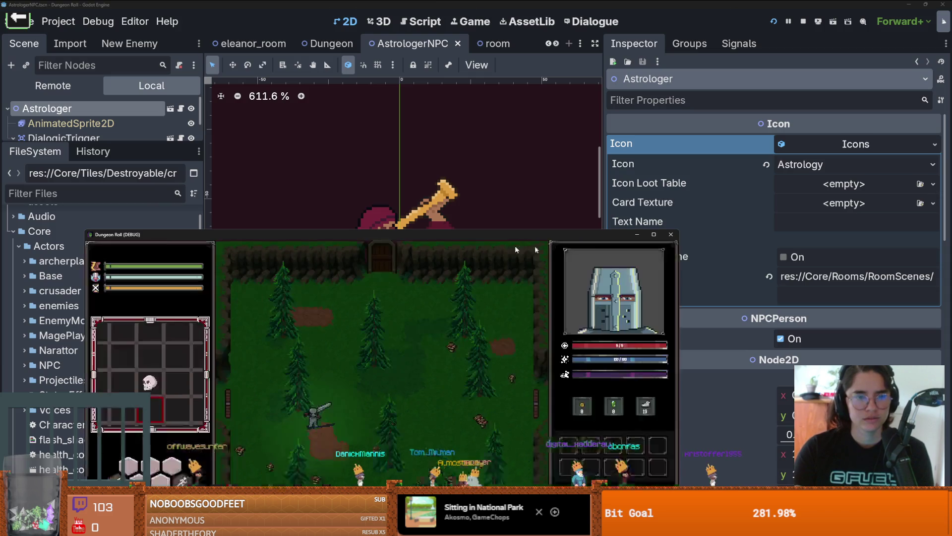
left_click(671, 236)
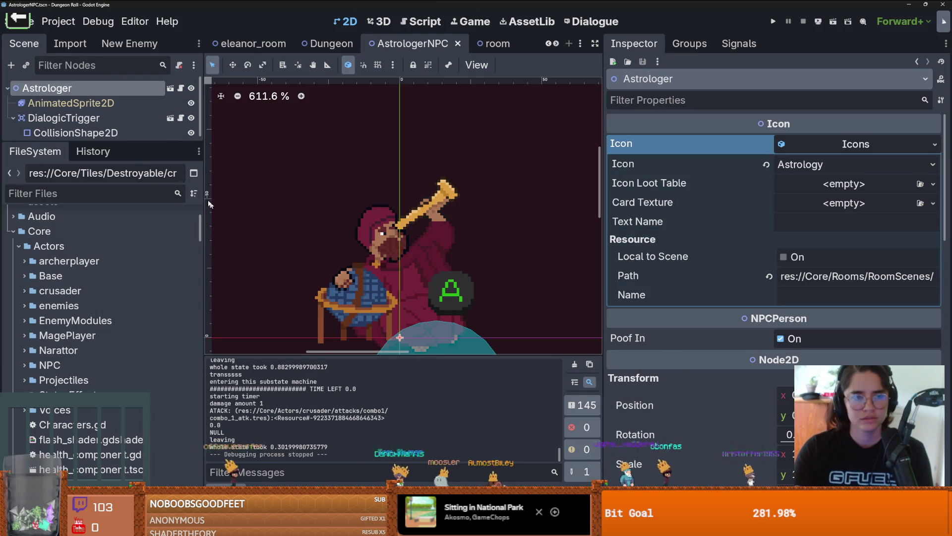
mouse_move(136, 142)
left_mouse_down()
mouse_move(135, 225)
mouse_move(135, 156)
left_mouse_up()
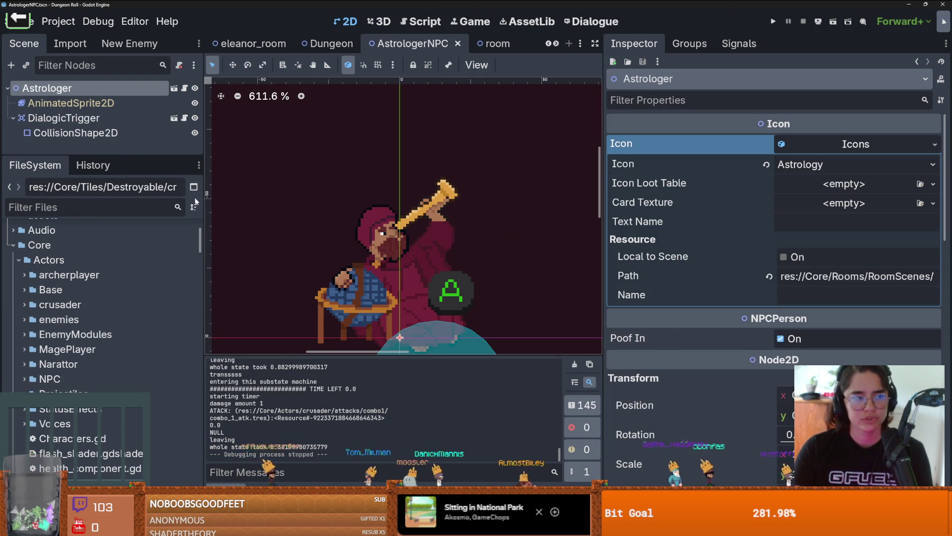
left_click_drag(203, 208, 239, 220)
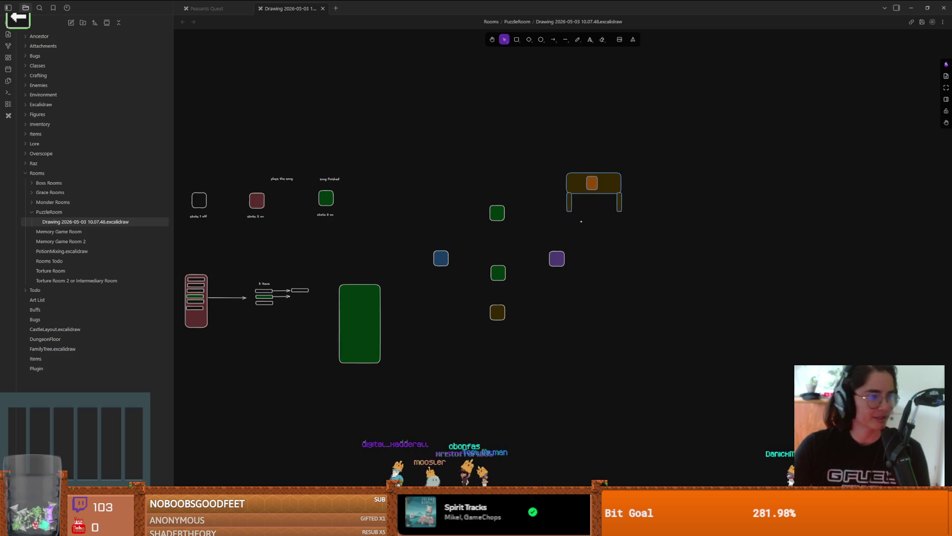
Collapse Rooms and add an 'Upgrades and trinkets' note listing double lightning and boots of stomping - crates / mush
left_click(55, 173)
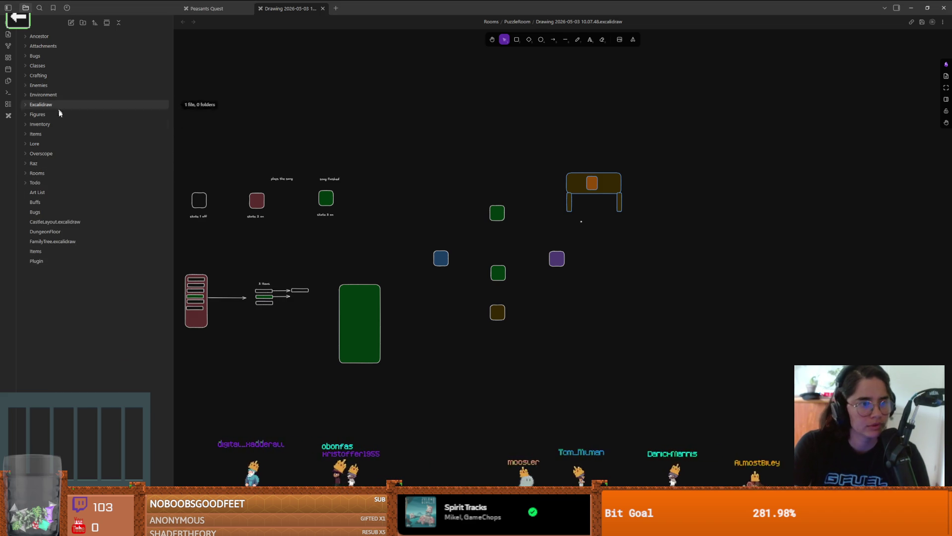
left_click(70, 22)
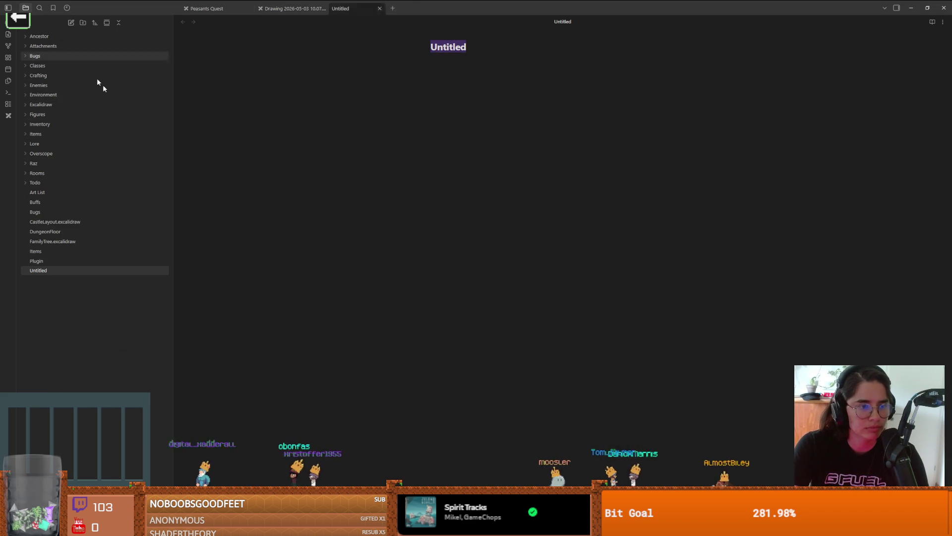
type("Upgrades and")
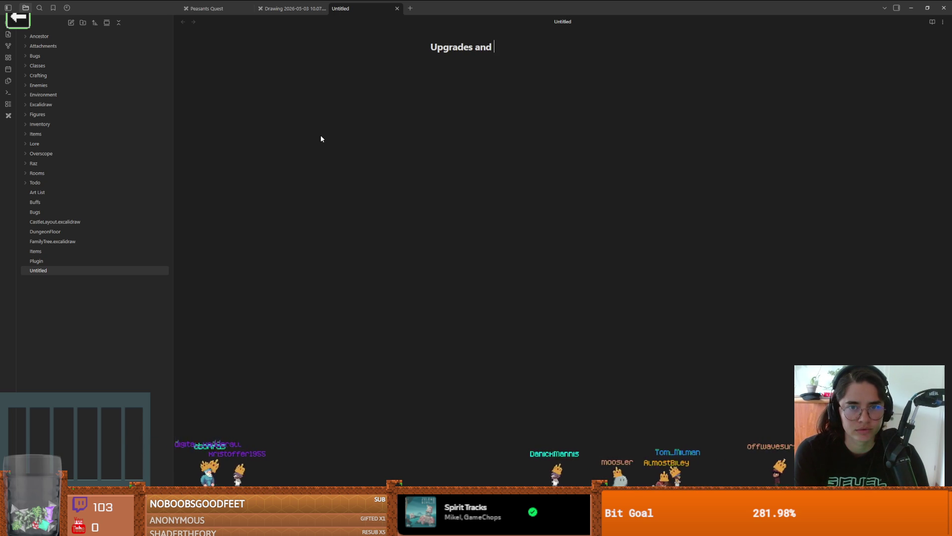
type("ts")
key("Return")
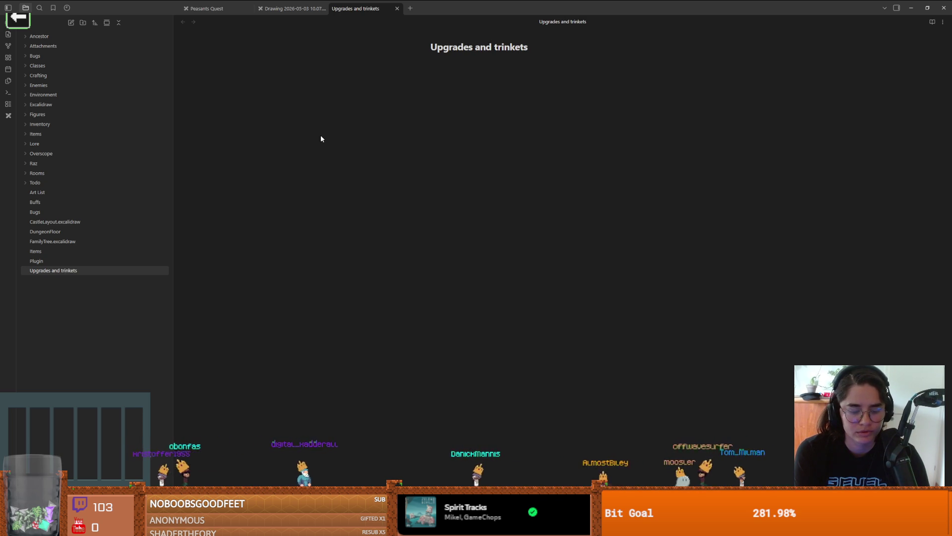
type("double lightning ")
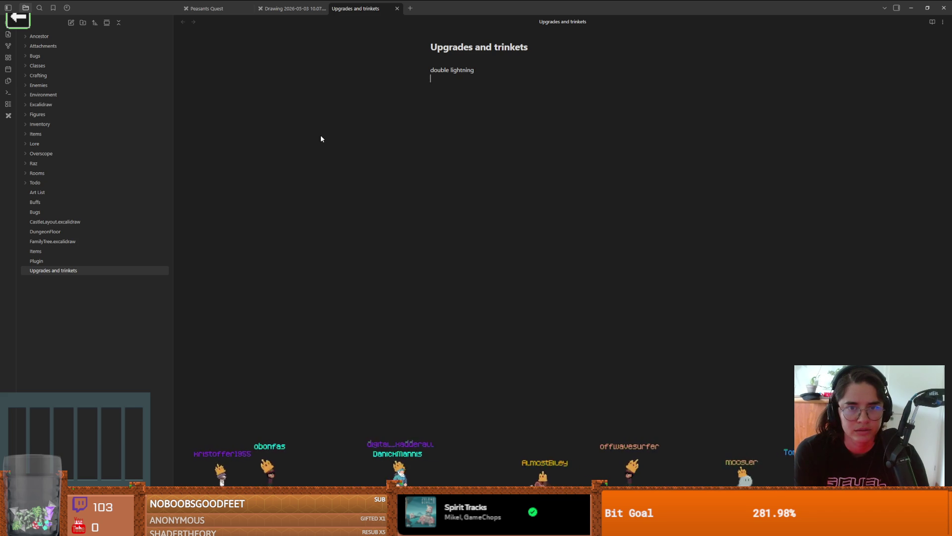
type("boots of stomping - crates / mush")
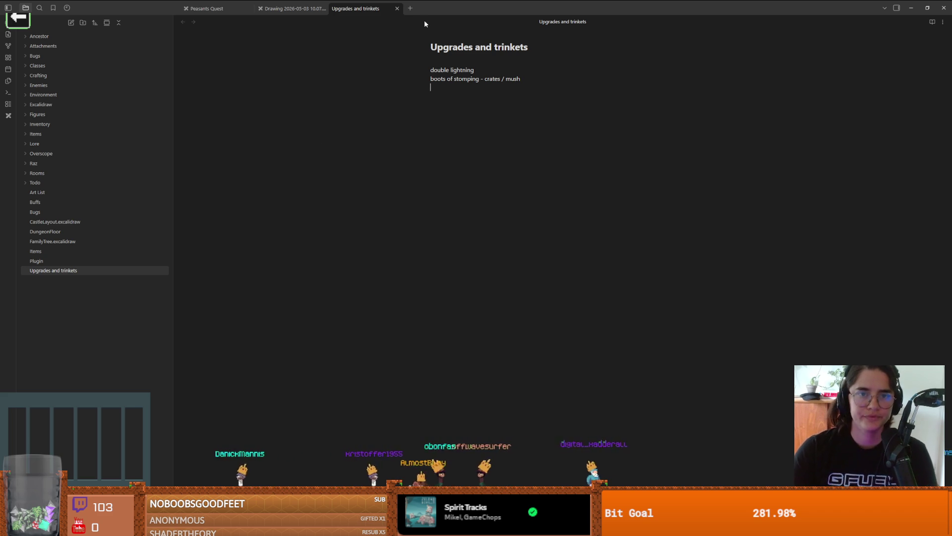
key("alt+Tab")
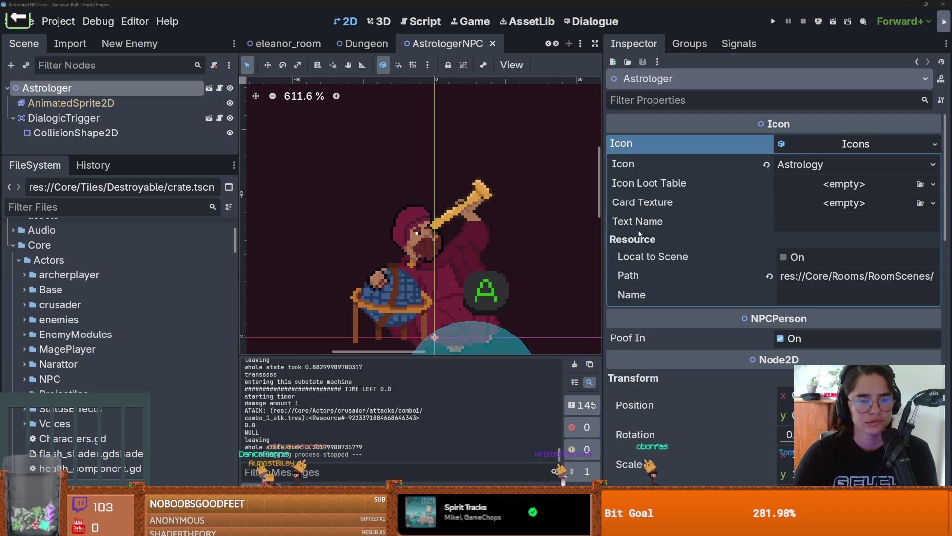
Save the AstrologerNPC scene after giving the node tree and 2D viewport more room
left_click_drag(95, 158, 95, 171)
key("ctrl+s")
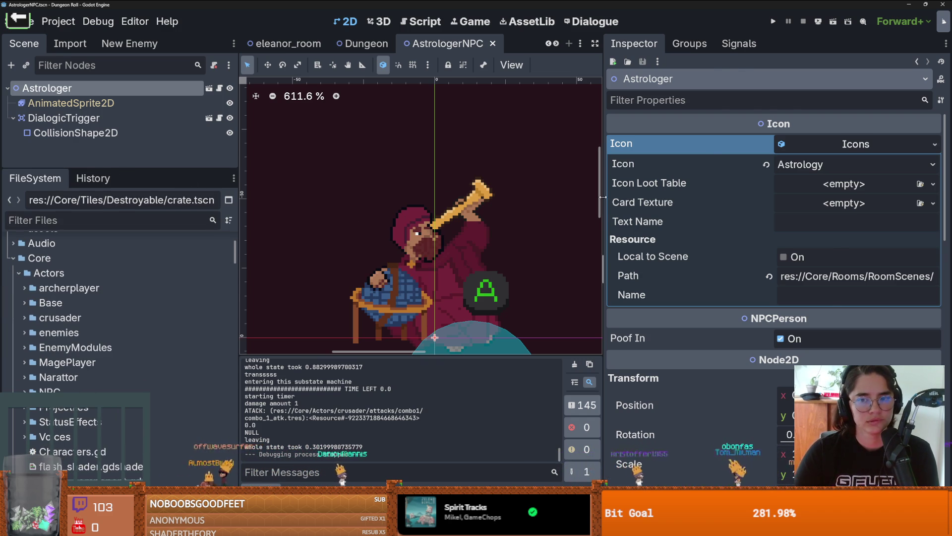
left_click_drag(602, 197, 719, 197)
scroll(594, 251, "up", 1)
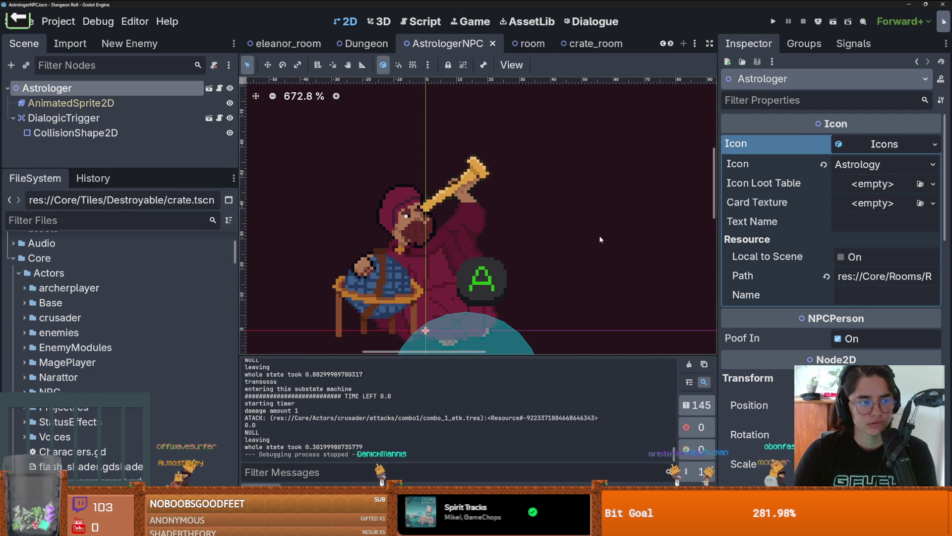
scroll(13, 304, "down", 5)
scroll(12, 304, "up", 6)
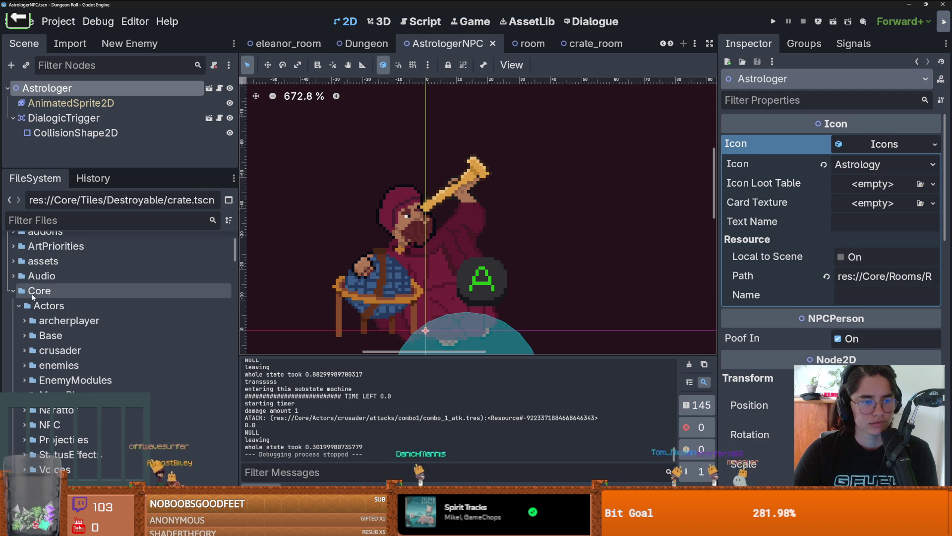
left_click(13, 304)
key("ctrl+s")
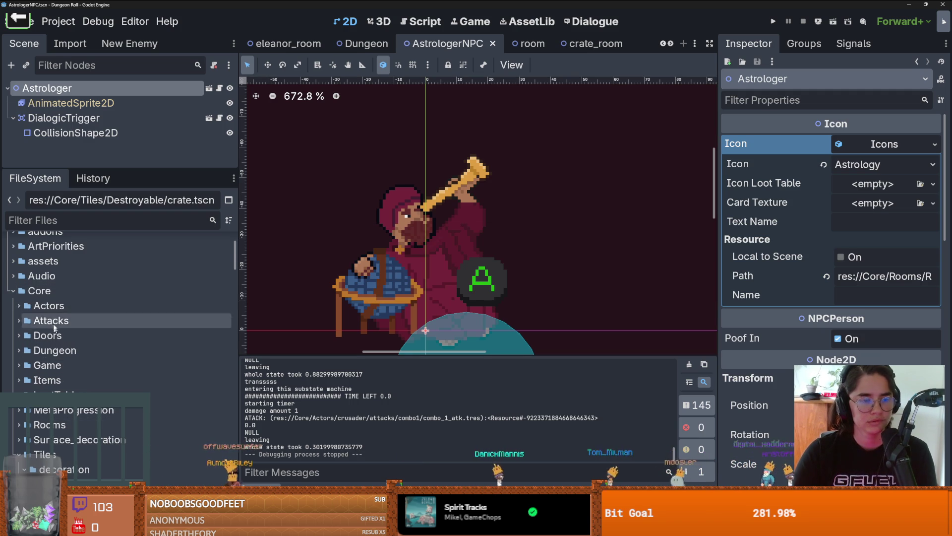
Expand Core > Actors > crusader in FileSystem, collapsing its attacks and Portraits subfolders
double_click(81, 293)
left_click(12, 305)
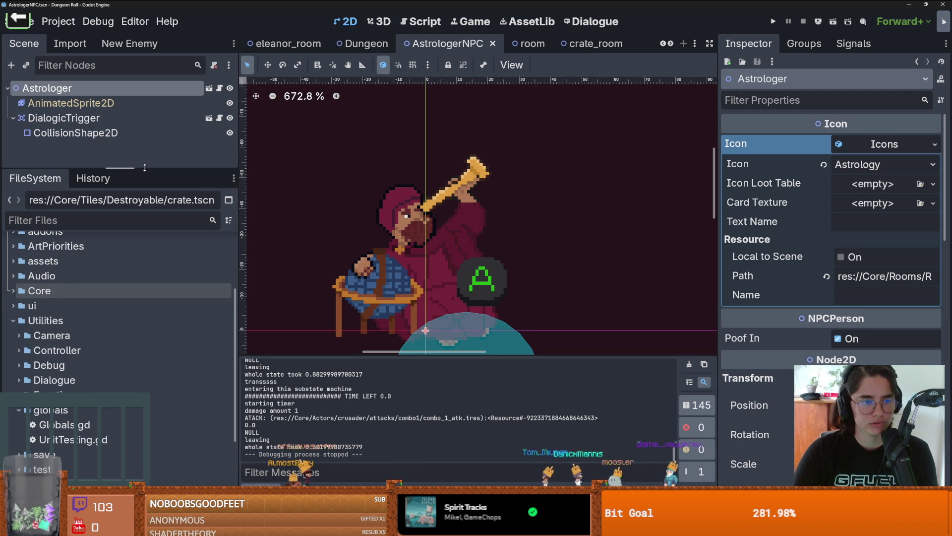
left_click(13, 291)
left_click(17, 307)
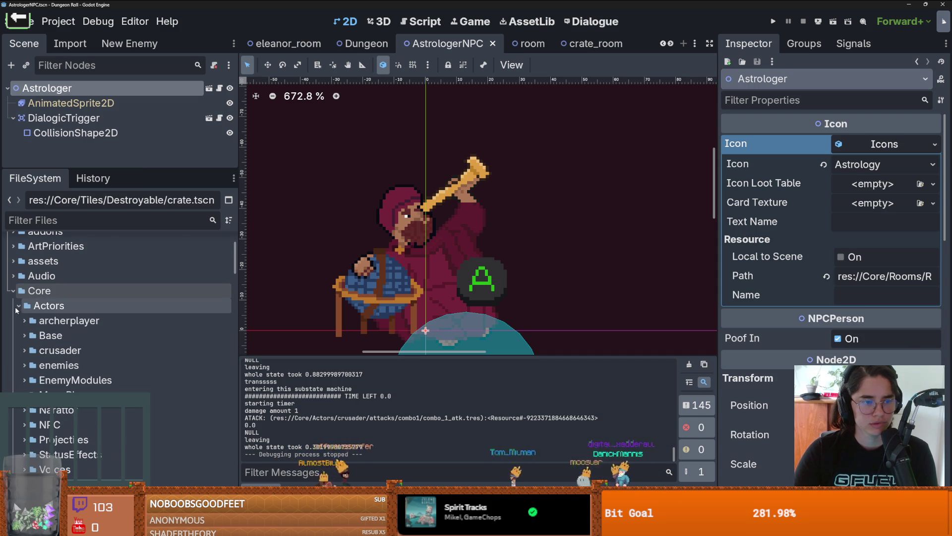
left_click(24, 350)
scroll(27, 343, "down", 1)
left_click(31, 332)
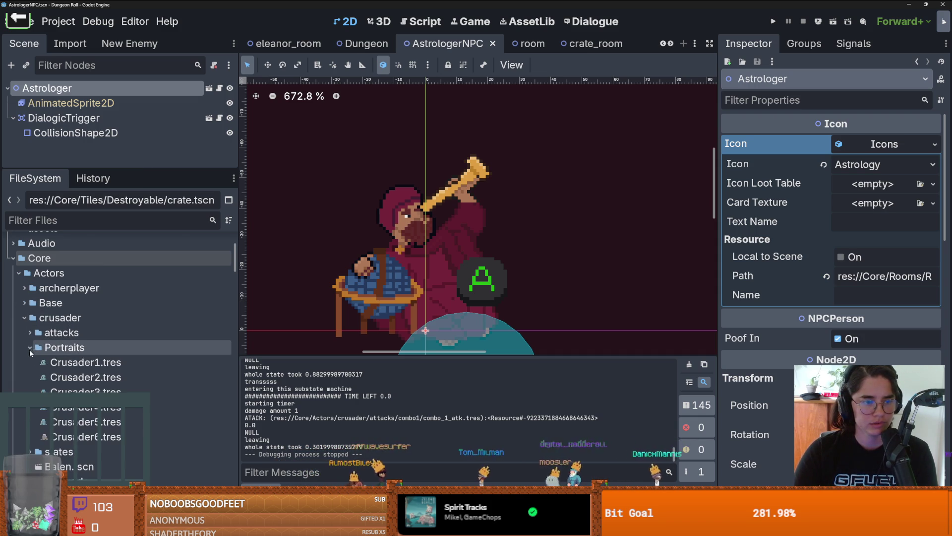
left_click(29, 347)
scroll(85, 369, "down", 5)
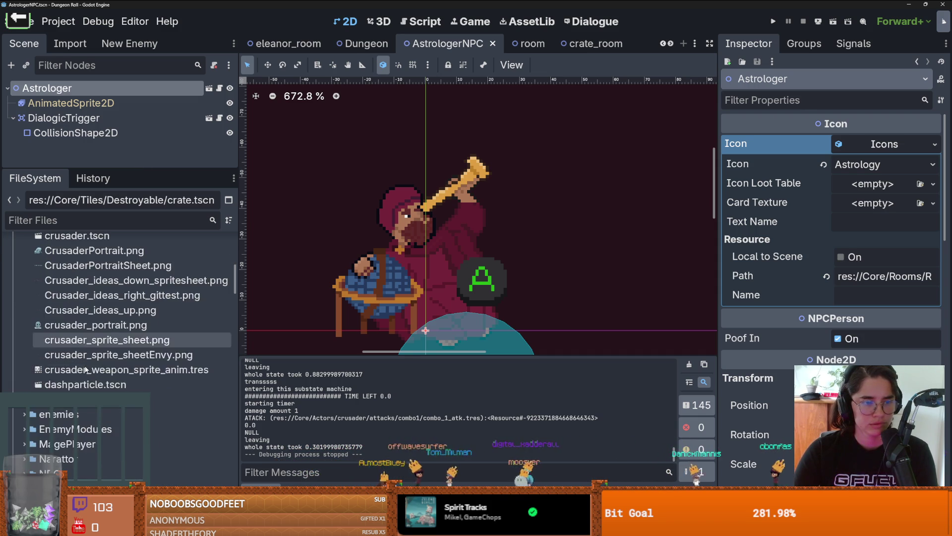
scroll(85, 370, "up", 10)
Create a new folder named 'Resources' inside the crusader folder
right_click(68, 317)
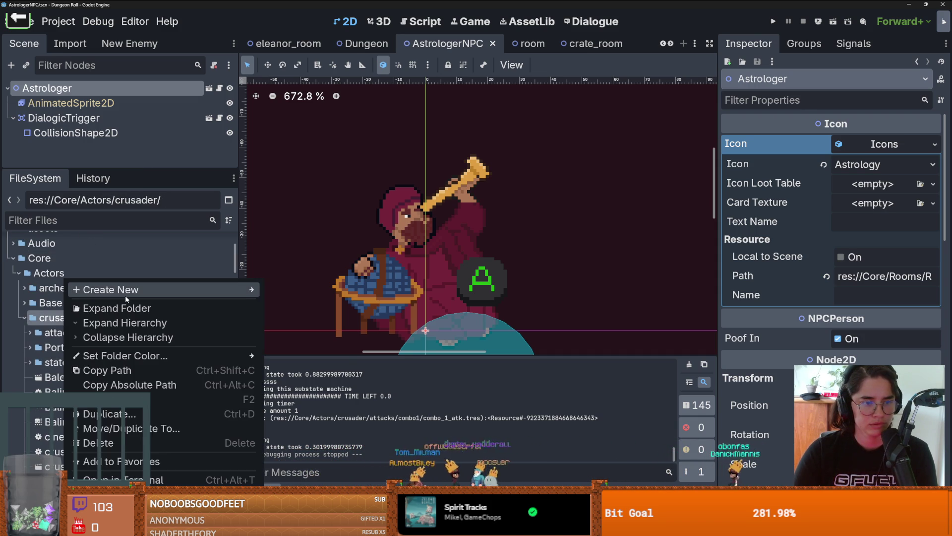
mouse_move(238, 289)
left_click(313, 294)
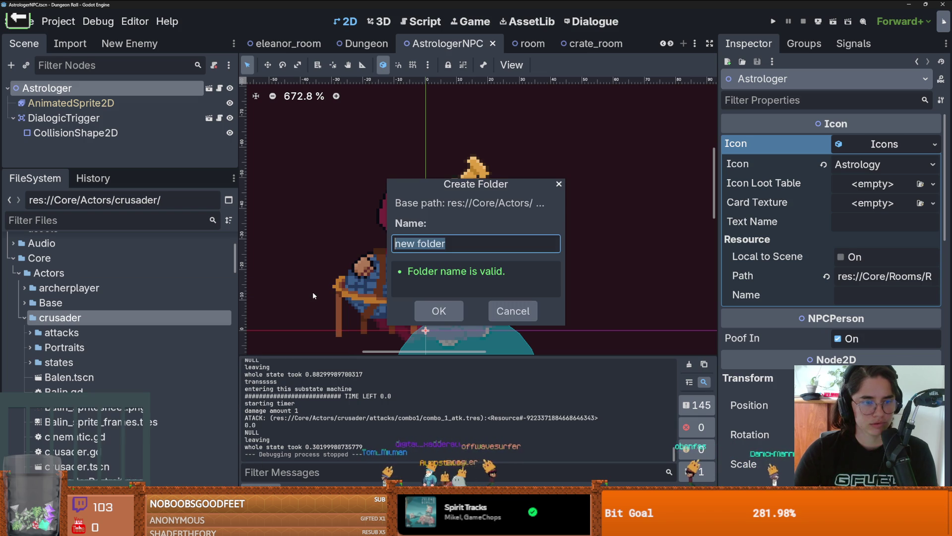
type("Resources")
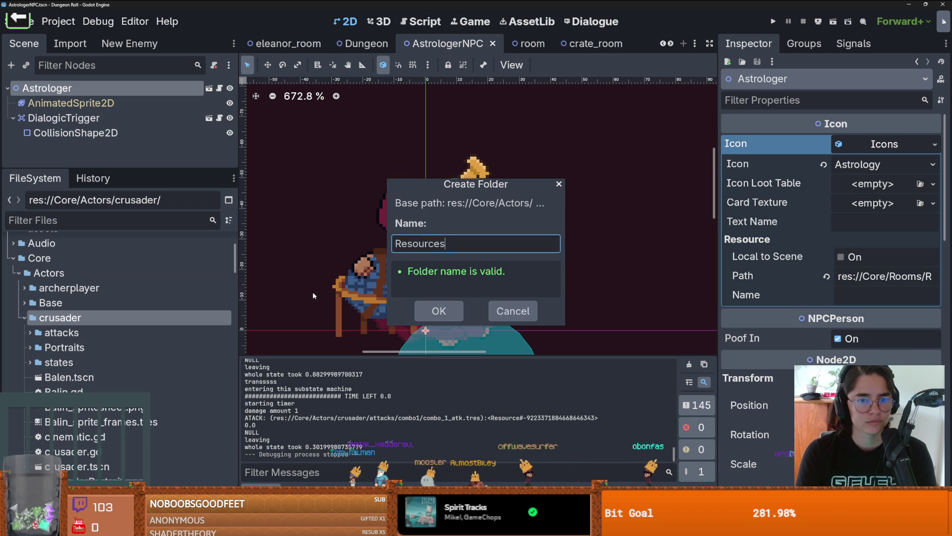
key("Return")
Create a new roll_resource.gd script inside the Resources folder
right_click(114, 362)
mouse_move(214, 295)
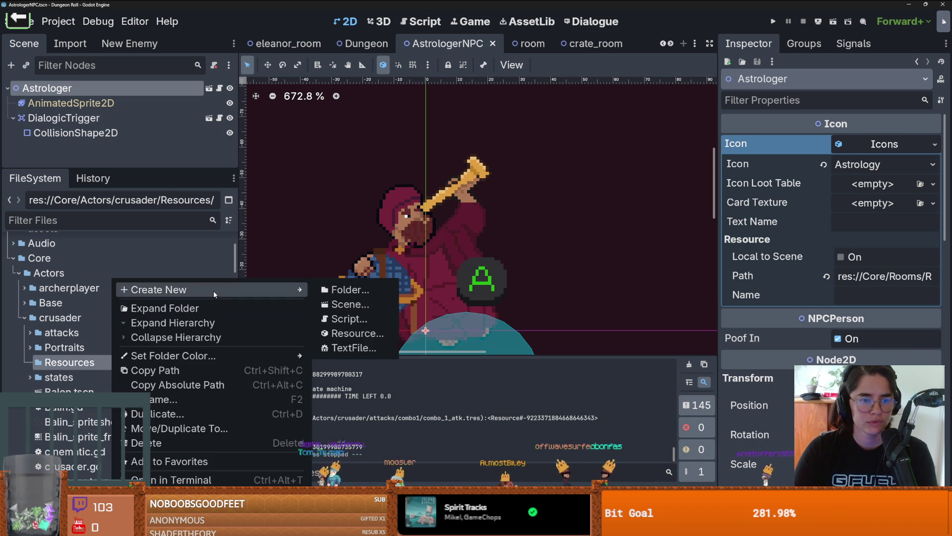
left_click(353, 325)
type("roll_resouc")
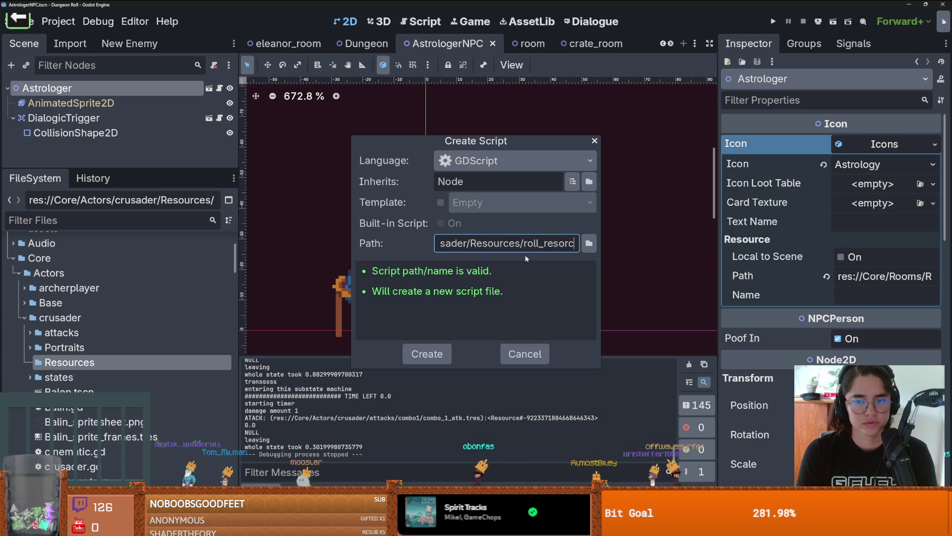
type("re")
key("Return")
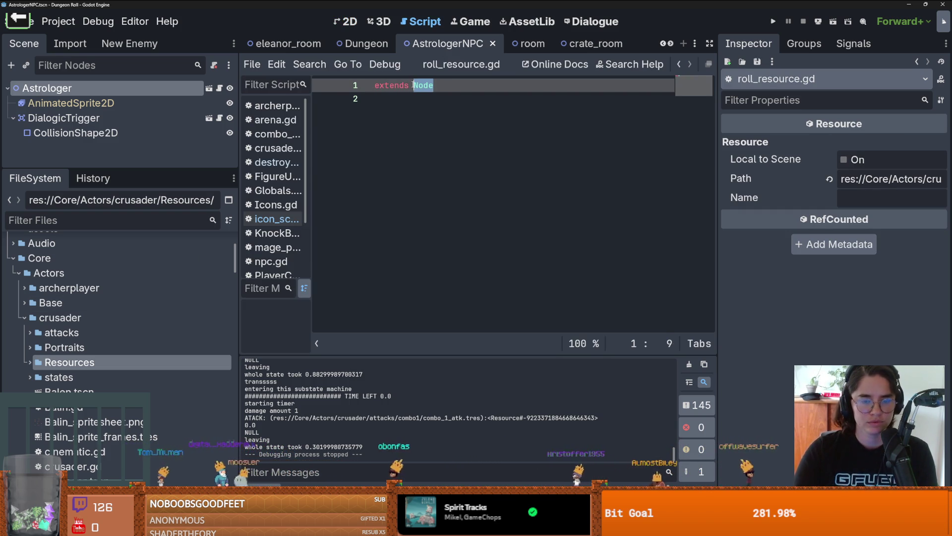
Make roll_resource.gd extend Resource, add a float roll_cooldown field, and save it
type("Resource")
key("Return")
key("Return")
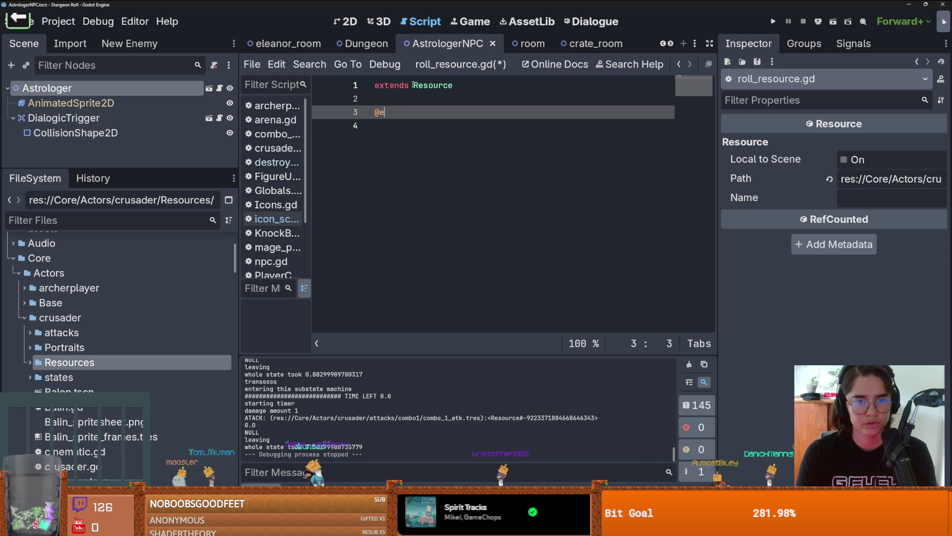
type("roll_cooldown")
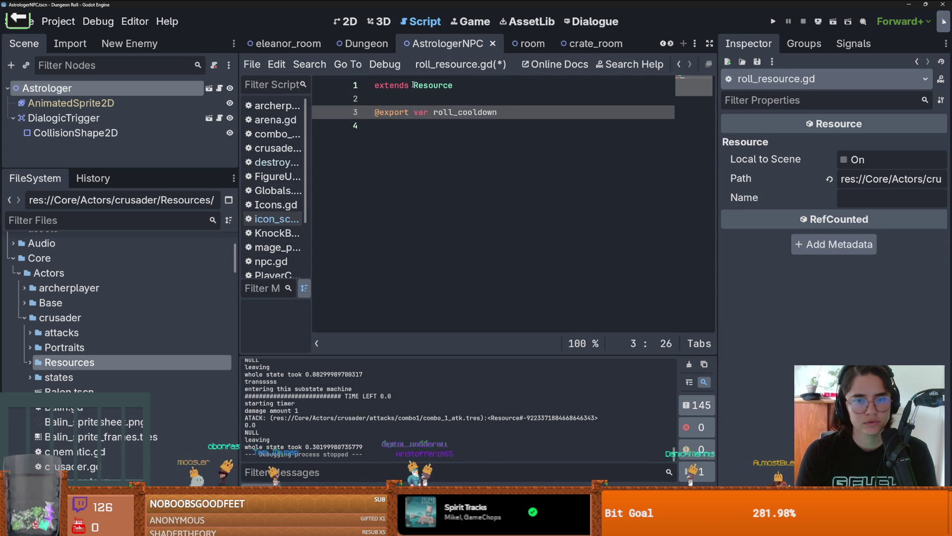
type(": float")
key("ctrl+s")
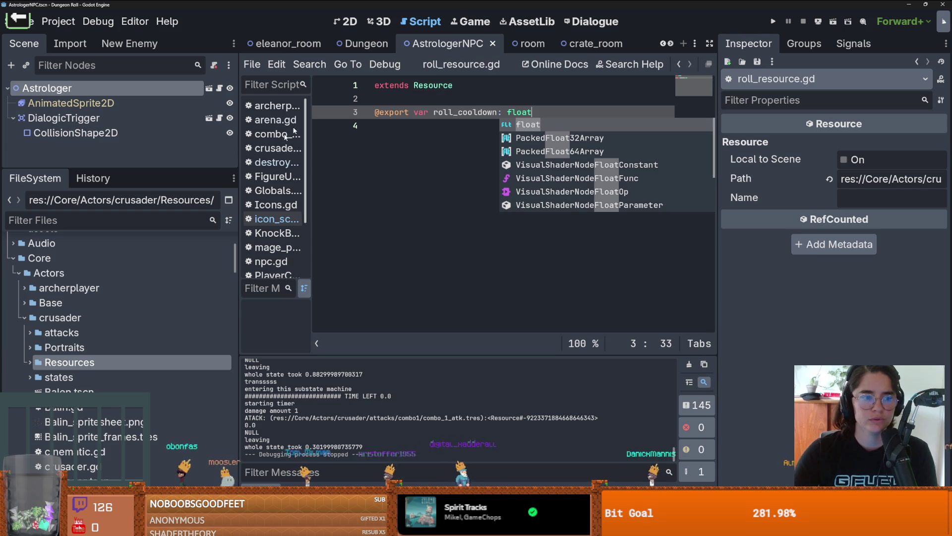
Start creating a new resource in the Resources folder, then cancel the type chooser
double_click(55, 363)
right_click(55, 363)
mouse_move(99, 300)
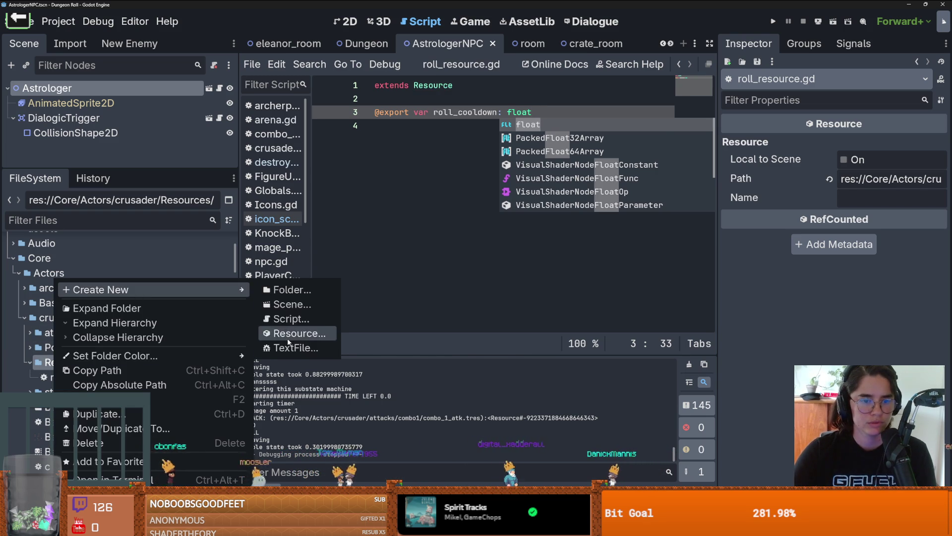
left_click(311, 347)
type("RollRe")
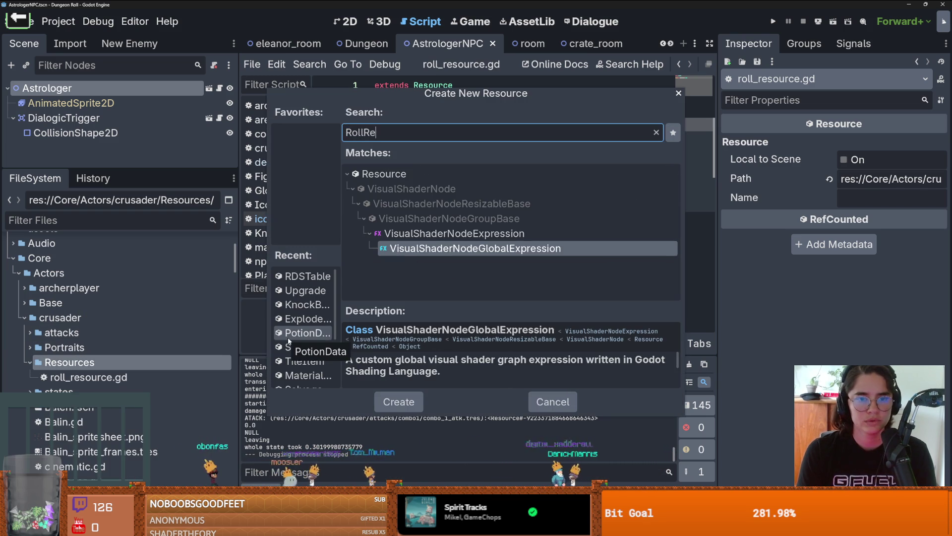
type("s")
key("Escape")
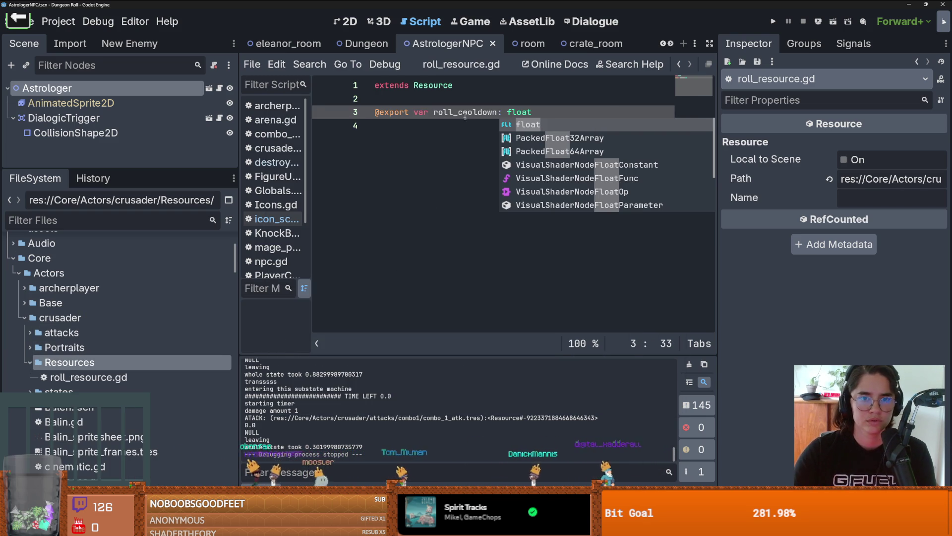
Return to the script and add a new line below extends Resource
key("Escape")
left_click(461, 86)
key("Return")
type("class_name Roll")
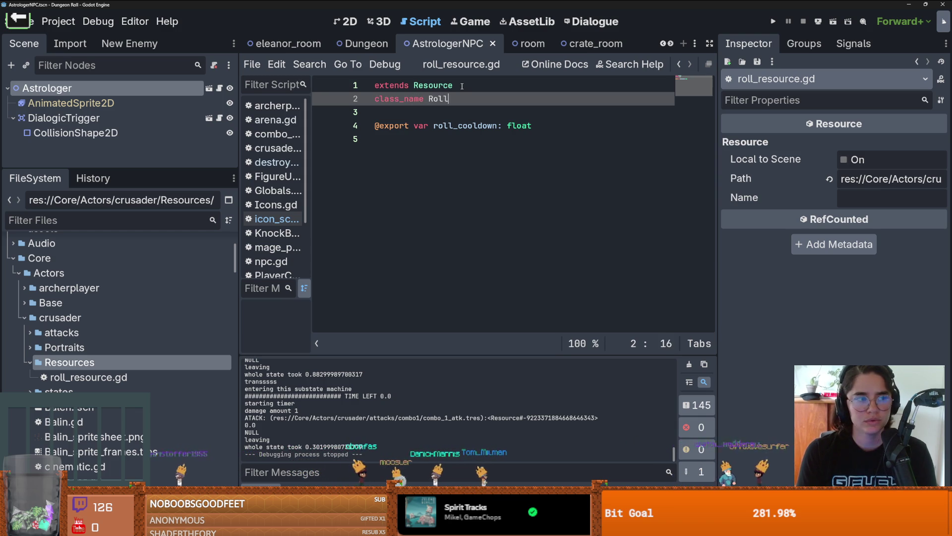
type("Rec")
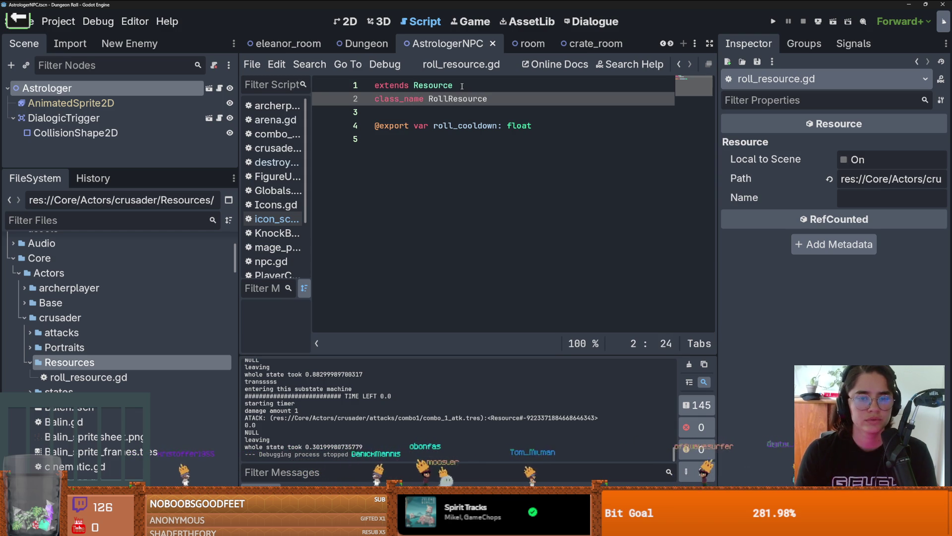
Save a new RollResource as crusader_roll.tres in Resources, then switch to the crusader scene
right_click(174, 362)
mouse_move(198, 289)
left_click(340, 334)
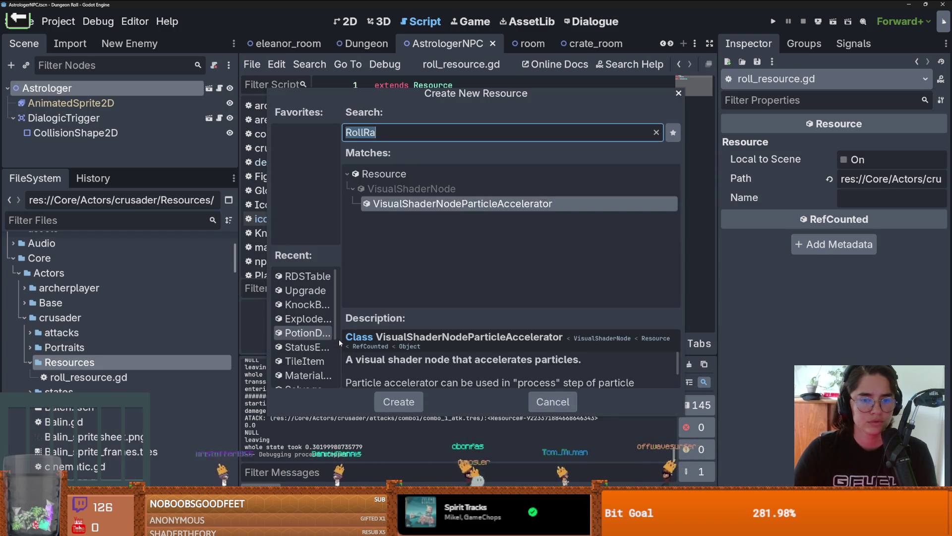
type("roll")
key("Return")
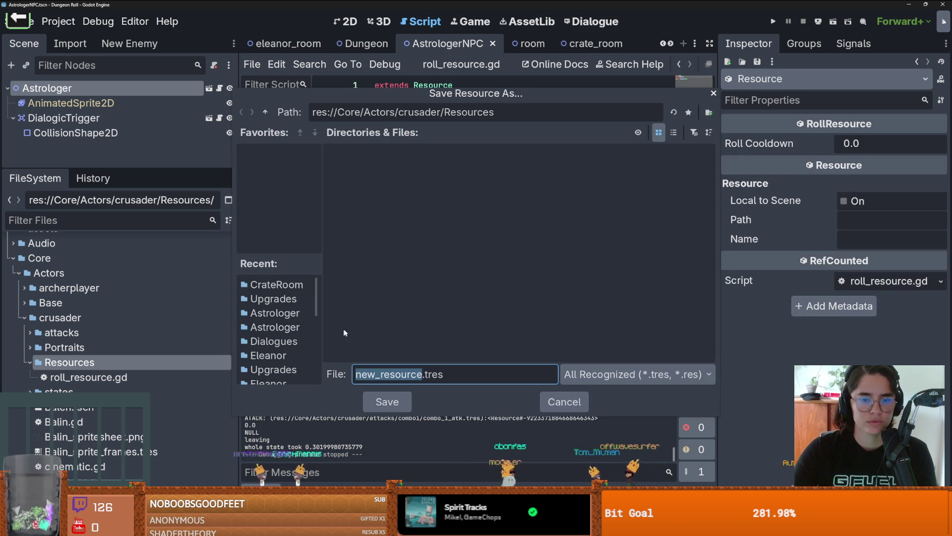
type("crusader_ro")
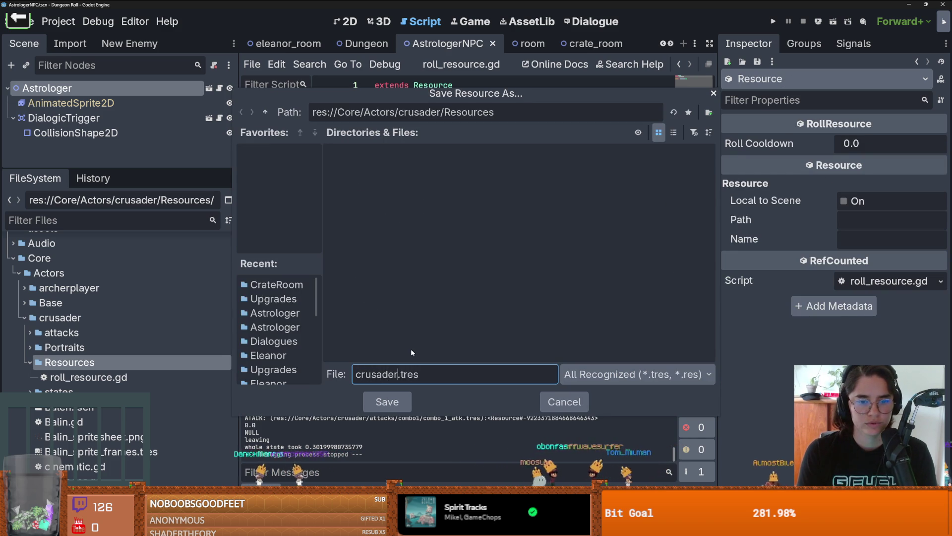
type("ll")
key("Return")
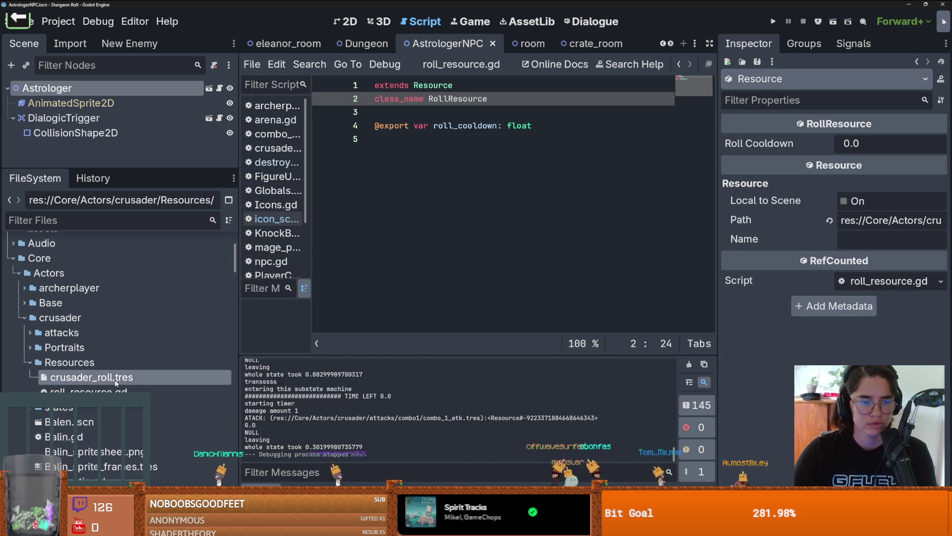
key("ctrl+Tab")
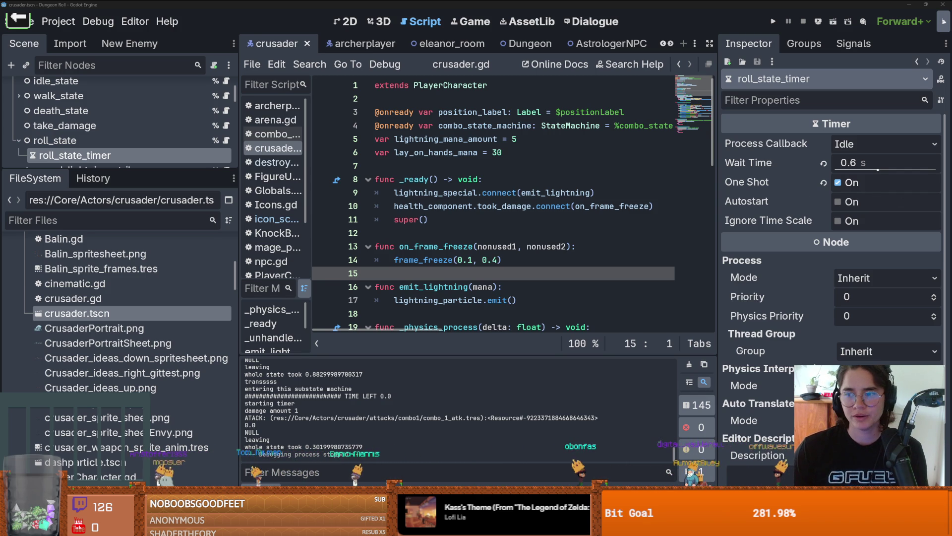
Drag the Godot window aside to bring Discord's art channel into view
left_click_drag(573, 5, 466, 4)
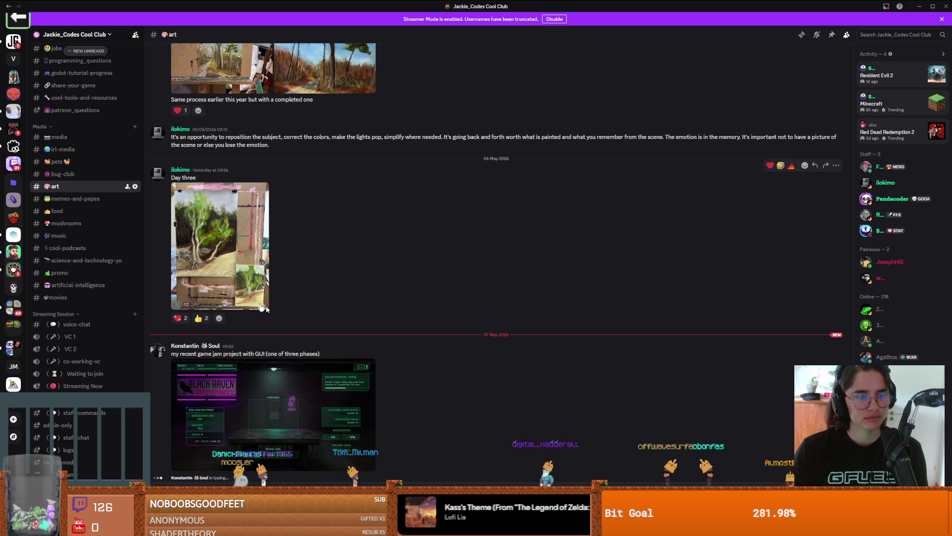
scroll(79, 233, "up", 3)
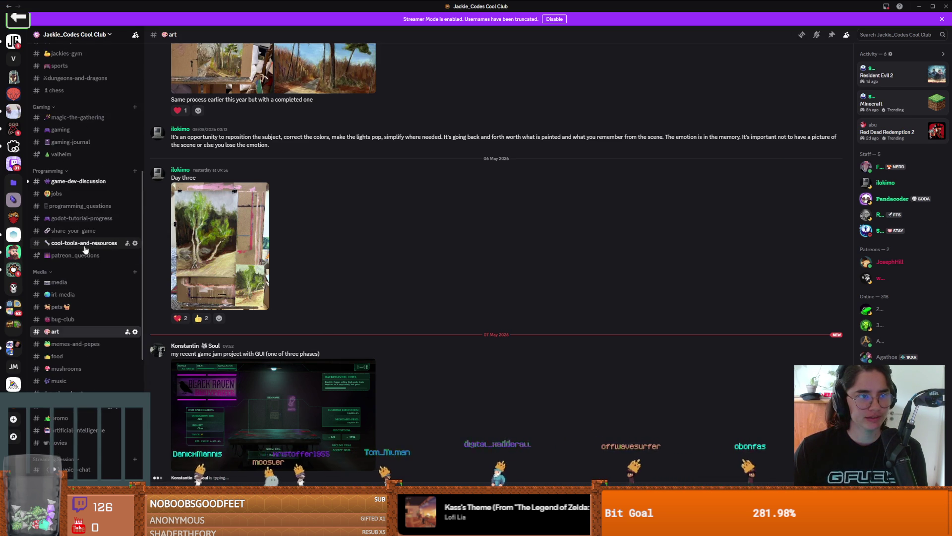
left_click(76, 181)
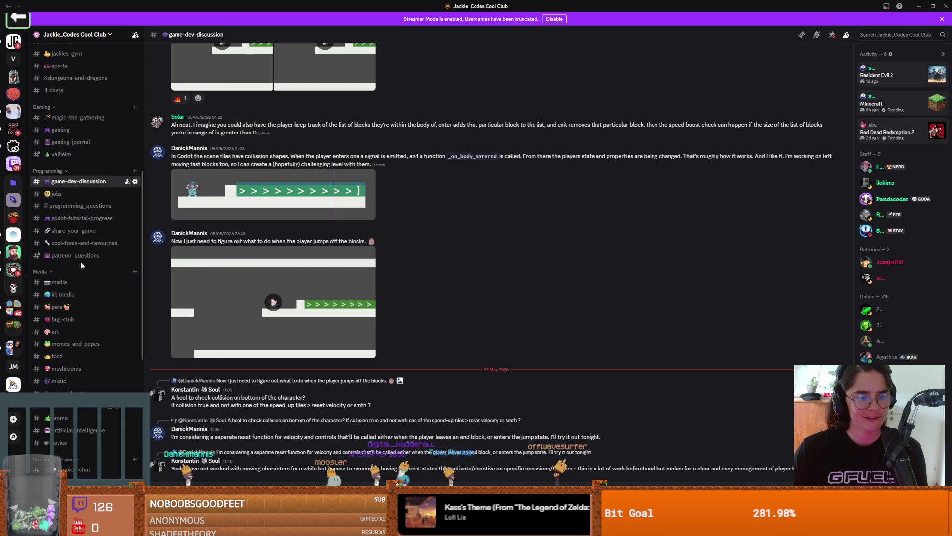
scroll(65, 320, "down", 1)
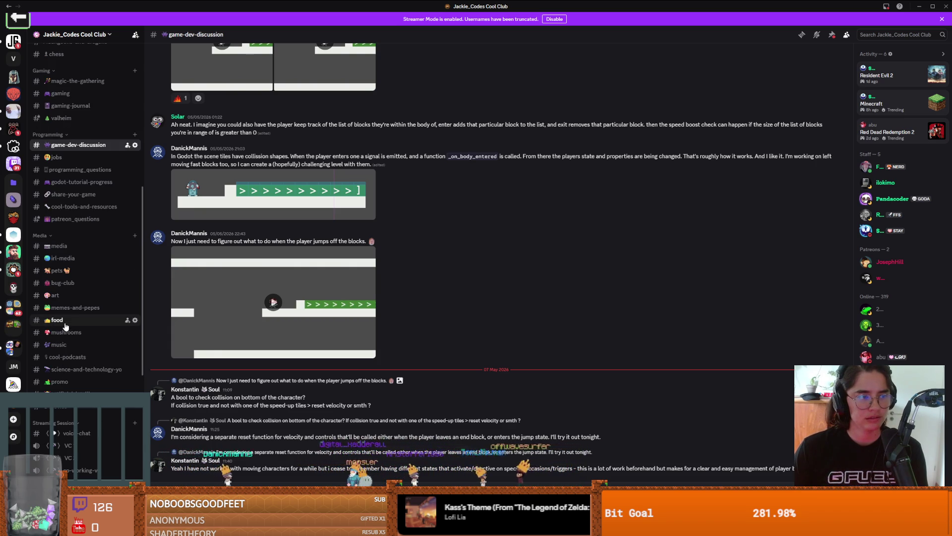
left_click(57, 320)
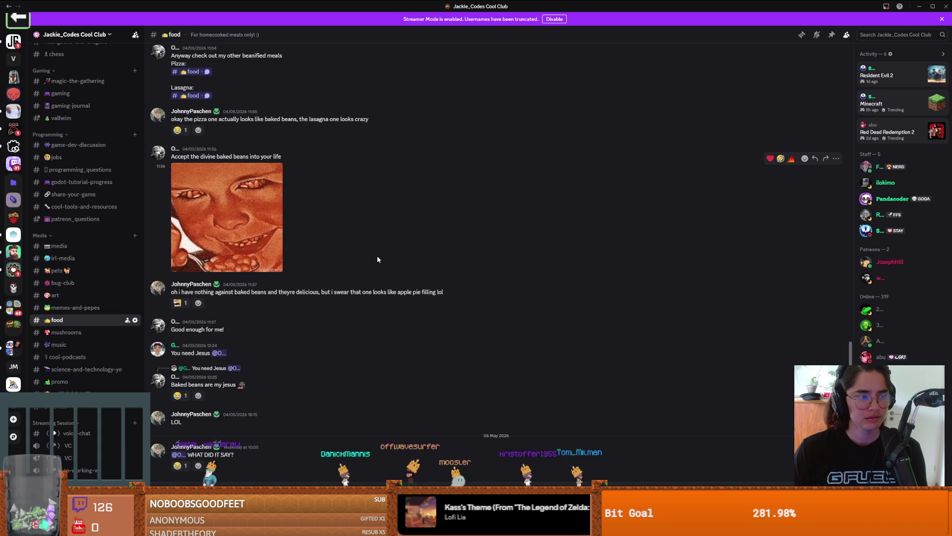
left_click(78, 298)
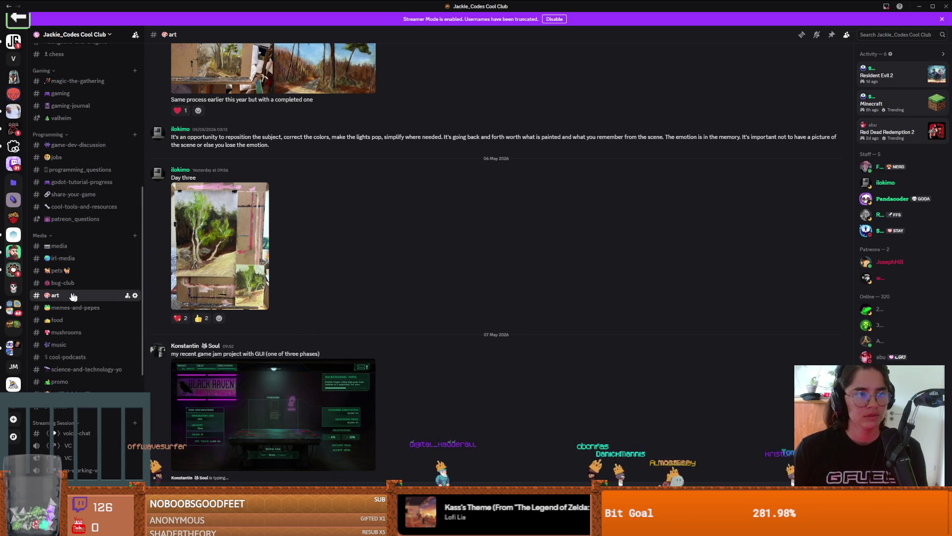
scroll(71, 296, "up", 10)
scroll(71, 296, "down", 15)
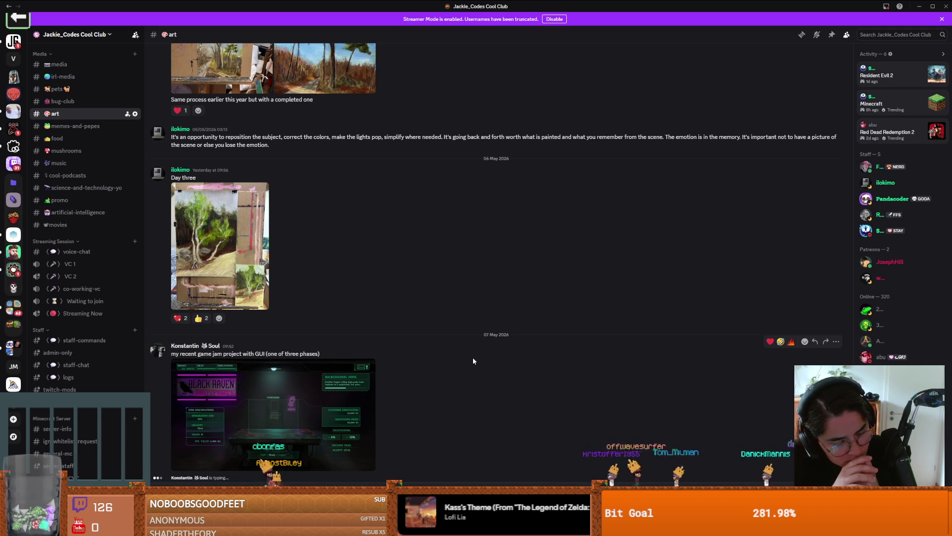
key("alt+Tab")
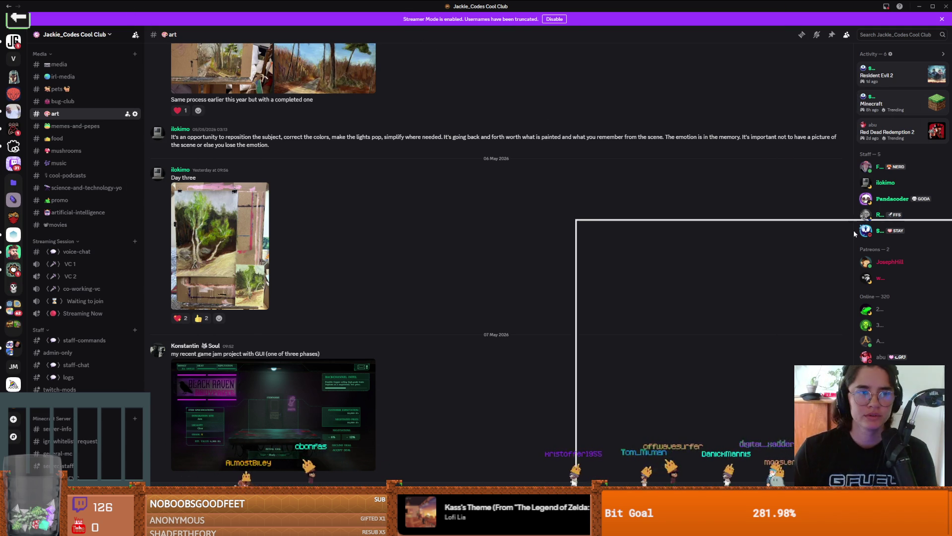
Save the crusader scene and open its roll_state script
left_click(549, 237)
key("ctrl+s")
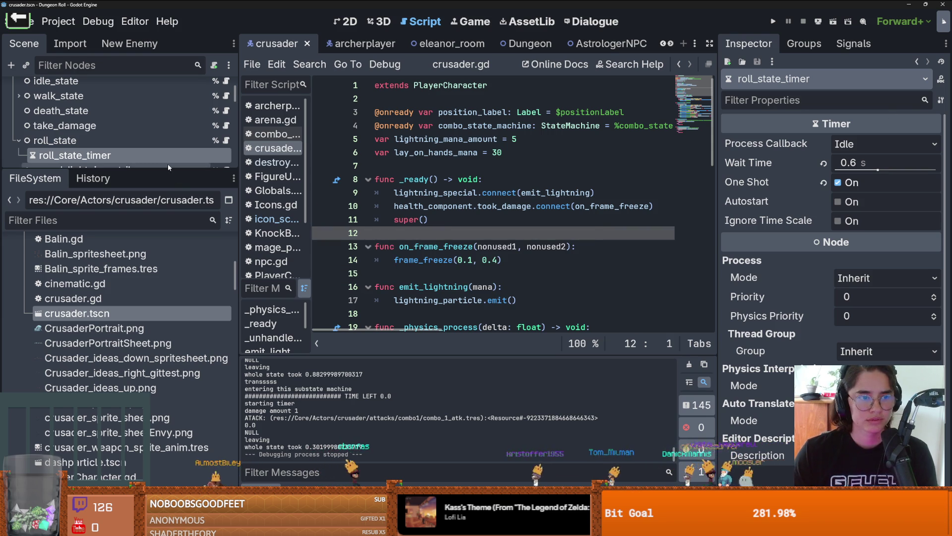
mouse_move(168, 168)
left_mouse_down()
mouse_move(169, 141)
mouse_move(119, 279)
left_mouse_up()
left_click(224, 140)
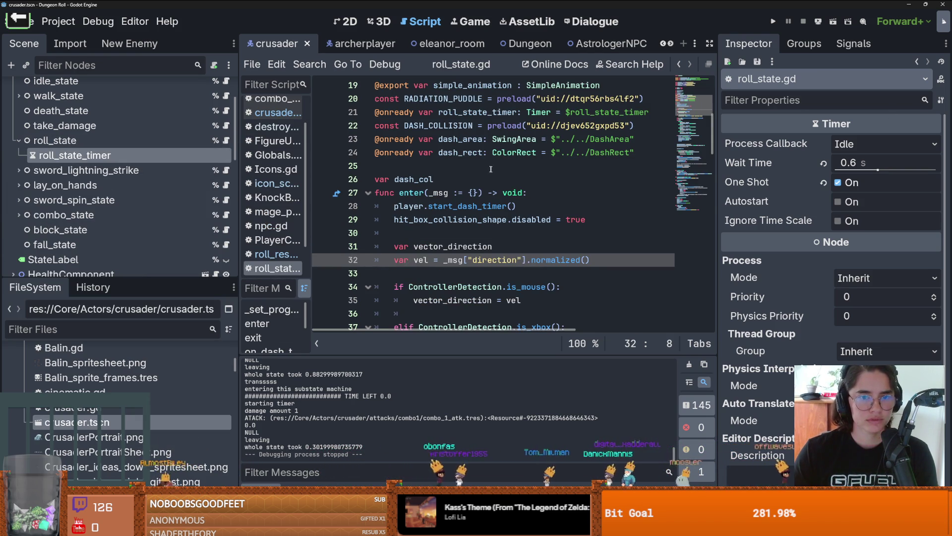
Widen the code area and read through roll_state.gd from the dash_col declaration down
left_click(449, 179)
scroll(449, 179, "down", 3)
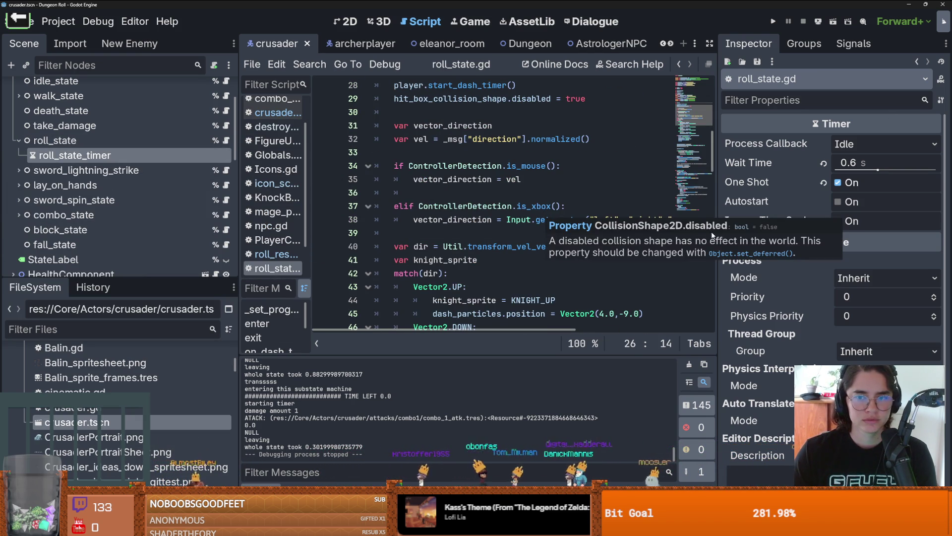
left_click_drag(718, 249, 837, 250)
scroll(567, 233, "down", 7)
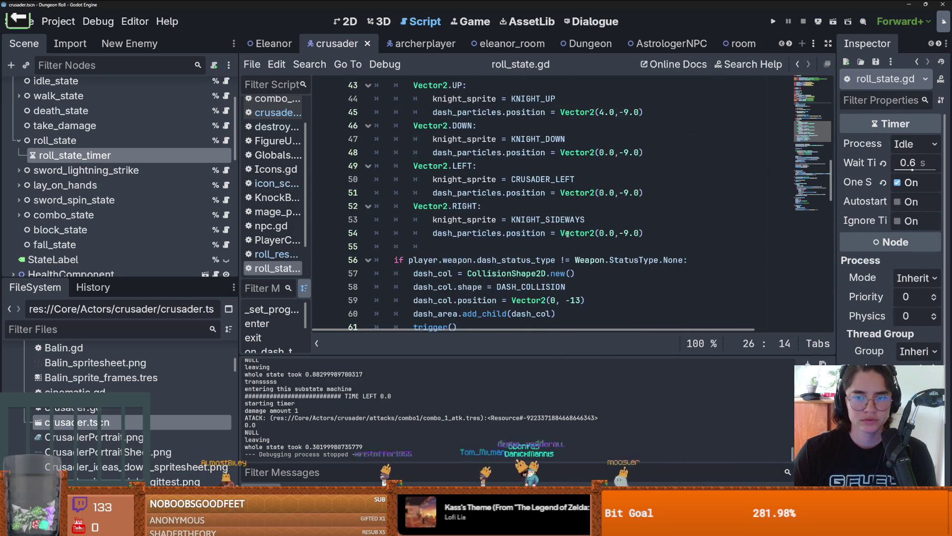
scroll(567, 233, "down", 2)
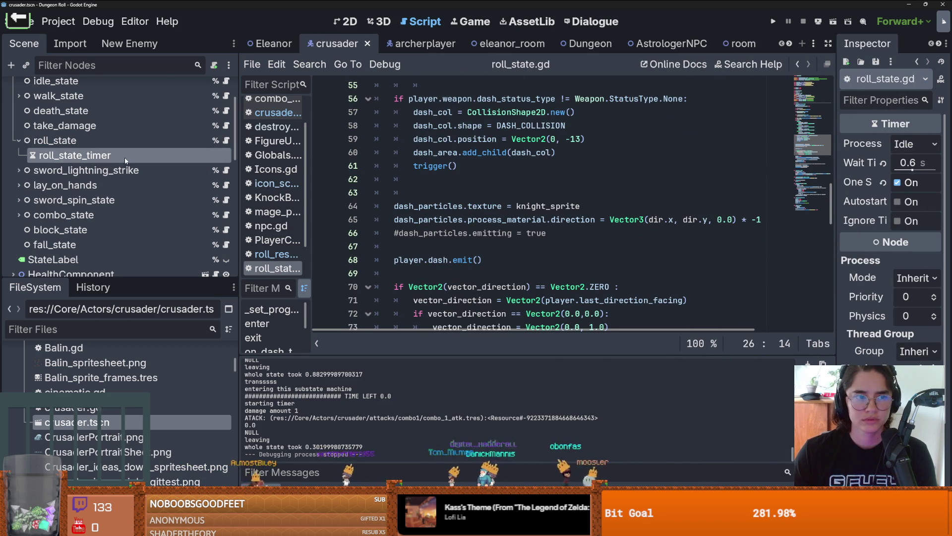
scroll(508, 219, "up", 14)
scroll(508, 218, "up", 4)
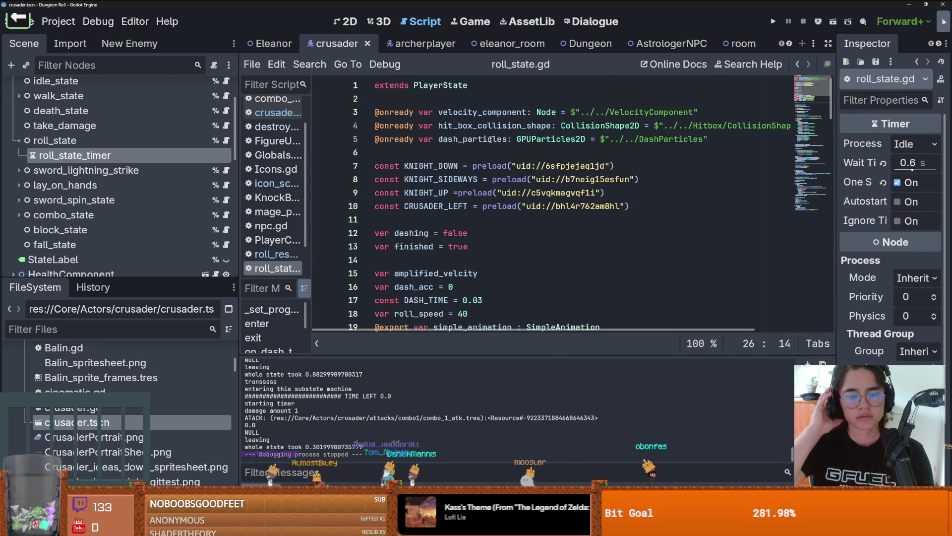
scroll(489, 141, "down", 3)
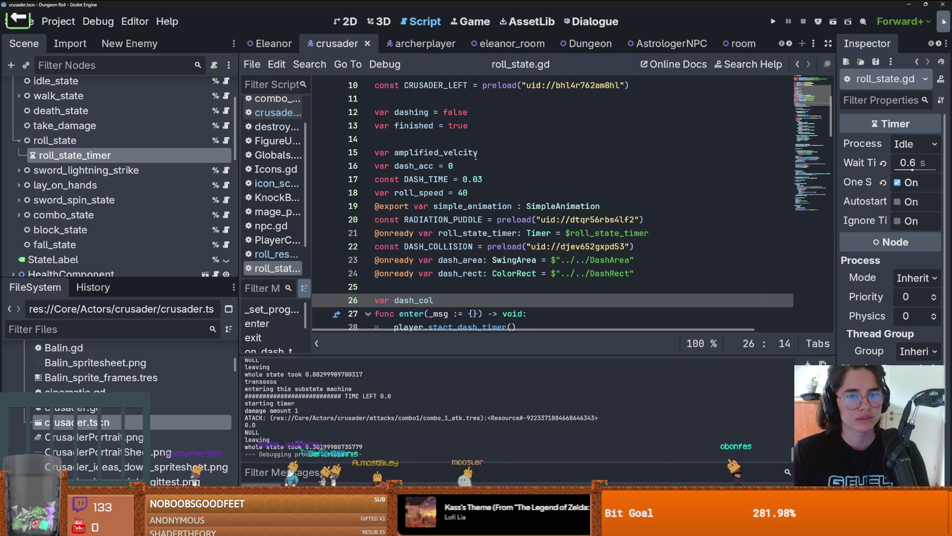
scroll(476, 156, "up", 3)
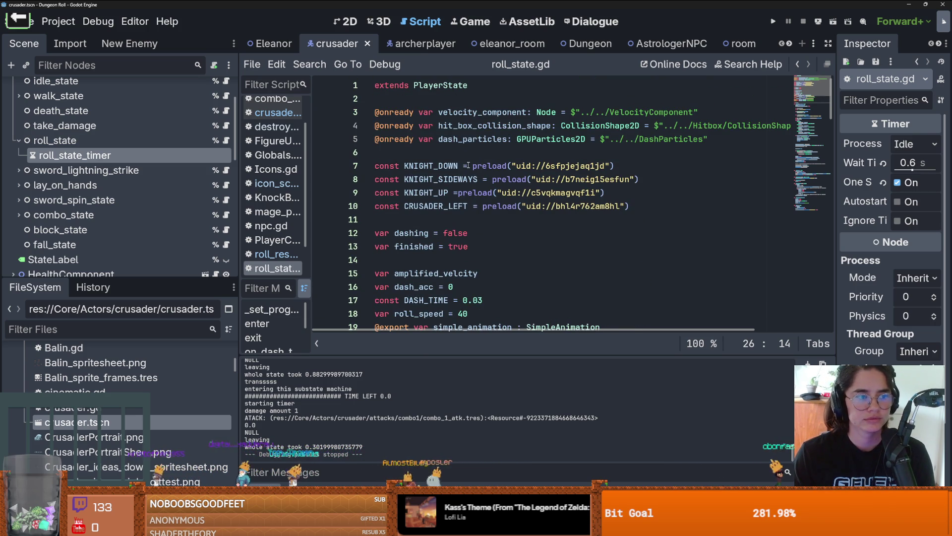
scroll(466, 166, "down", 4)
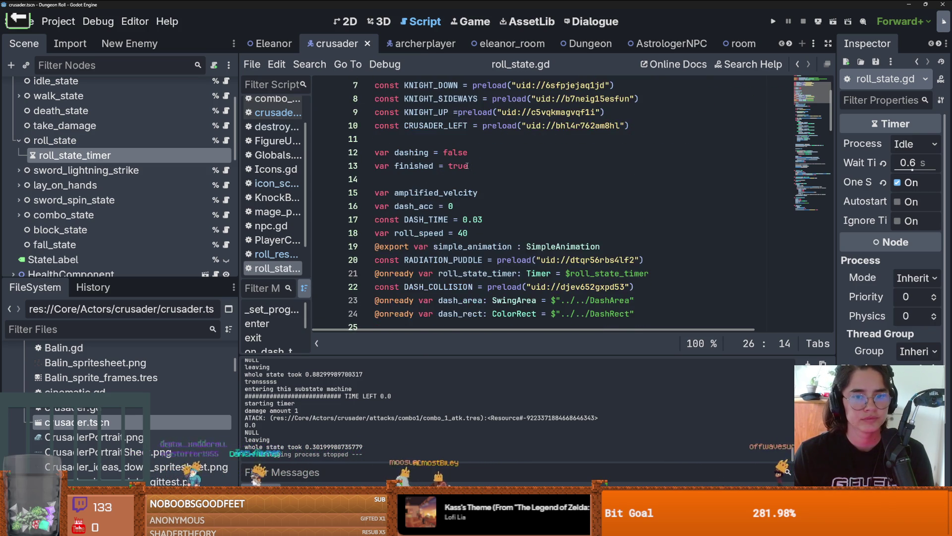
scroll(466, 166, "down", 3)
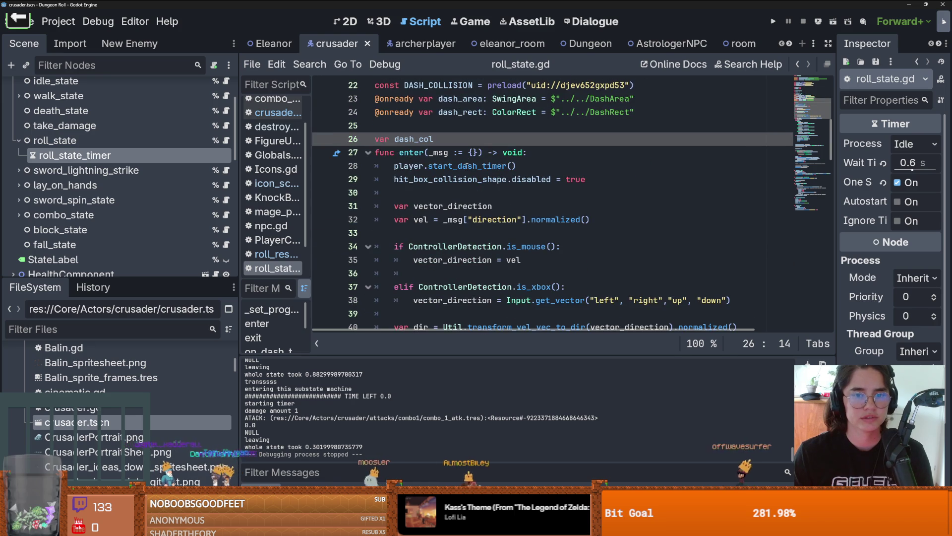
scroll(446, 168, "up", 2)
scroll(446, 169, "down", 2)
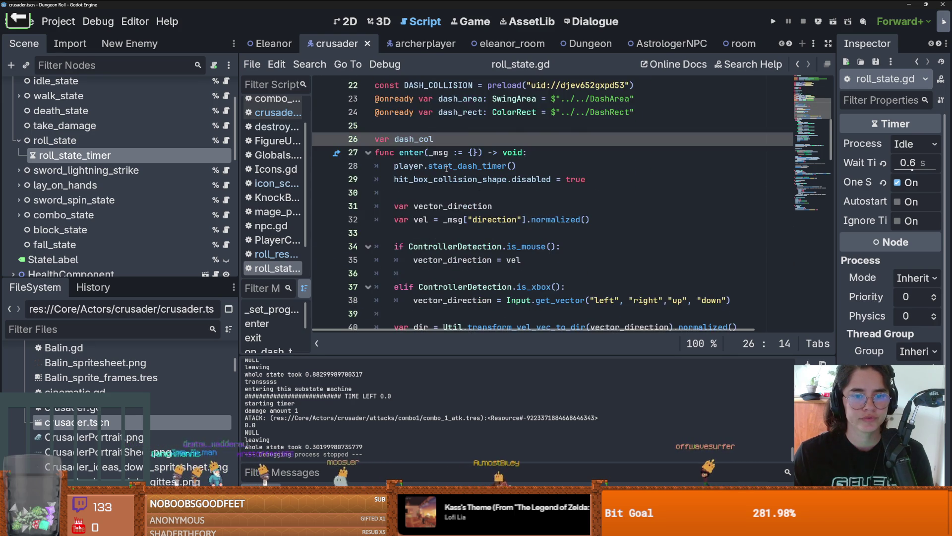
scroll(446, 169, "down", 2)
scroll(446, 169, "up", 1)
scroll(446, 169, "up", 1)
Select the roll_state_timer declaration on line 21
left_click(448, 167)
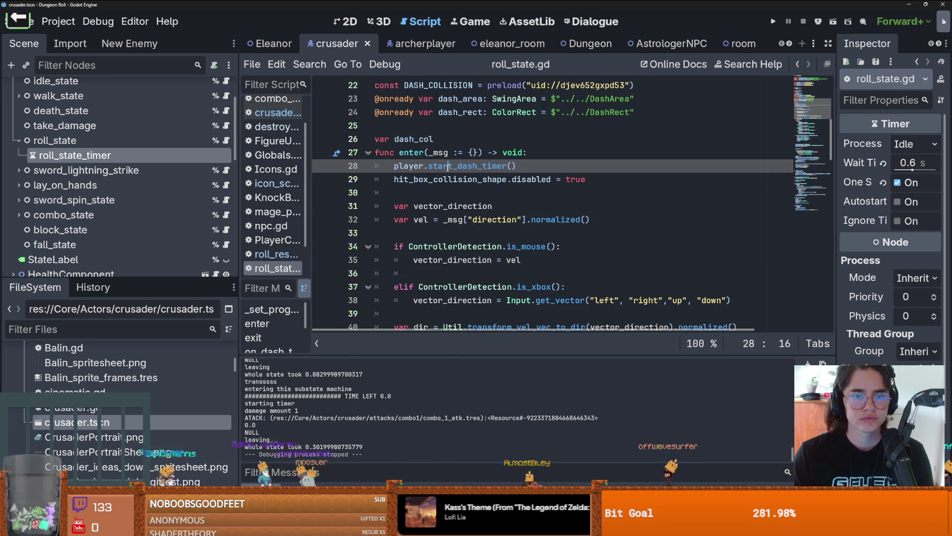
scroll(171, 103, "up", 3)
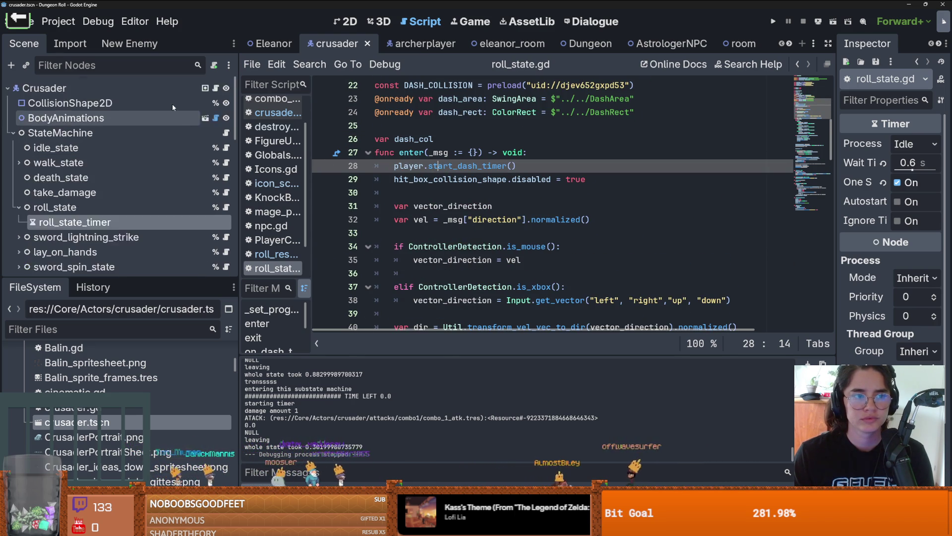
scroll(195, 106, "down", 1)
scroll(475, 228, "up", 7)
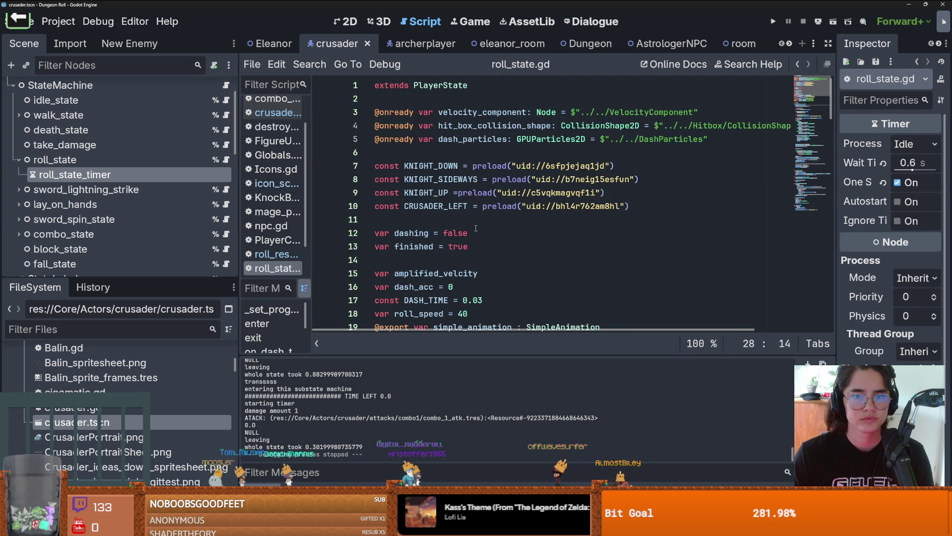
scroll(476, 228, "down", 4)
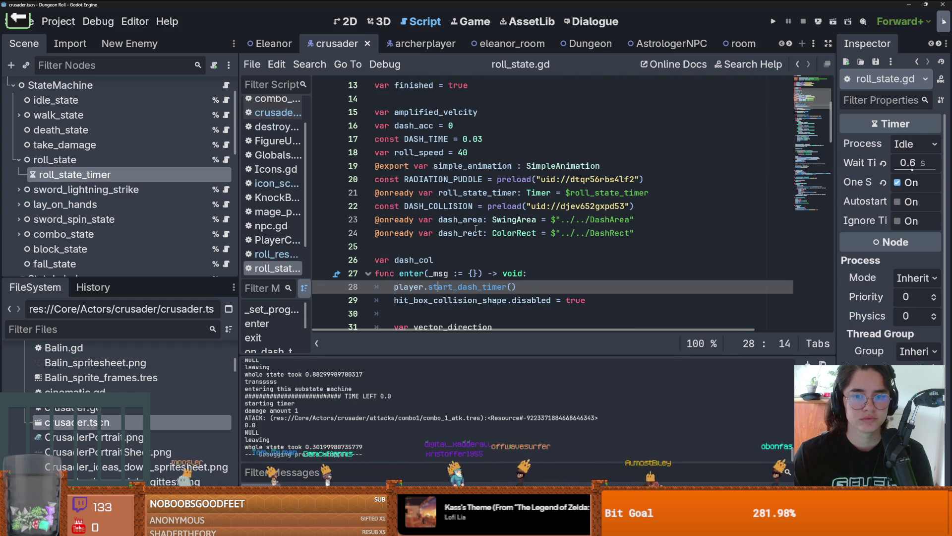
double_click(473, 192)
scroll(485, 212, "down", 12)
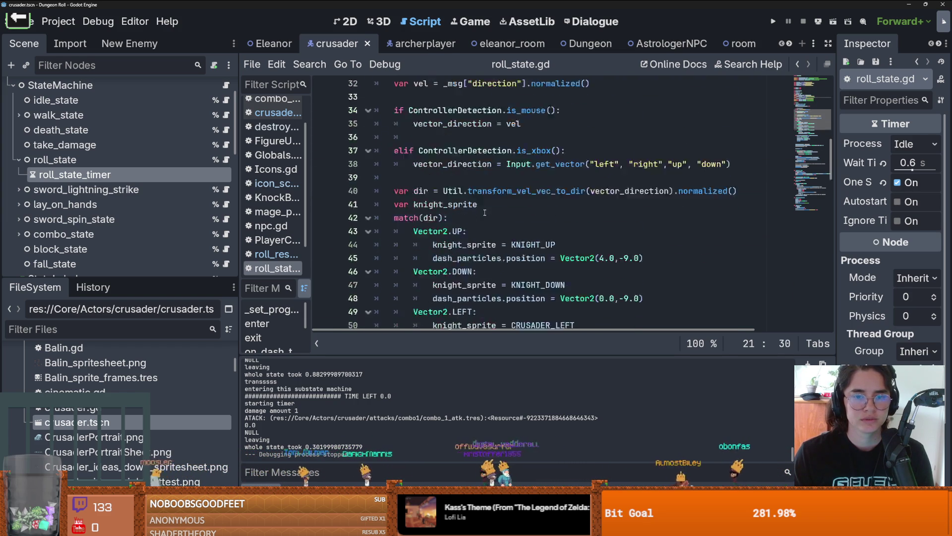
scroll(484, 212, "down", 3)
Step through roll_state_timer matches to on_dash_timer_timeout and add a blank line above it
key("ctrl+f")
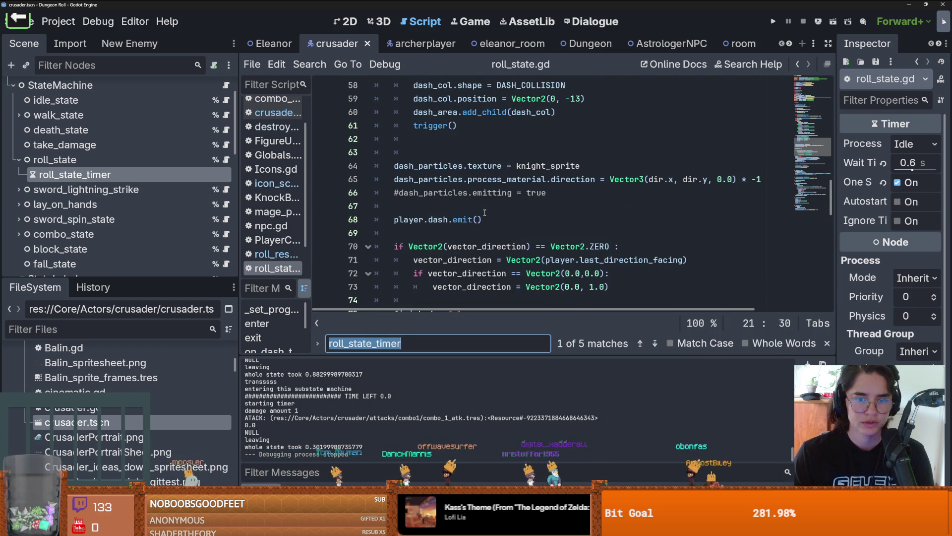
key("Return")
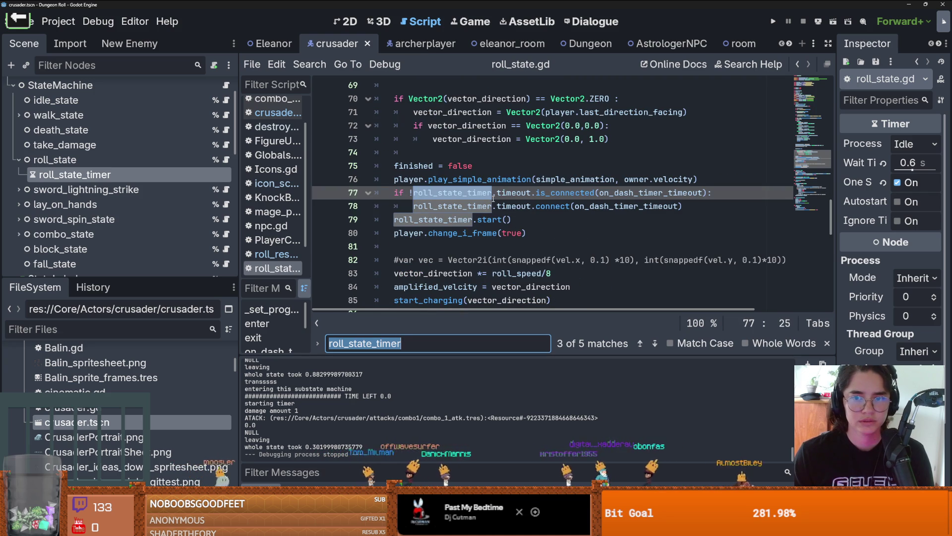
left_click(453, 219)
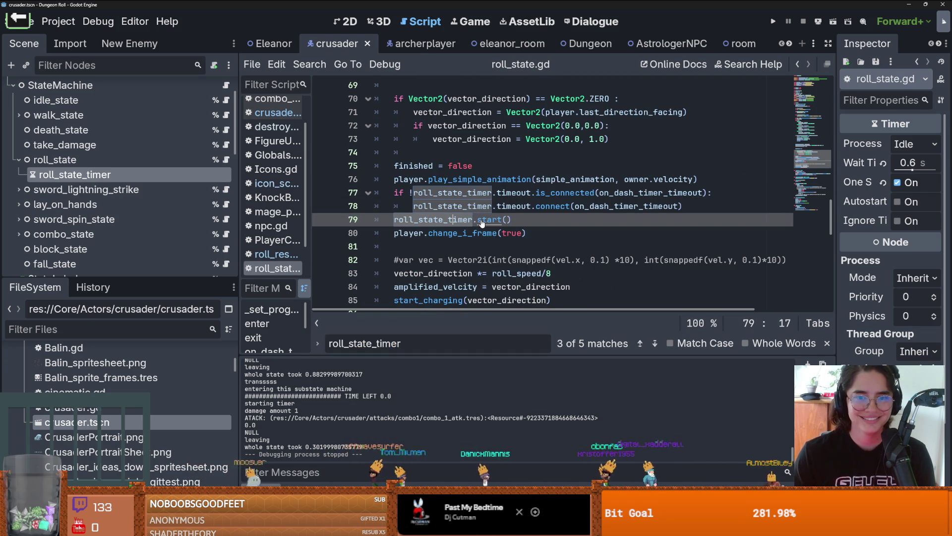
left_click(636, 193, "ctrl")
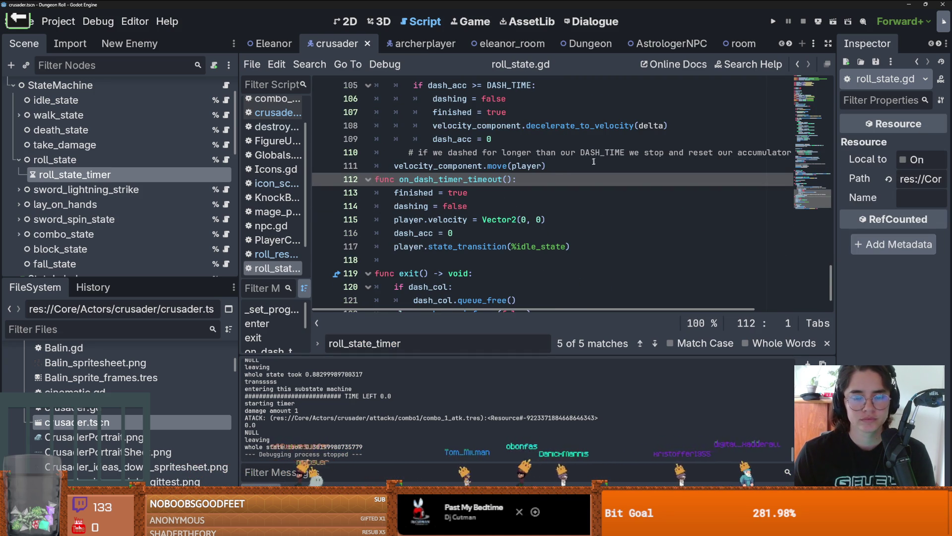
left_click(594, 163)
key("Return")
Select the start_dash_timer() call on line 28
scroll(444, 237, "down", 1)
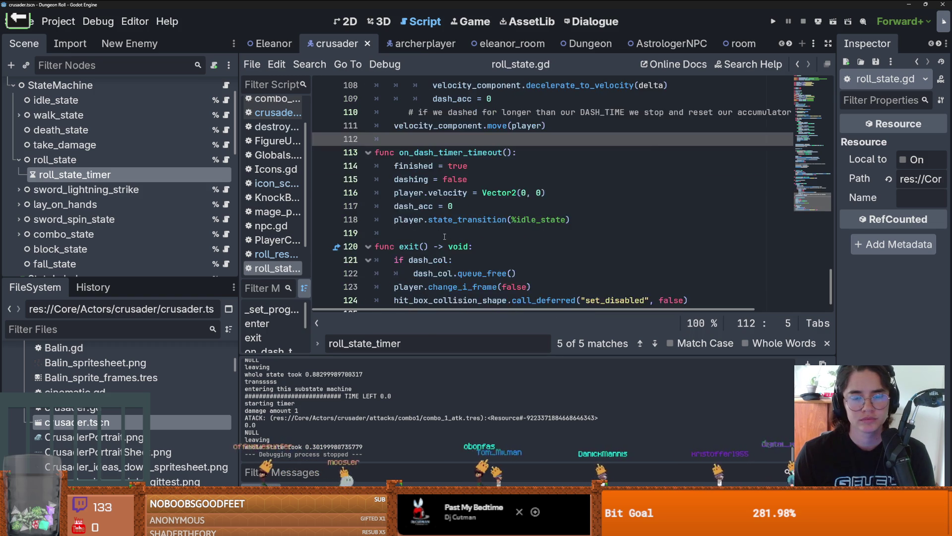
scroll(450, 212, "up", 10)
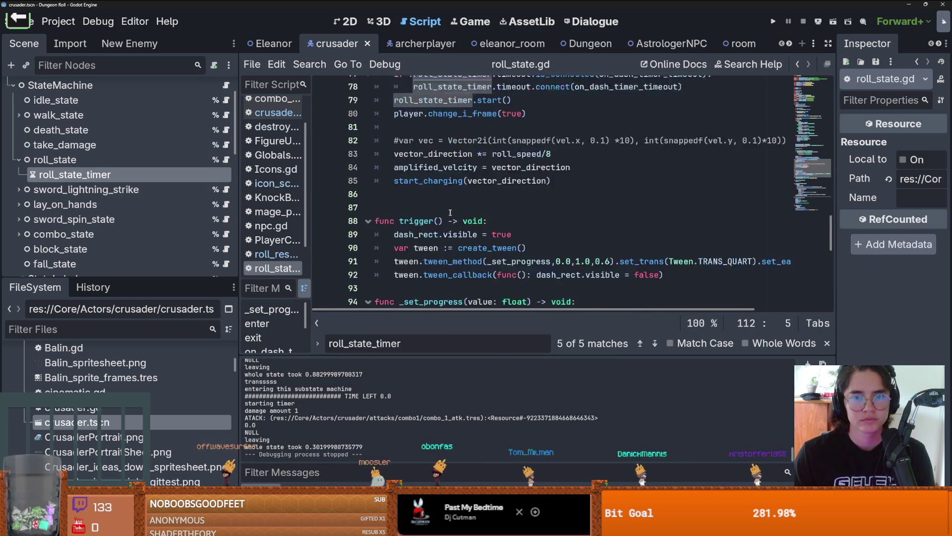
scroll(450, 212, "up", 14)
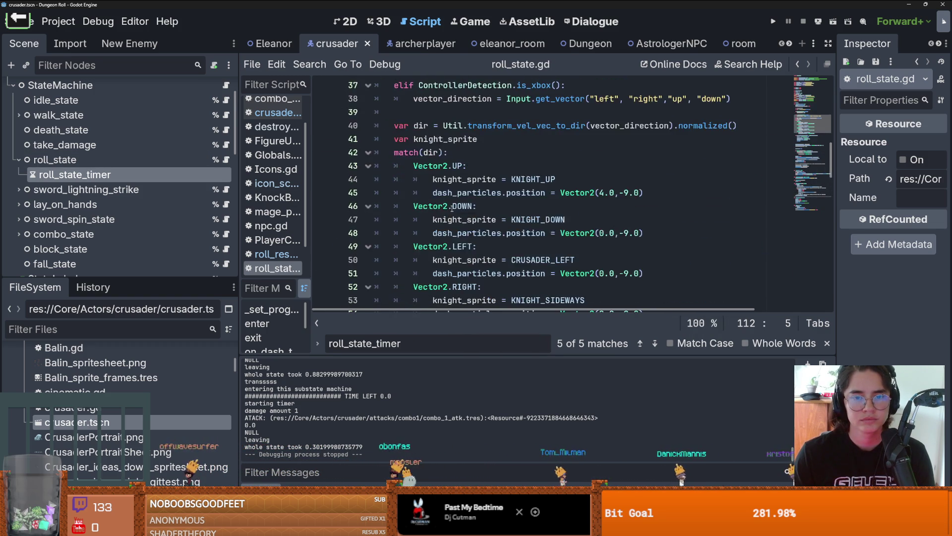
scroll(452, 208, "up", 4)
left_click(443, 127)
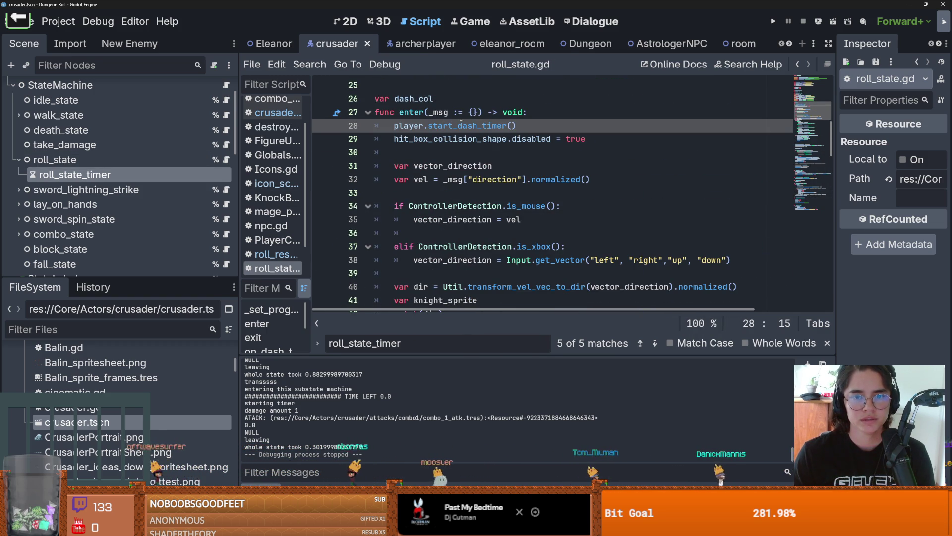
left_click_drag(516, 125, 427, 126)
Find start_dash_timer() in all files, matching roll_state.gd line 28 and PlayerCharacter.gd line 209
left_click(300, 67)
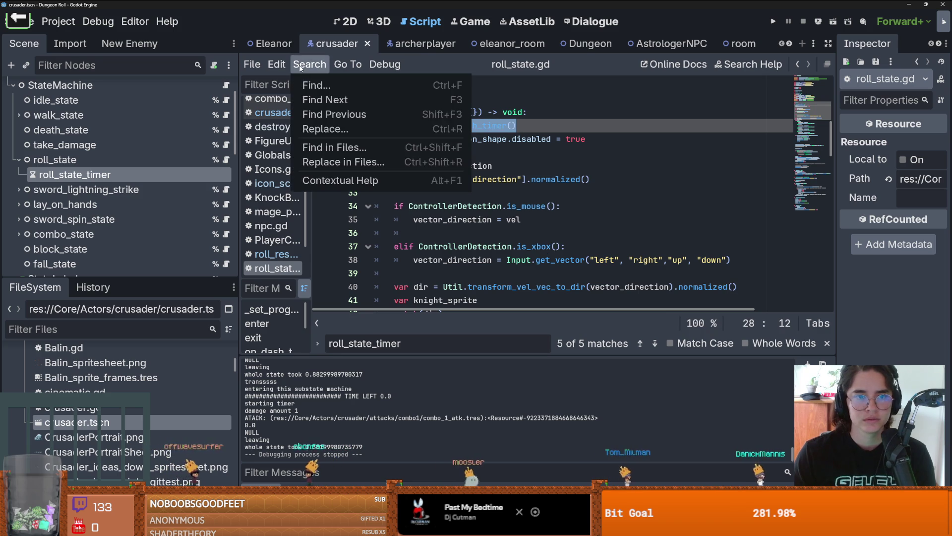
left_click(334, 147)
left_click(466, 317)
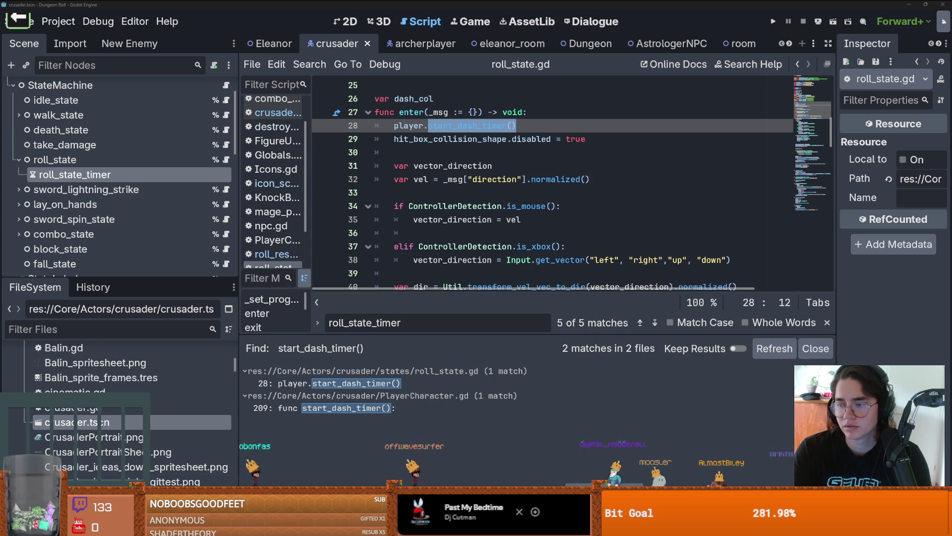
scroll(545, 183, "up", 5)
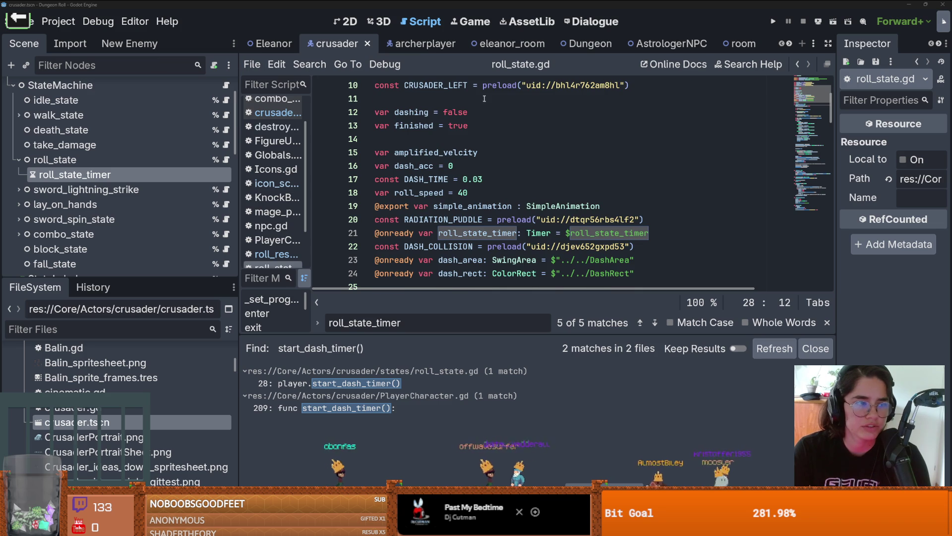
scroll(545, 183, "up", 3)
scroll(167, 85, "up", 3)
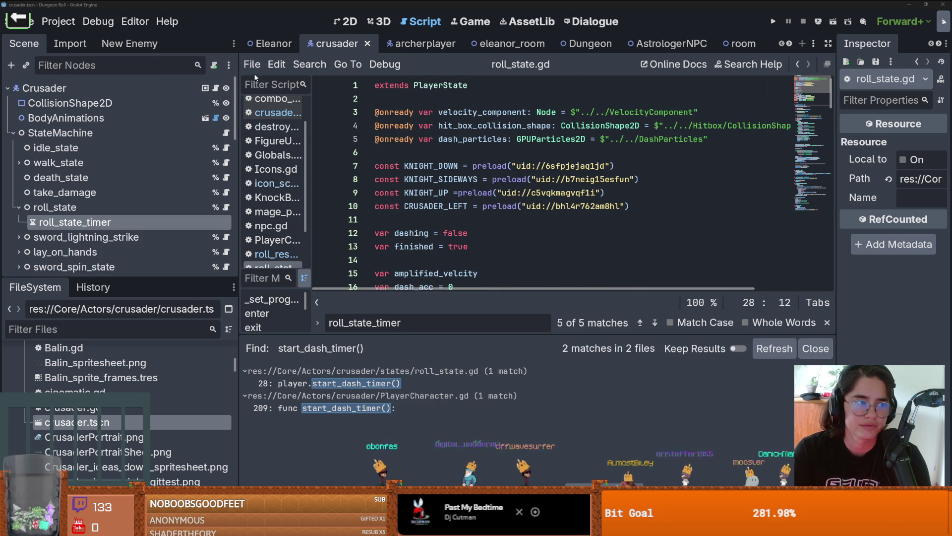
Follow crusader.gd's extends chain into the PlayerCharacter and Characters base scripts
left_click(215, 88)
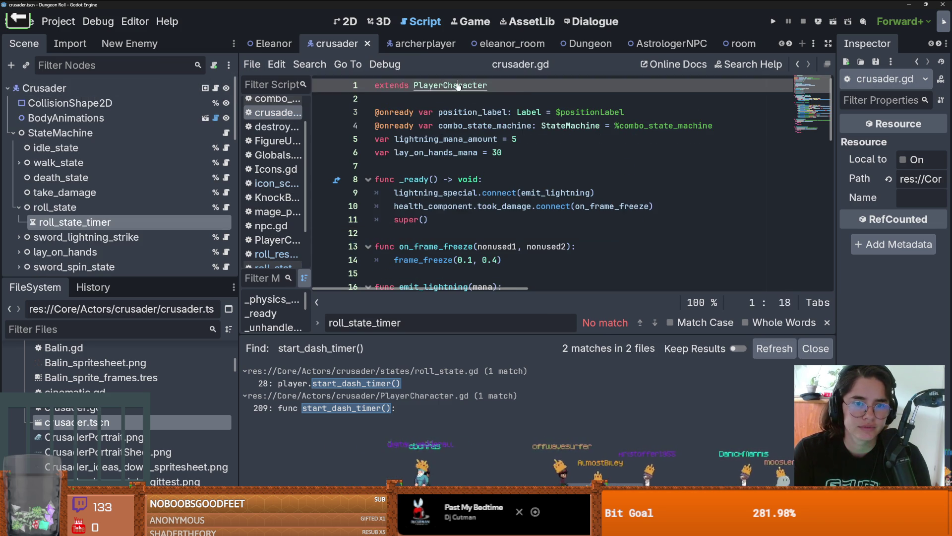
left_click(456, 85, "ctrl")
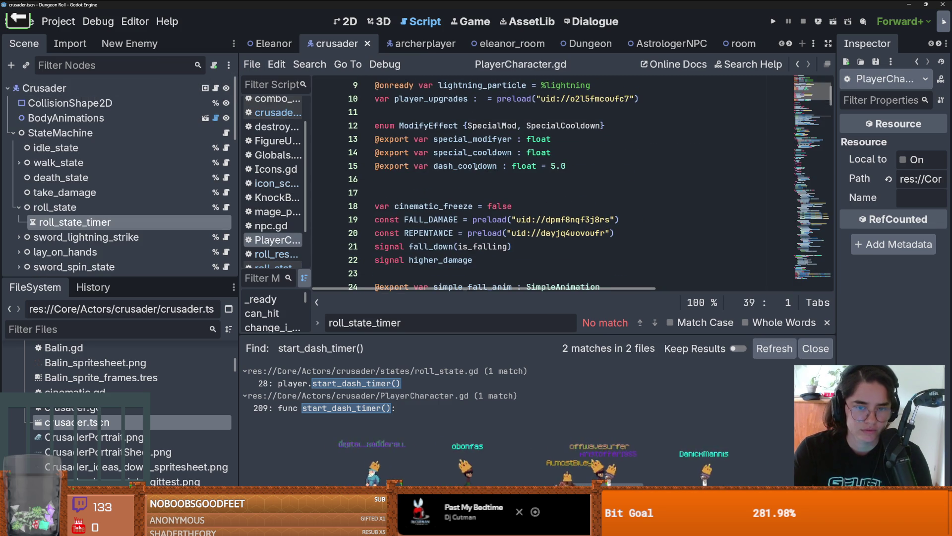
key("ctrl+f")
scroll(474, 164, "up", 3)
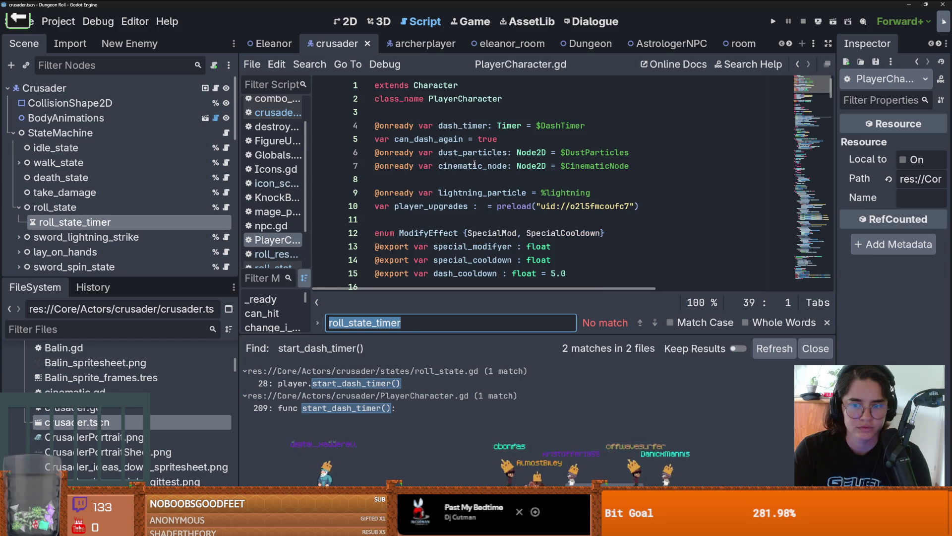
left_click(437, 85)
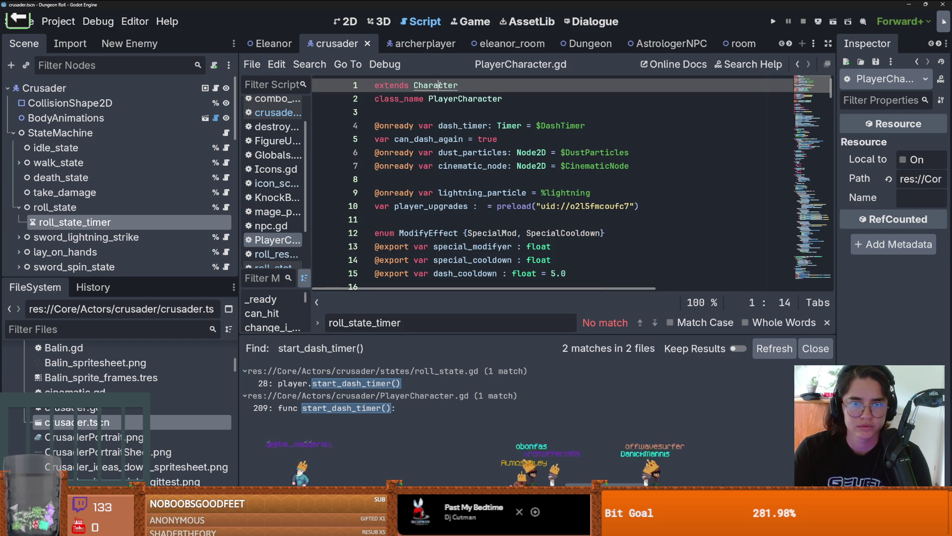
left_click(214, 88)
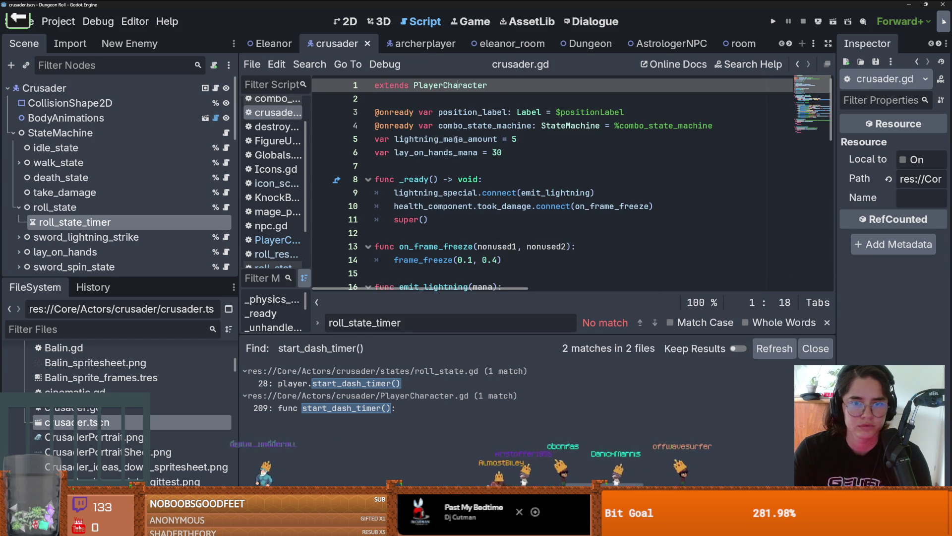
left_click(449, 85, "ctrl")
left_click(447, 86, "ctrl")
key("Return")
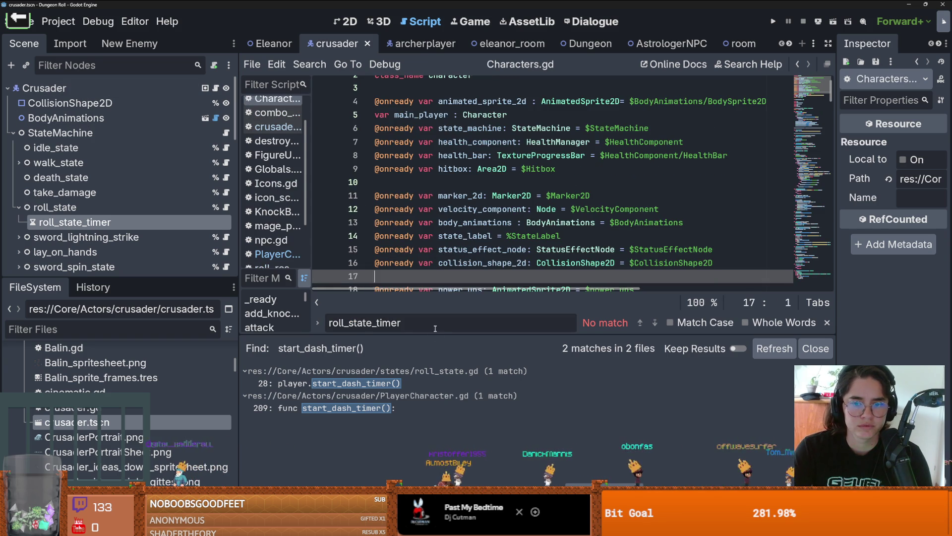
left_click(418, 323)
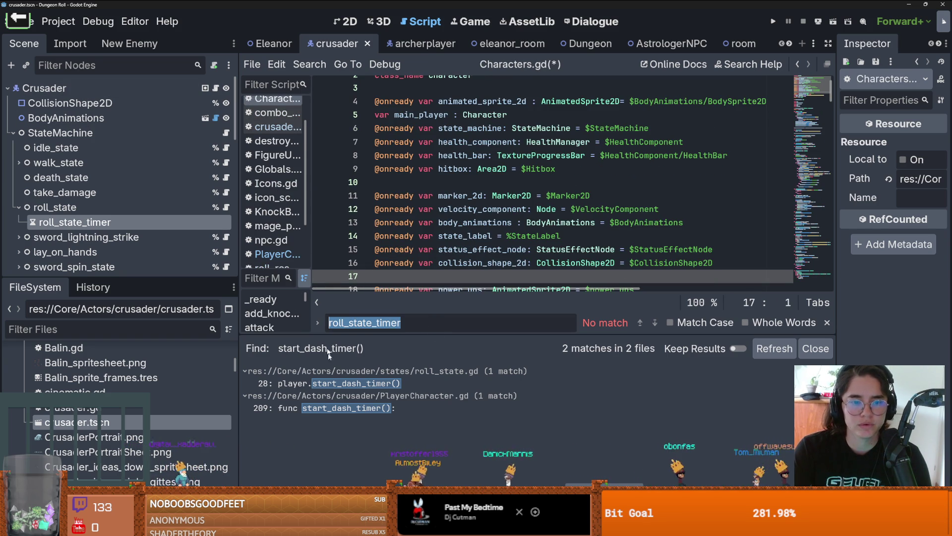
Open start_dash_timer() in PlayerCharacter.gd and select toggle_dash_state and dash_timer
left_click(342, 408)
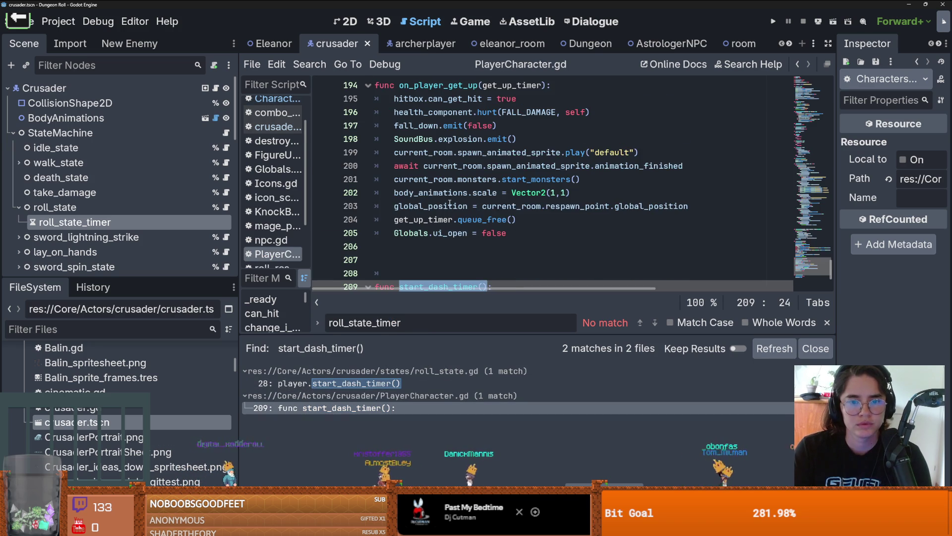
scroll(422, 209, "down", 2)
double_click(418, 220)
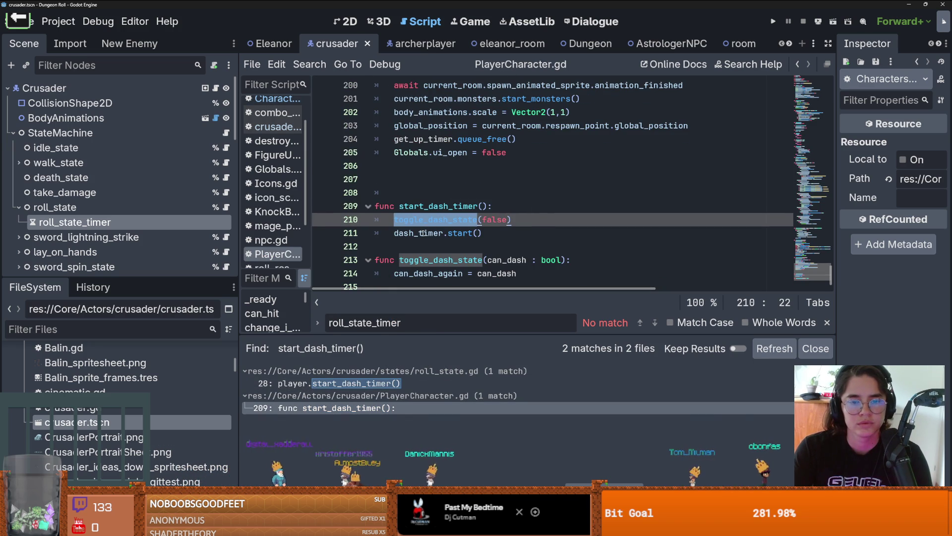
left_click(422, 224)
double_click(425, 222)
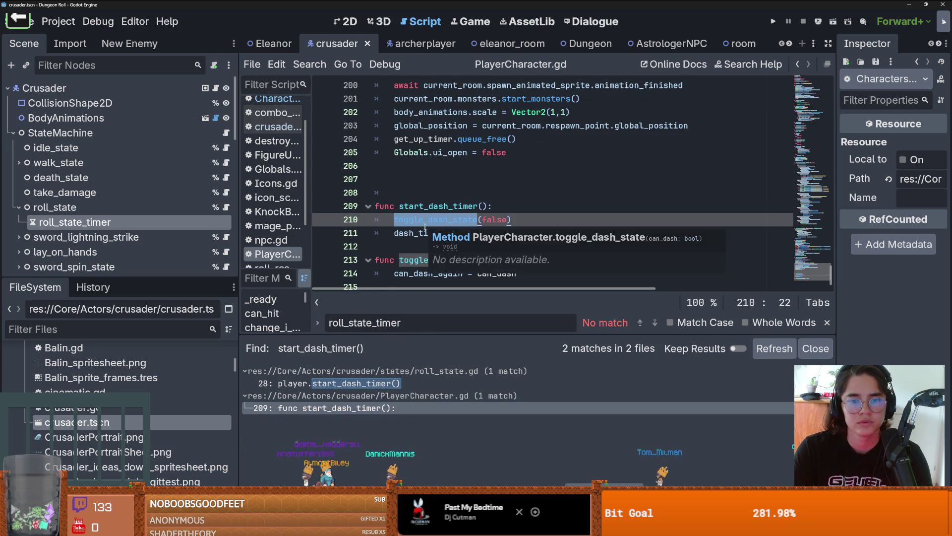
left_click(426, 223, "ctrl")
double_click(403, 216)
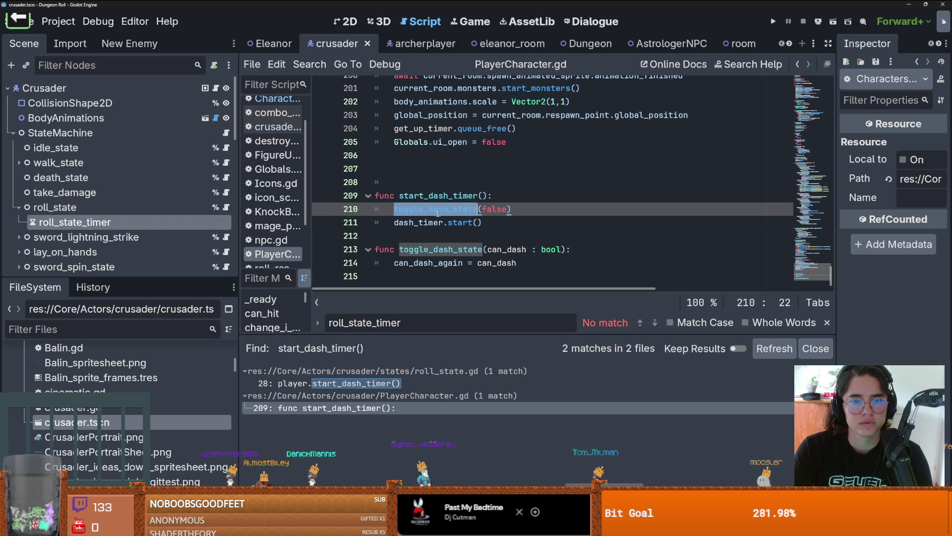
double_click(421, 223)
scroll(141, 204, "down", 10)
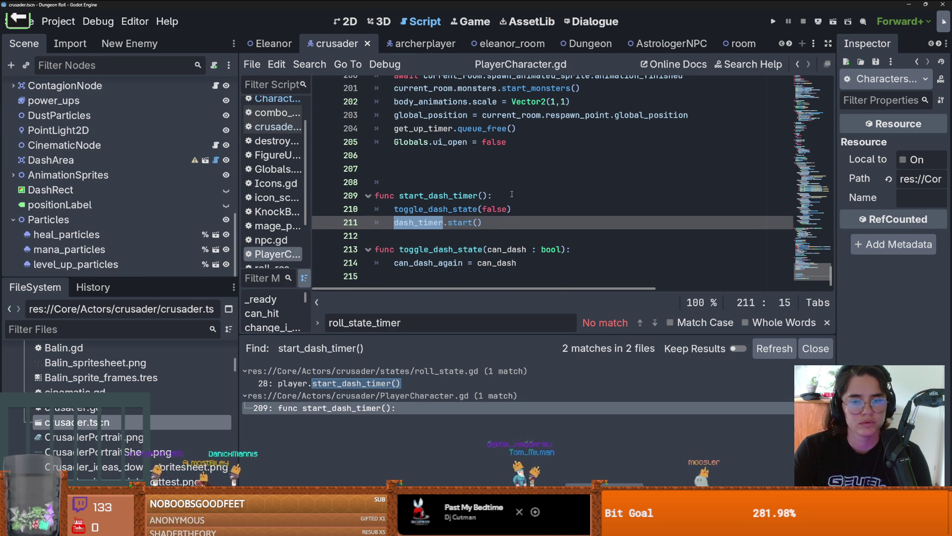
scroll(511, 194, "up", 4)
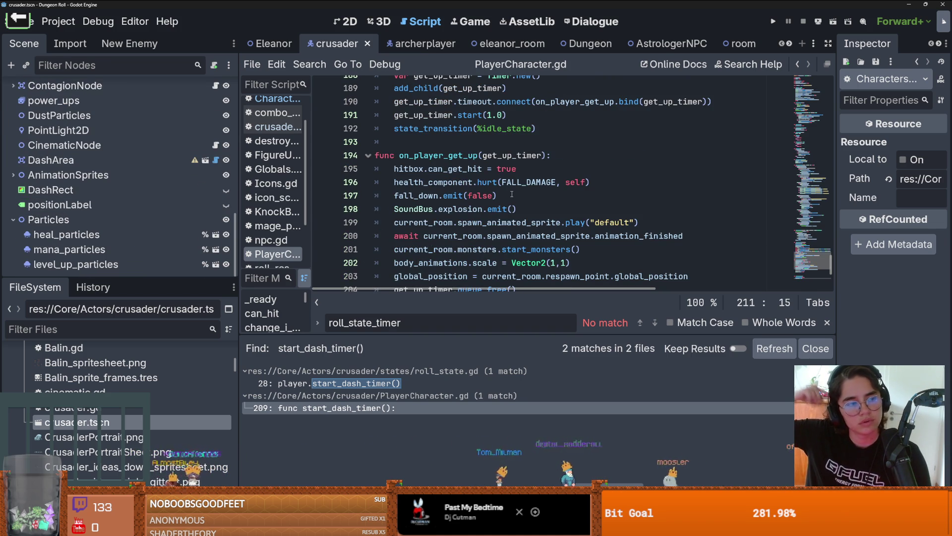
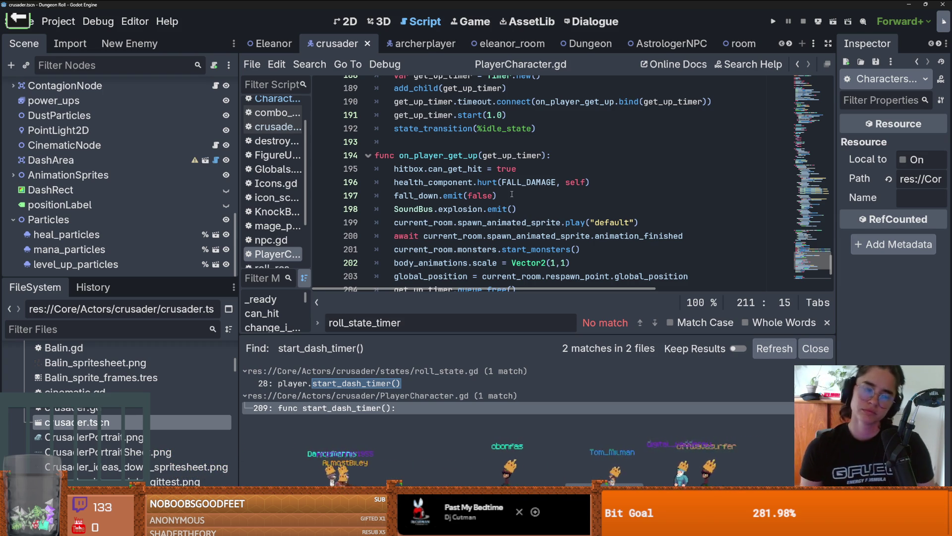
Move the DashTimer node under roll_state in the crusader scene and save it
left_click(13, 219)
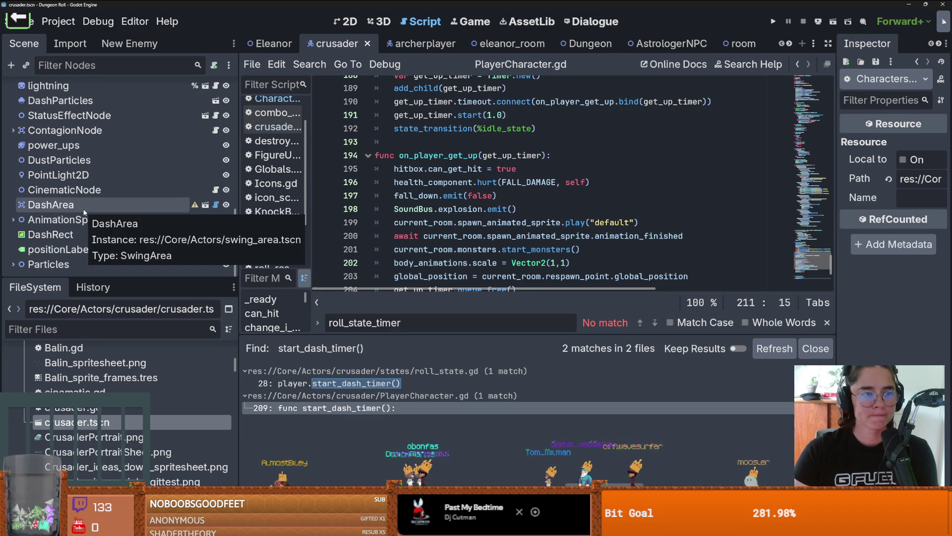
scroll(89, 211, "up", 3)
scroll(86, 204, "up", 3)
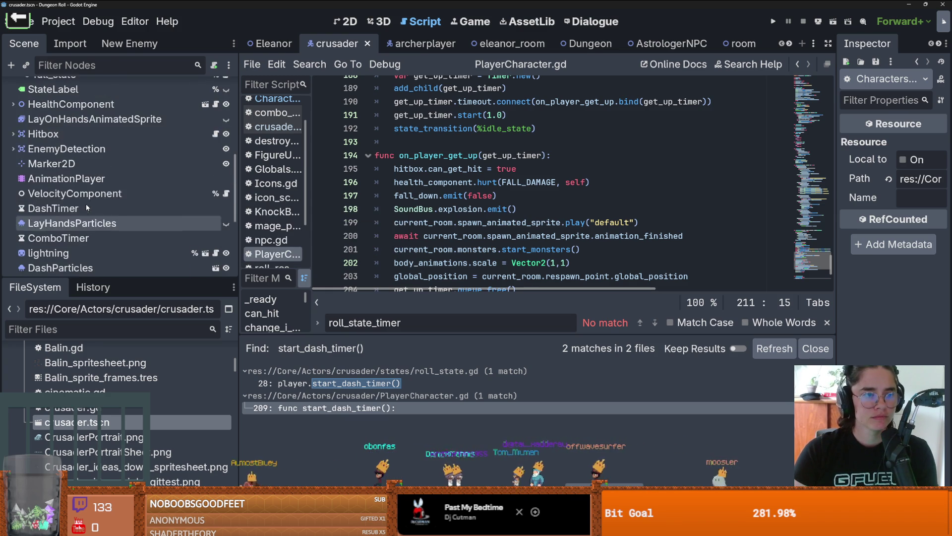
mouse_move(85, 208)
left_mouse_down()
mouse_move(126, 209)
mouse_move(86, 204)
mouse_move(100, 135)
mouse_move(80, 140)
left_mouse_up()
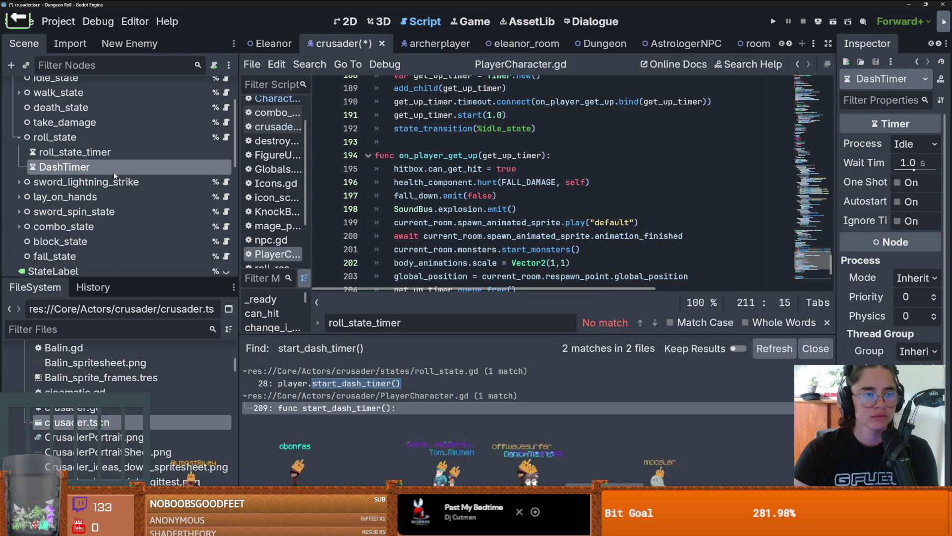
key("ctrl+s")
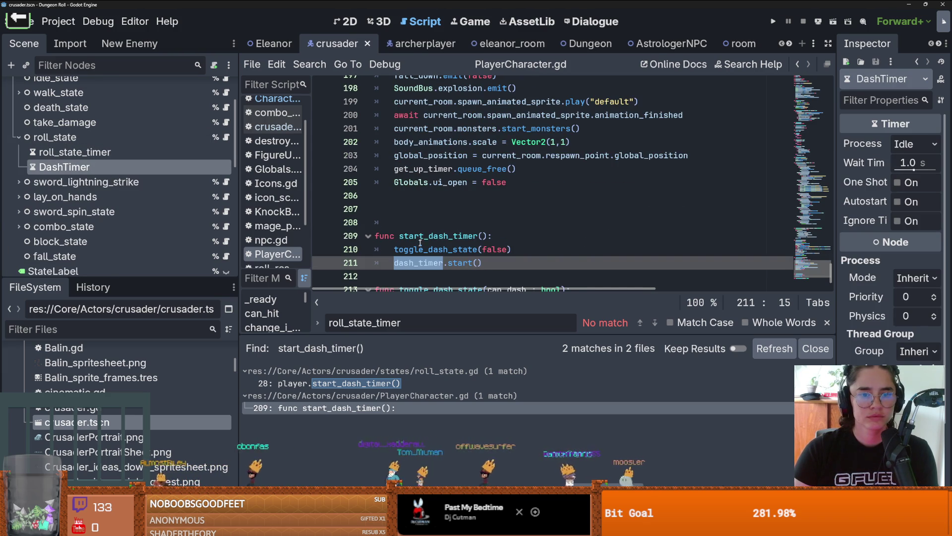
Change line 4's dash_timer from $DashTimer to DashTimer's new node path and save
scroll(746, 208, "up", 20)
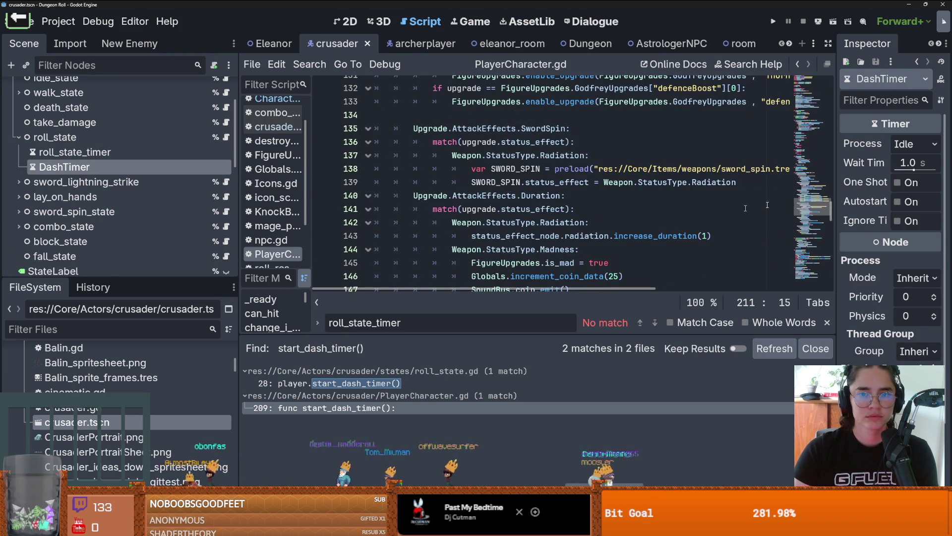
left_click_drag(831, 218, 830, 87)
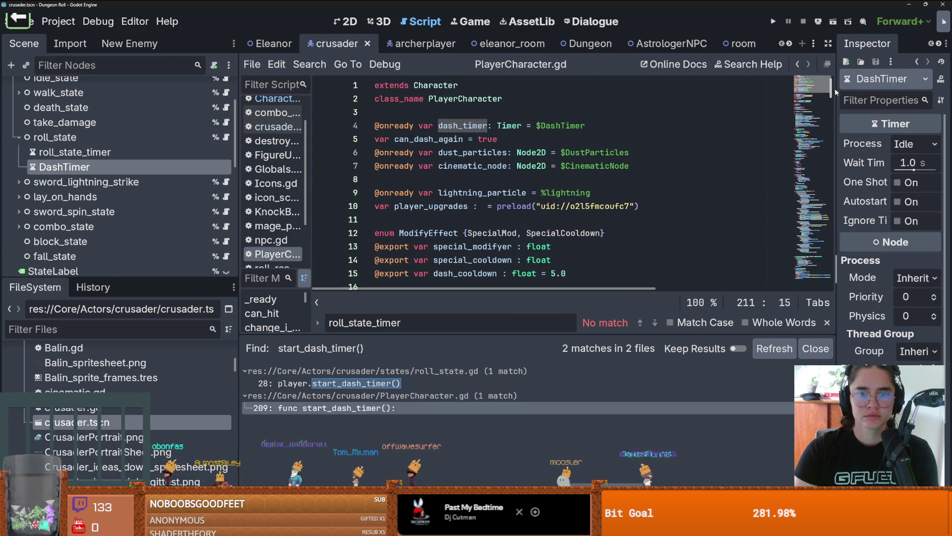
left_click(598, 125)
key("ctrl+BackSpace")
left_click_drag(64, 167, 554, 129)
key("ctrl+s")
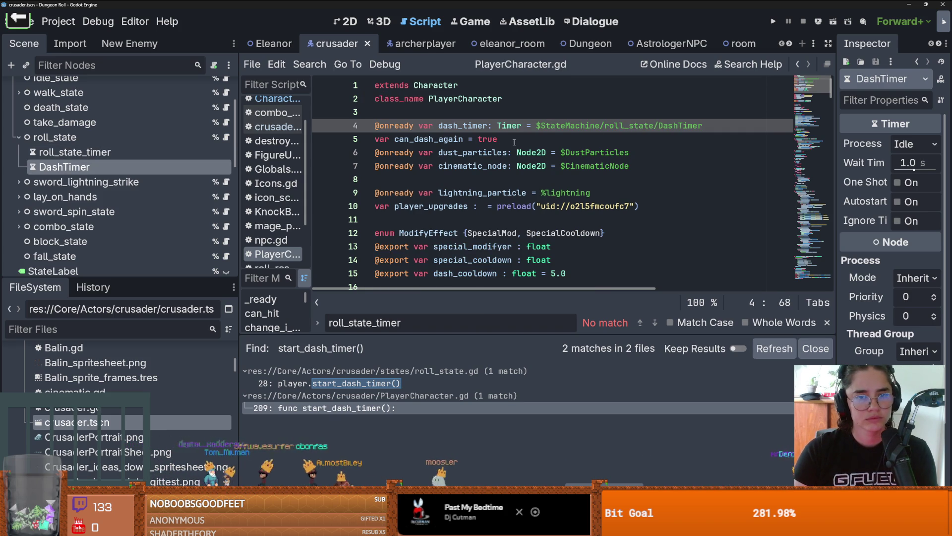
Review roll_state.gd, PlayerState.gd and crusader.gd, then return to PlayerCharacter.gd
left_click(514, 141)
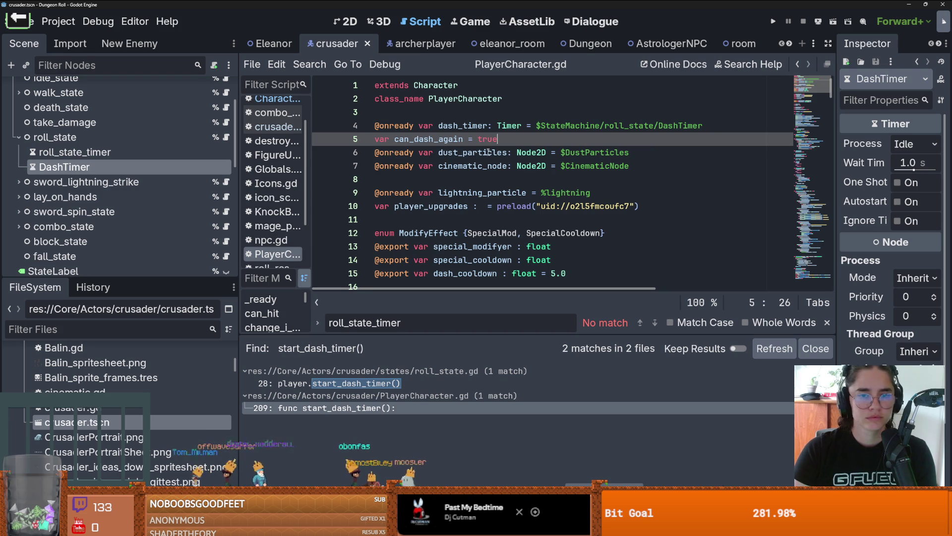
double_click(485, 130)
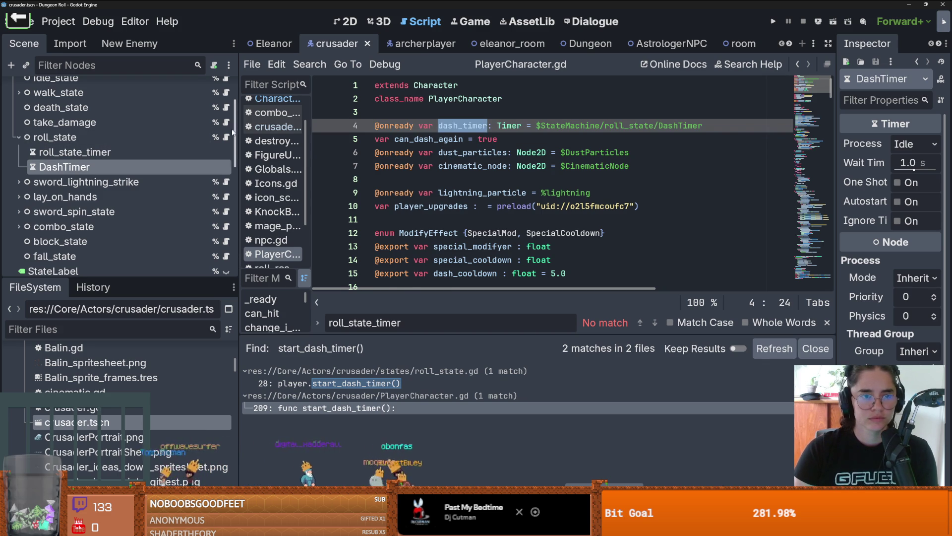
left_click(226, 137)
scroll(437, 144, "down", 1)
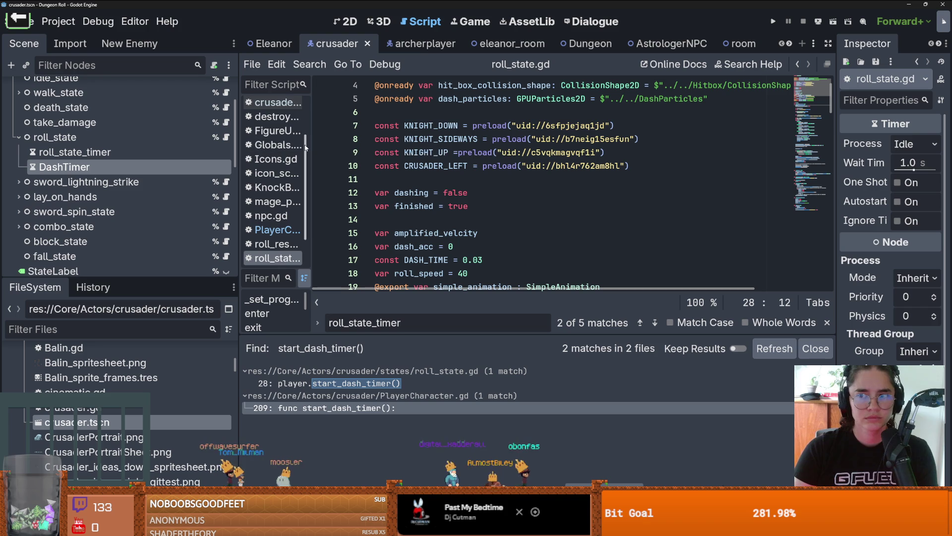
scroll(451, 144, "up", 1)
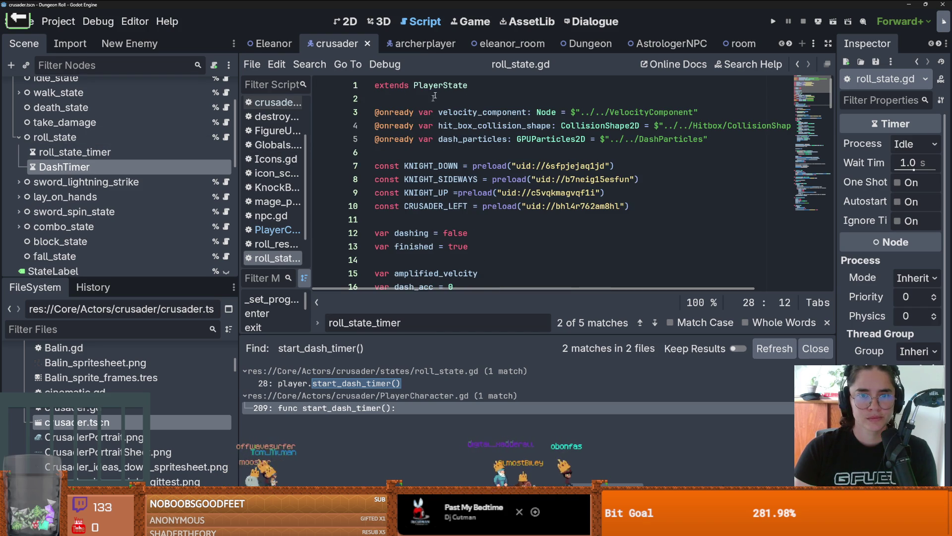
left_click(451, 85, "ctrl")
scroll(451, 132, "down", 1)
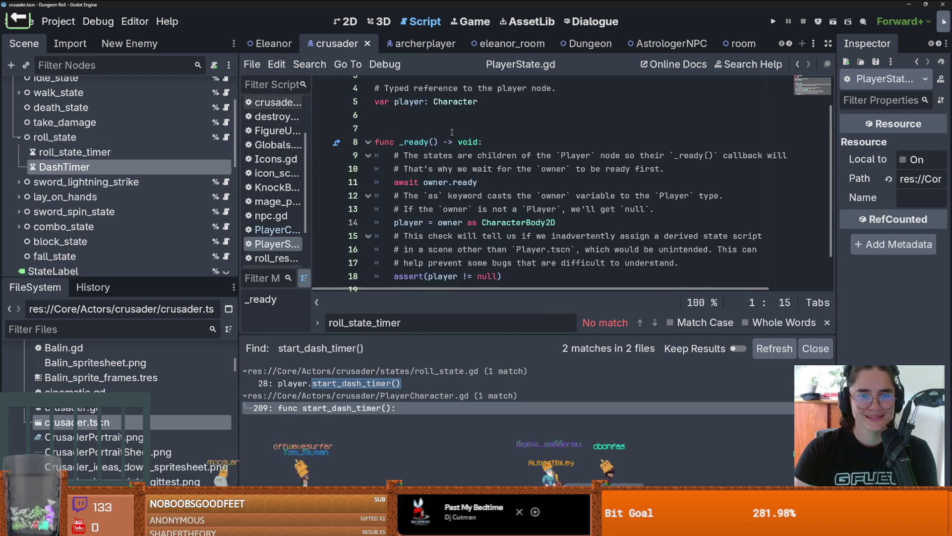
scroll(452, 132, "up", 1)
scroll(124, 149, "up", 3)
left_click(277, 103)
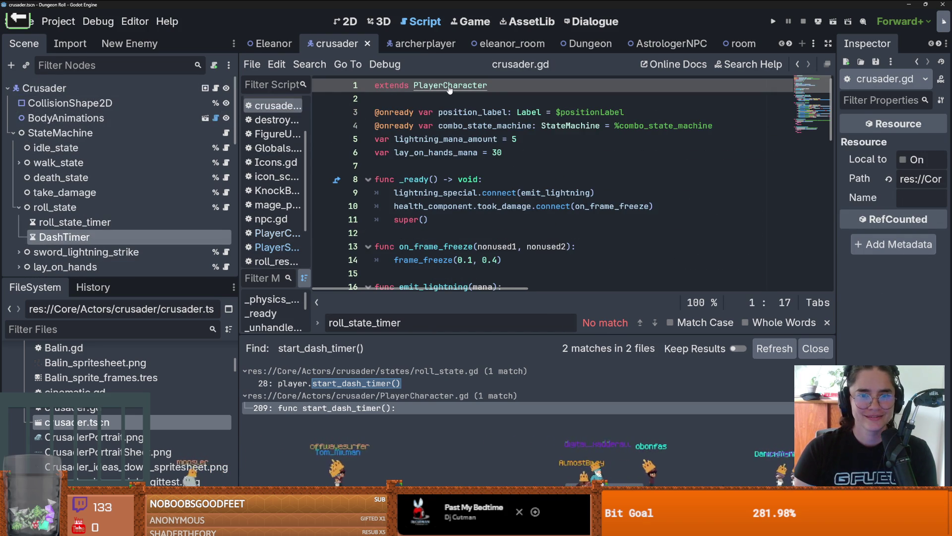
left_click(277, 232)
Search all project files for dash_timer, finding 22 matches in 4 files
left_click(310, 64)
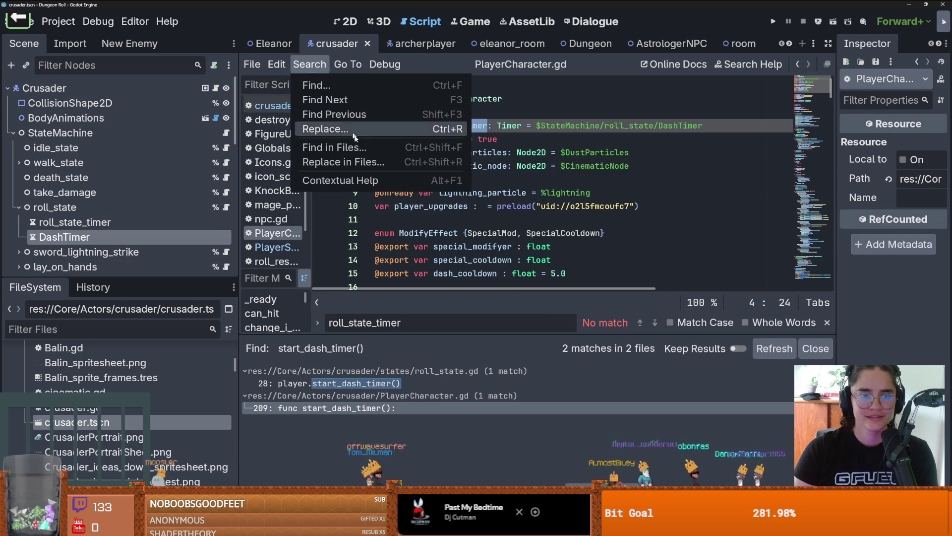
left_click(319, 159)
key("Return")
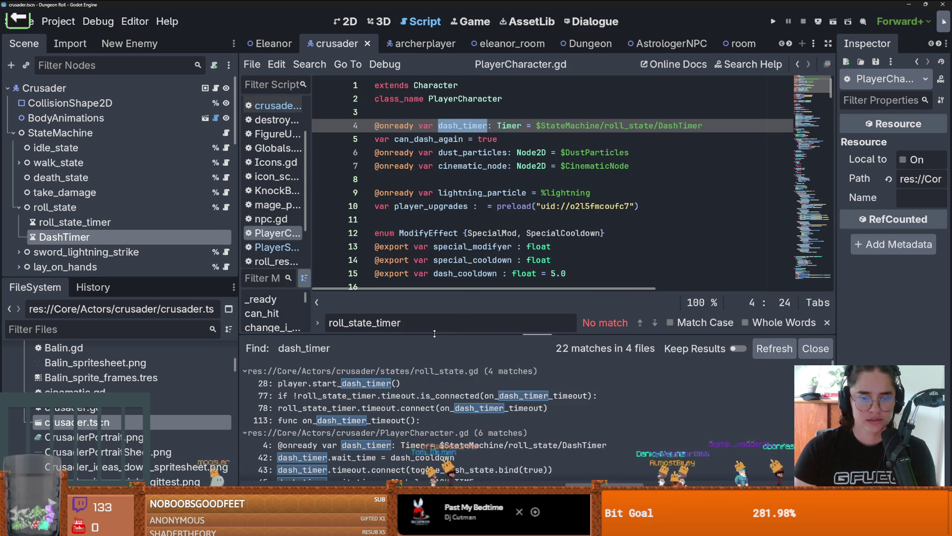
Enlarge the search results and jump to the dash_timer wait_time match on line 42
left_click_drag(437, 335, 436, 191)
left_click(354, 312)
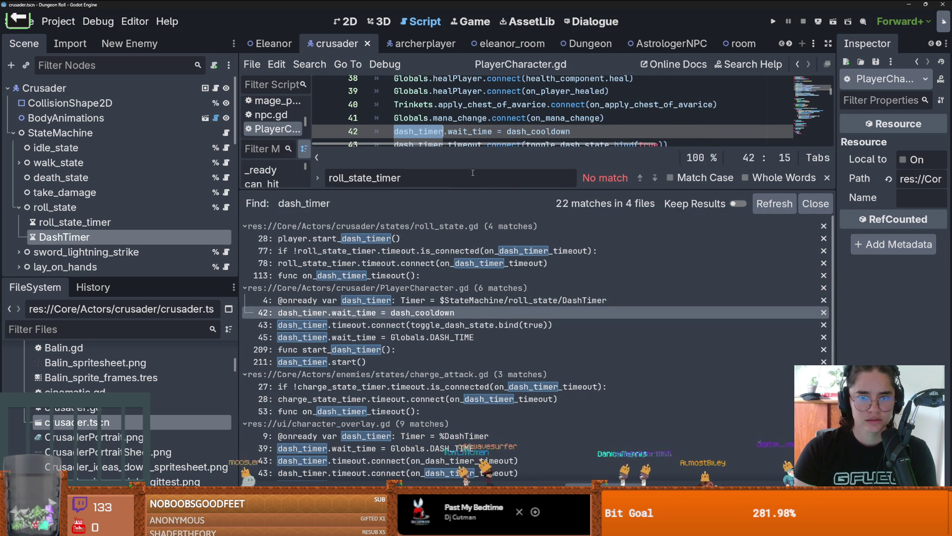
left_click_drag(467, 191, 467, 352)
scroll(496, 223, "up", 2)
left_click(535, 232)
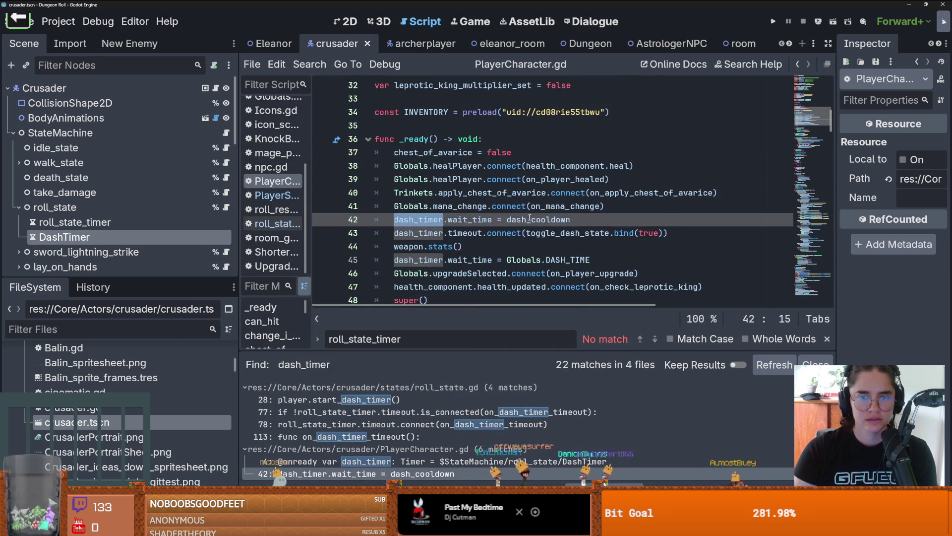
right_click(521, 237)
left_click(520, 247)
left_click(479, 234)
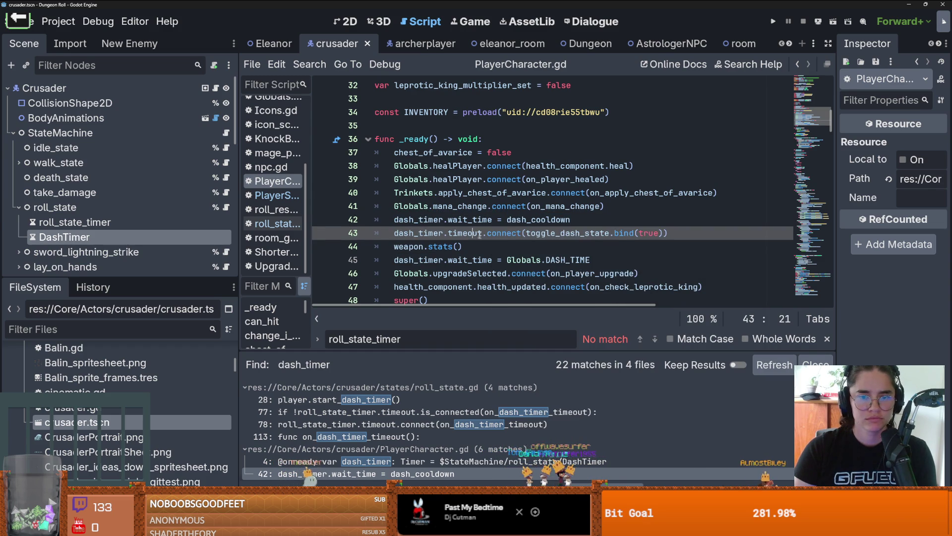
double_click(543, 221)
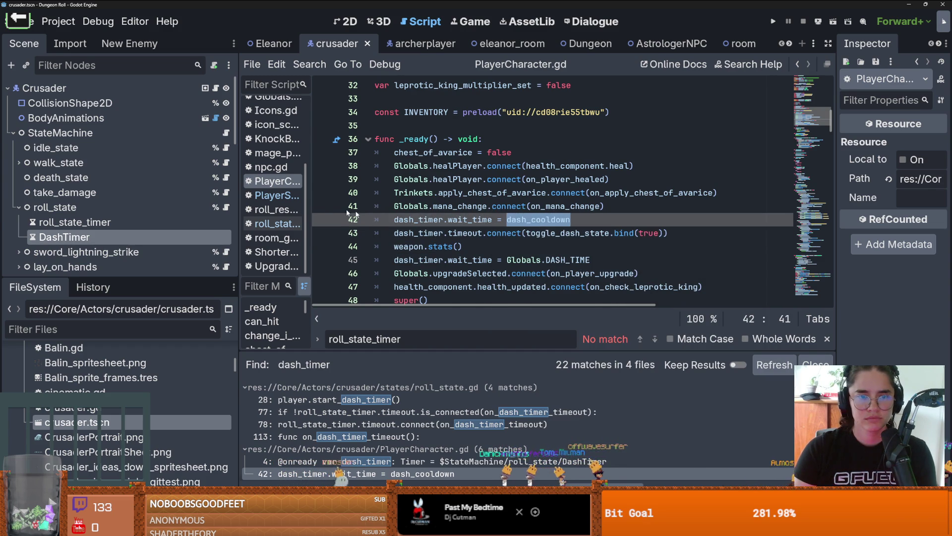
Inspect the dash_cooldown declaration on line 15 of PlayerCharacter.gd
scroll(446, 213, "up", 9)
left_click(518, 207)
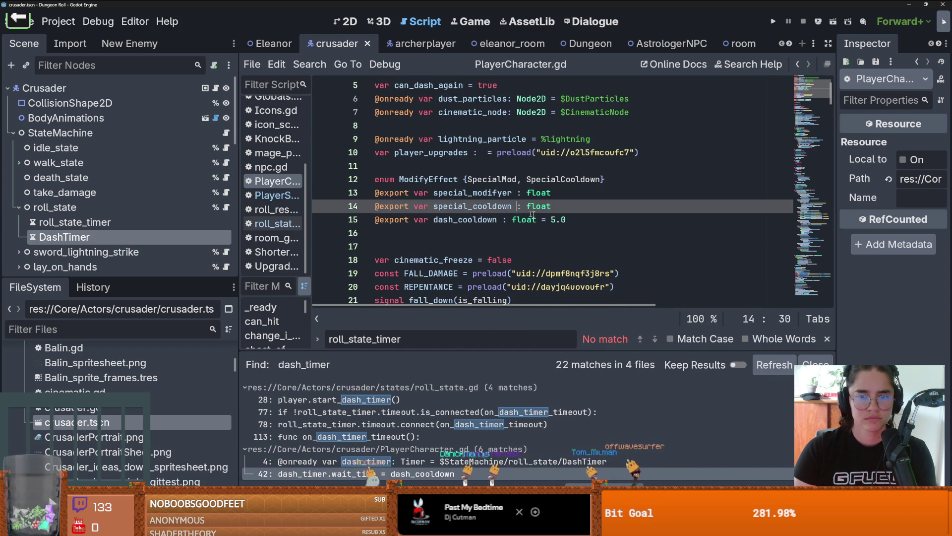
double_click(466, 220)
scroll(515, 237, "down", 8)
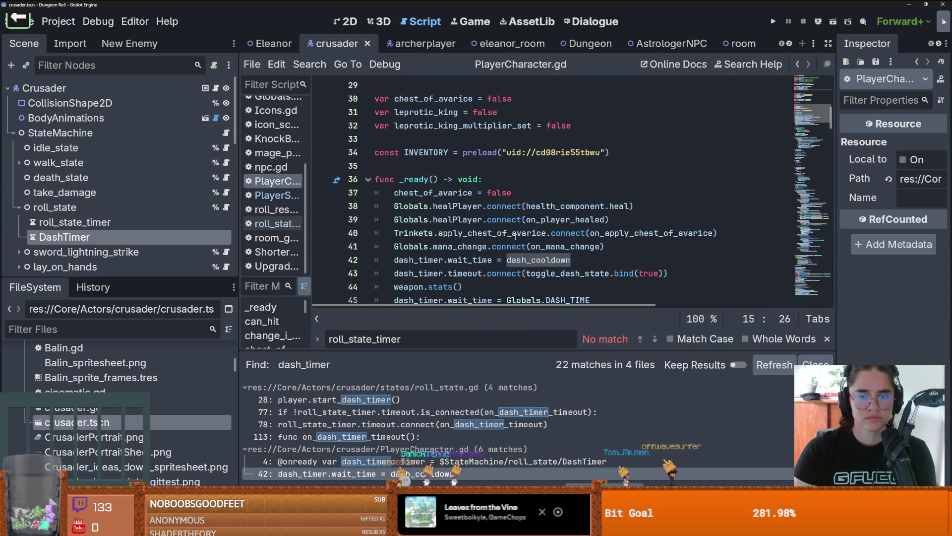
scroll(515, 237, "down", 1)
scroll(515, 237, "down", 1)
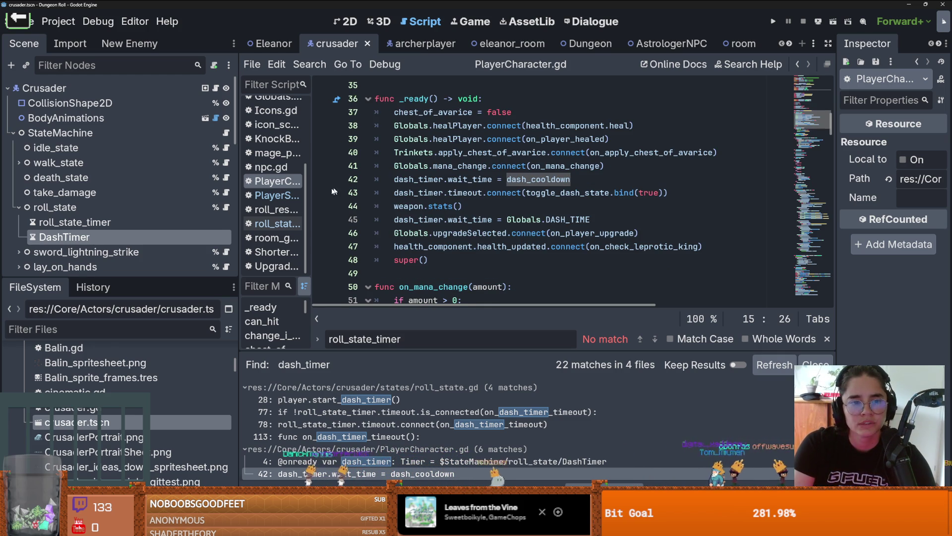
Widen the script list and check crusader.gd before returning to PlayerCharacter.gd
mouse_move(310, 198)
left_mouse_down()
mouse_move(395, 197)
mouse_move(348, 197)
left_mouse_up()
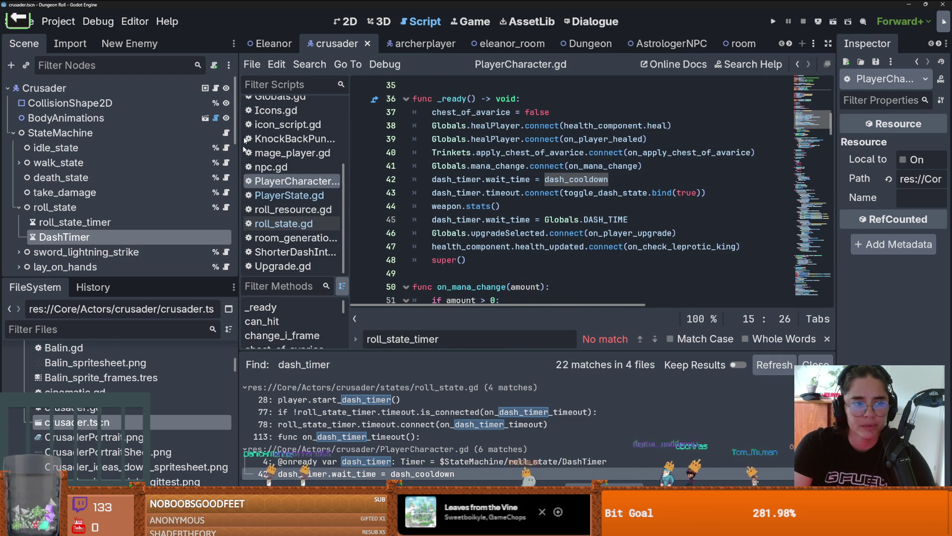
left_click(215, 88)
scroll(543, 164, "down", 11)
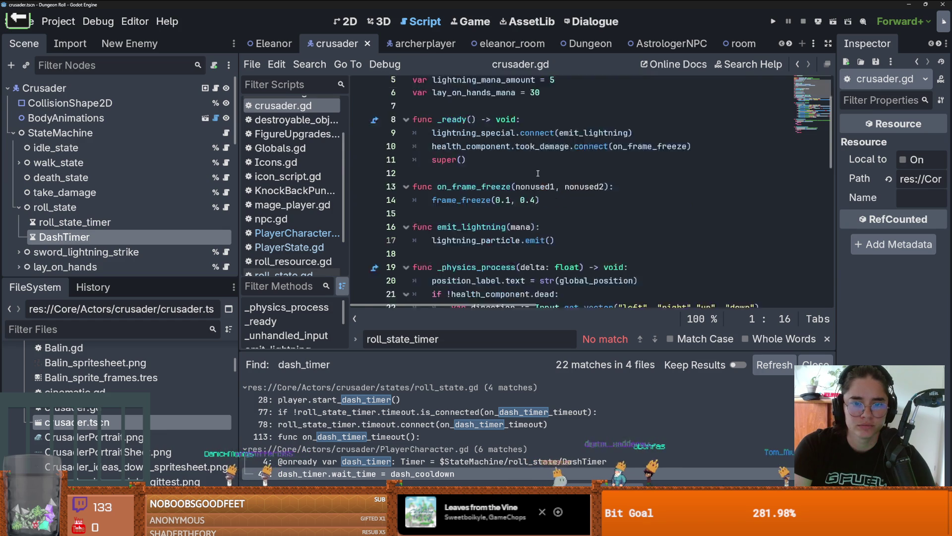
scroll(540, 174, "up", 11)
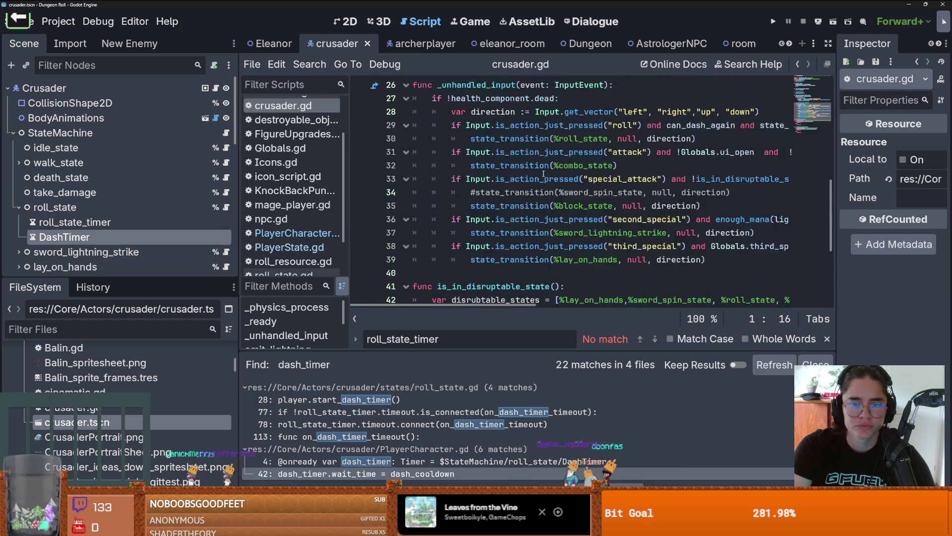
left_click(491, 84, "ctrl")
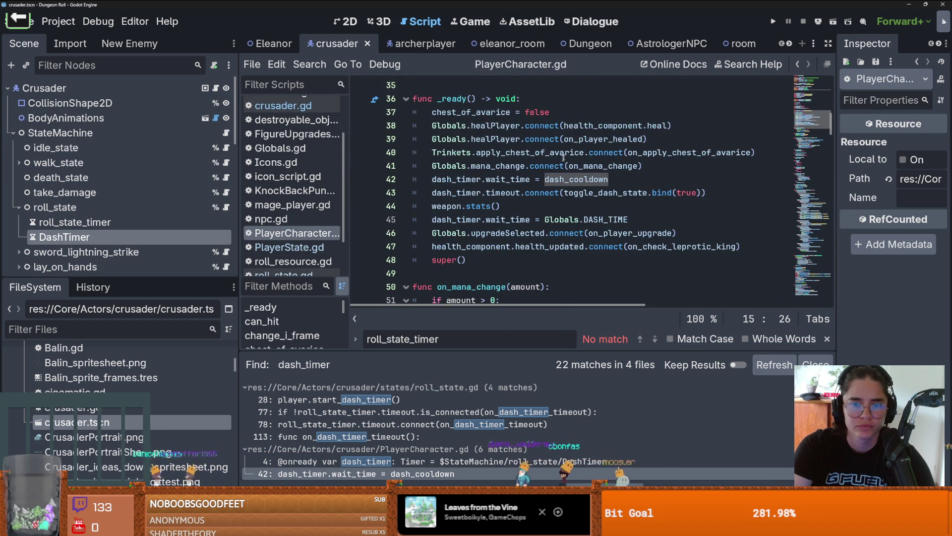
Remove the dash_timer.wait_time = dash_cooldown line from _ready, leaving line 42 blank
left_click(575, 179, "ctrl")
scroll(570, 160, "down", 10)
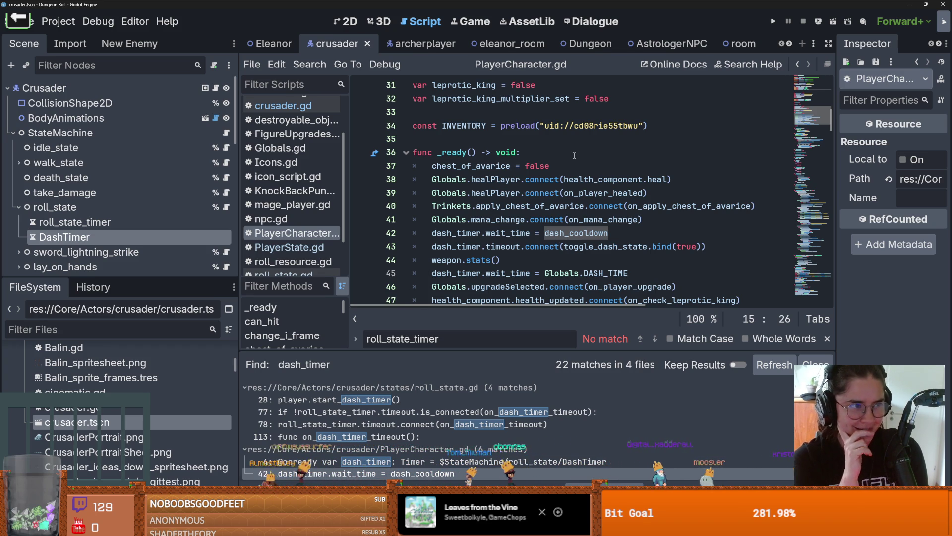
left_click(550, 219)
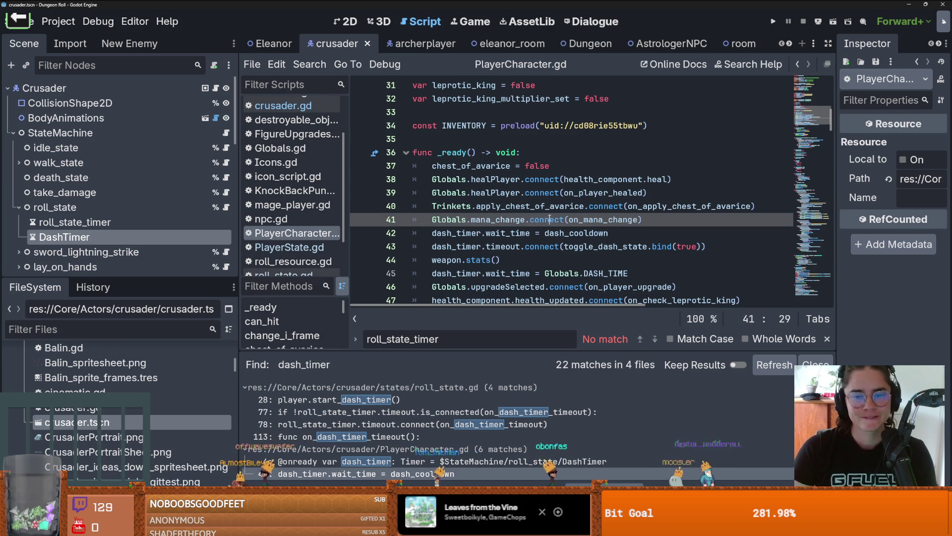
left_click_drag(609, 232, 423, 230)
key("ctrl+c")
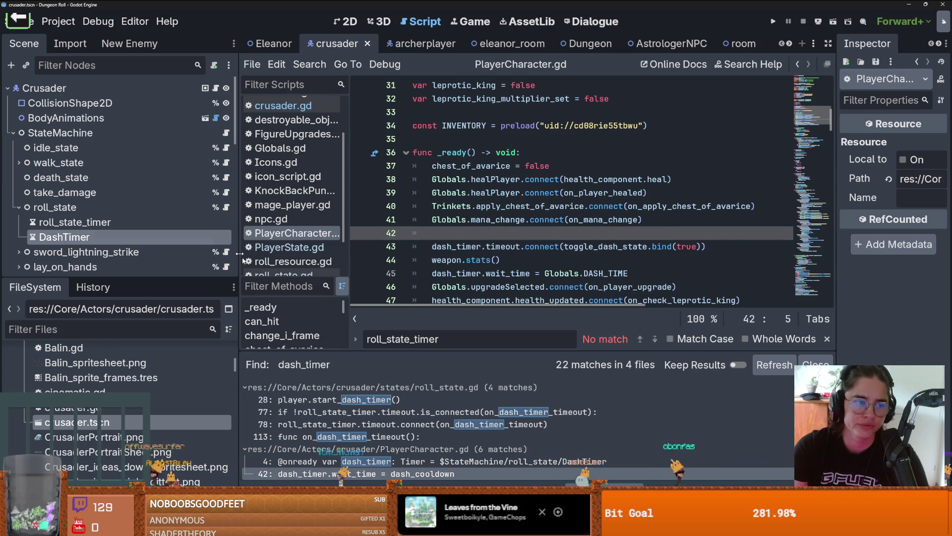
Paste the dash_timer wait_time assignment below start_dash_timer in roll_state.gd
left_click(226, 207)
scroll(535, 196, "down", 7)
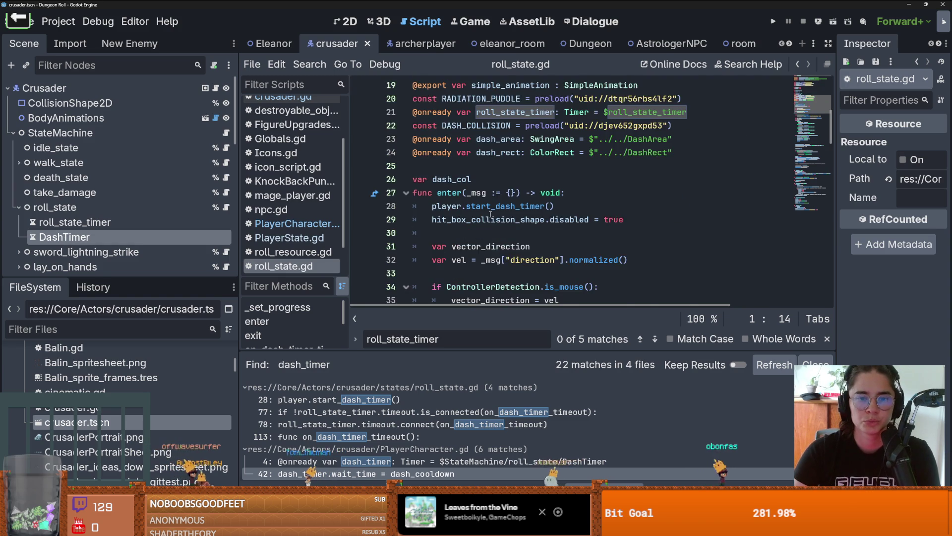
left_click(575, 155)
left_click(577, 166)
key("Return")
key("ctrl+v")
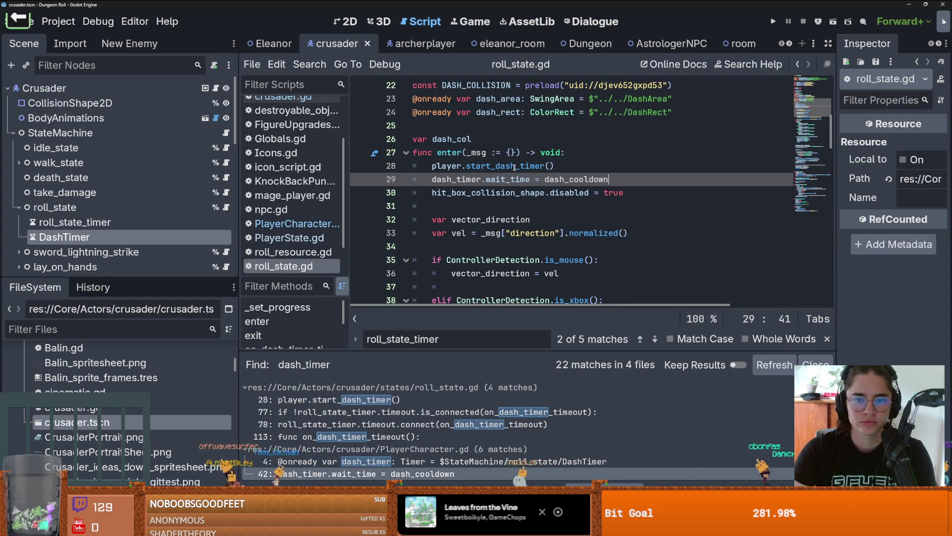
left_click(471, 128)
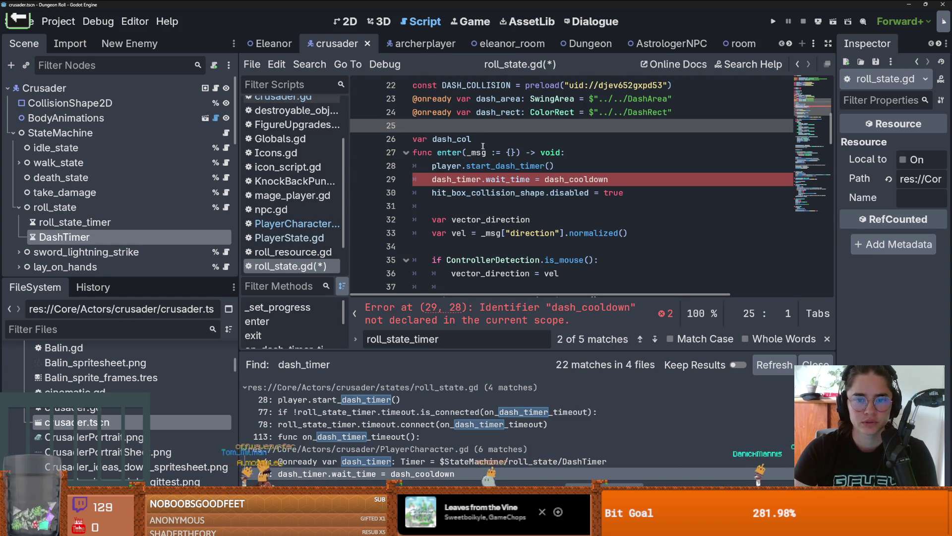
scroll(473, 154, "up", 1)
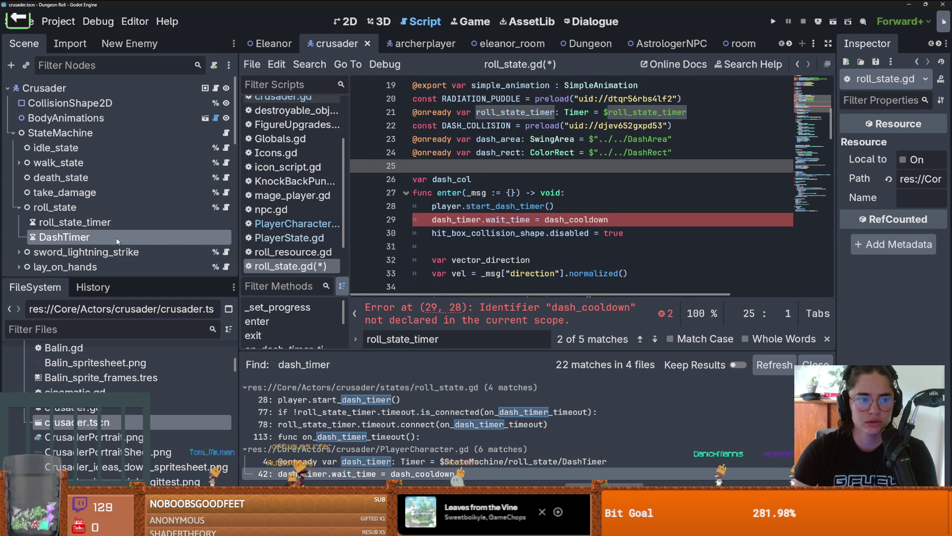
mouse_move(65, 237)
left_mouse_down()
mouse_move(457, 169)
mouse_move(543, 168)
left_mouse_up()
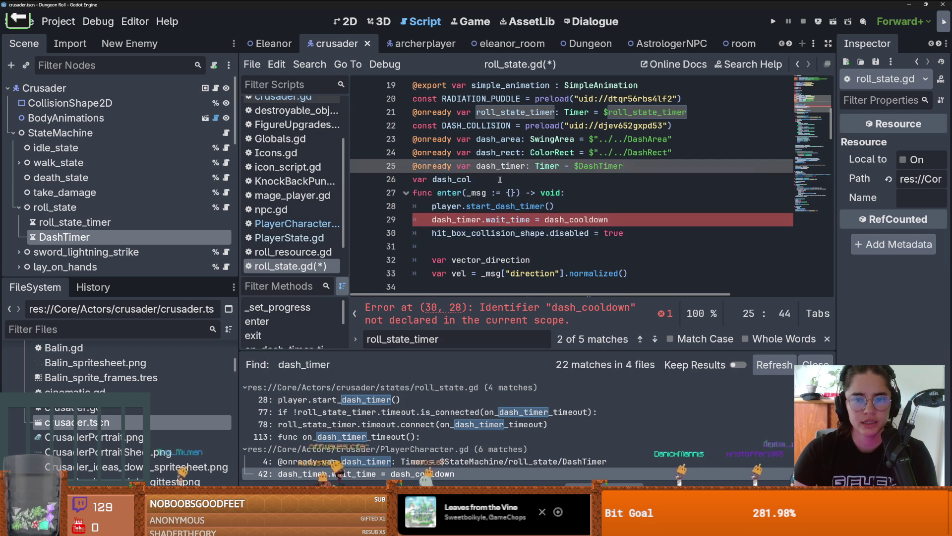
key("alt+Down")
key("ctrl+s")
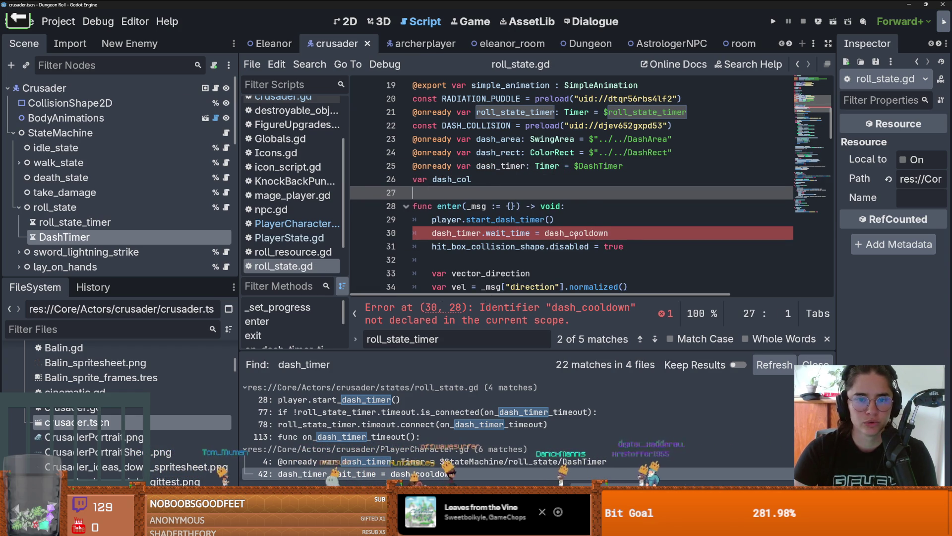
Preload crusader_roll.tres as CRUSADER_ROLL and set wait_time from CRUSADER_ROLL.roll_cooldown, saved
scroll(134, 381, "up", 1)
scroll(134, 381, "up", 2)
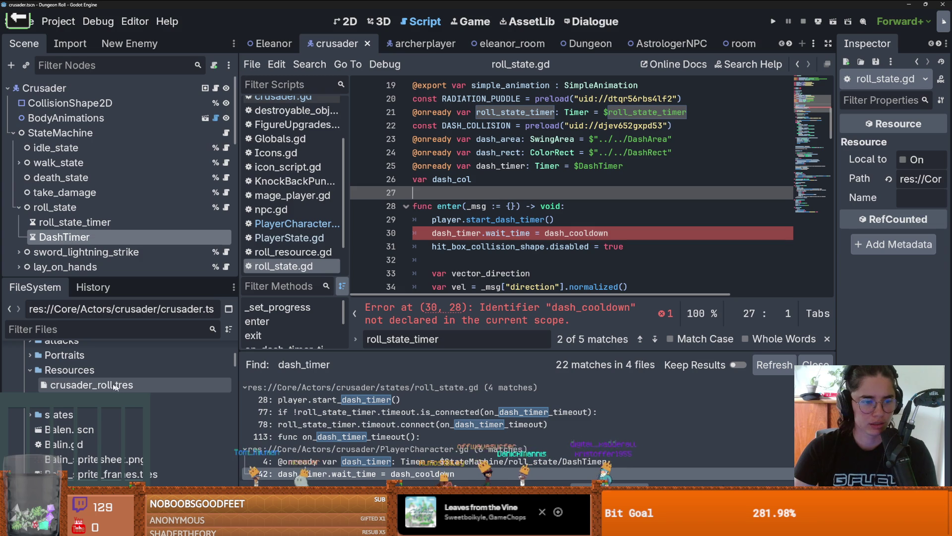
mouse_move(91, 390)
left_mouse_down()
mouse_move(457, 204)
mouse_move(458, 194)
left_mouse_up()
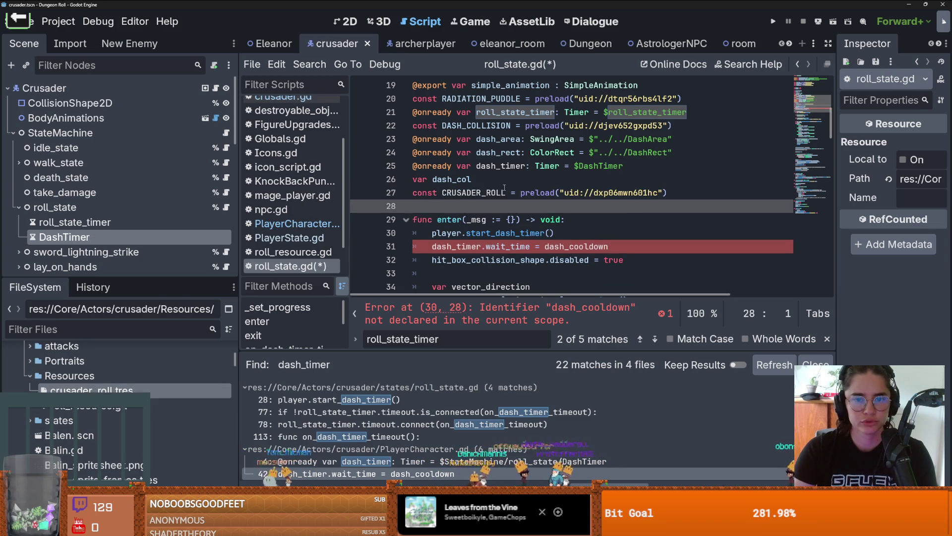
double_click(595, 247)
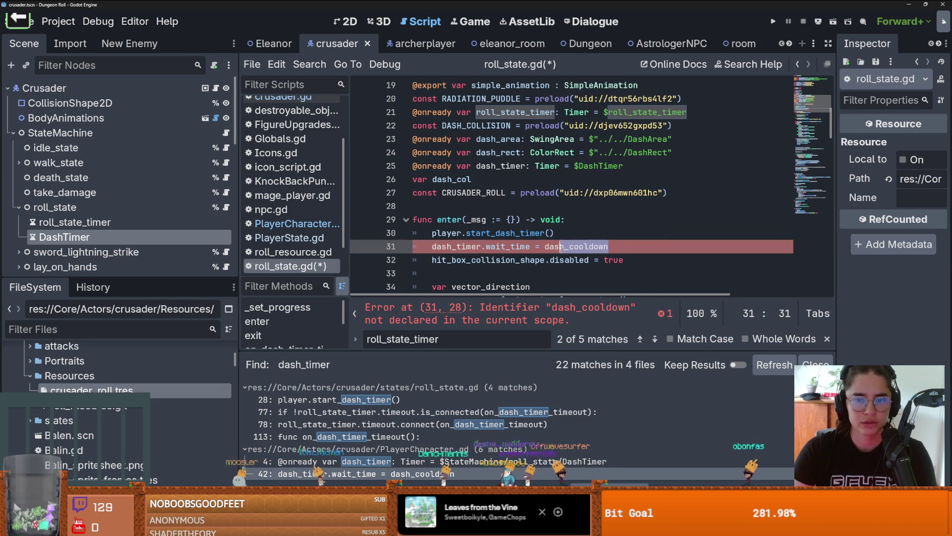
type("CRUSADER_ROLL")
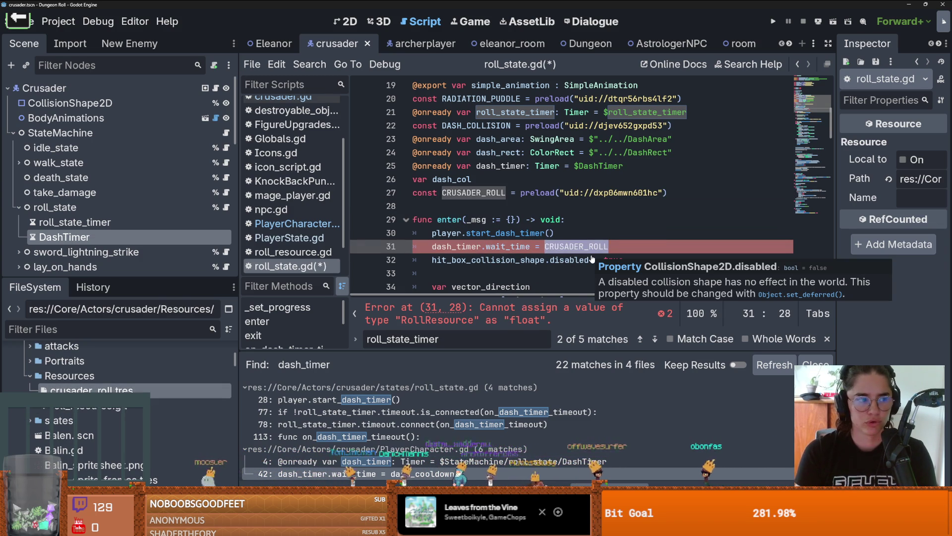
type(".")
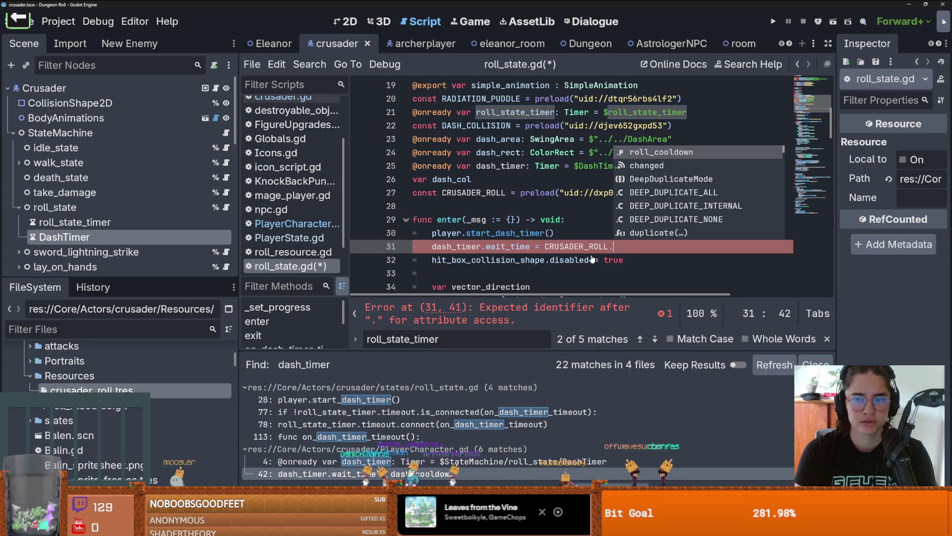
key("Return")
key("ctrl+s")
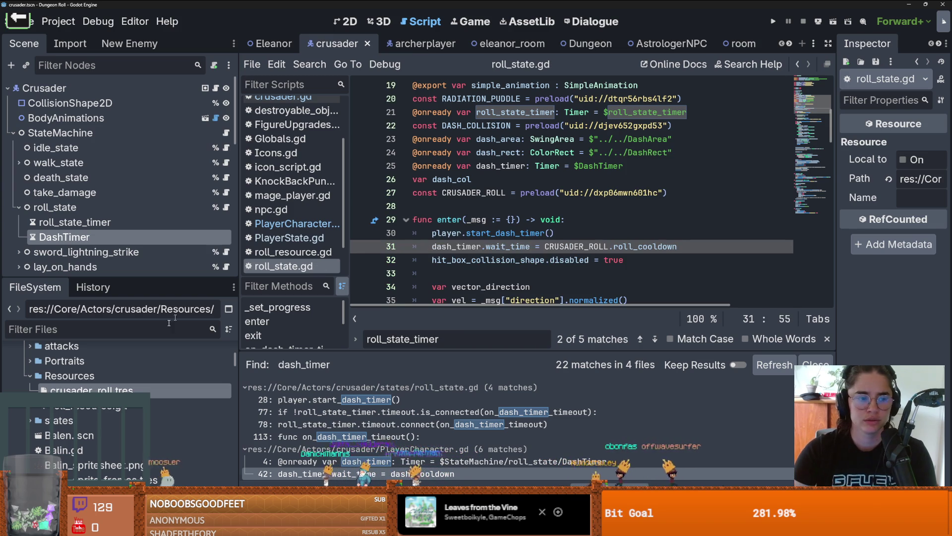
left_click(113, 390)
Set the crusader roll's Roll Cool to 5.0 and save the resource
left_click(911, 144)
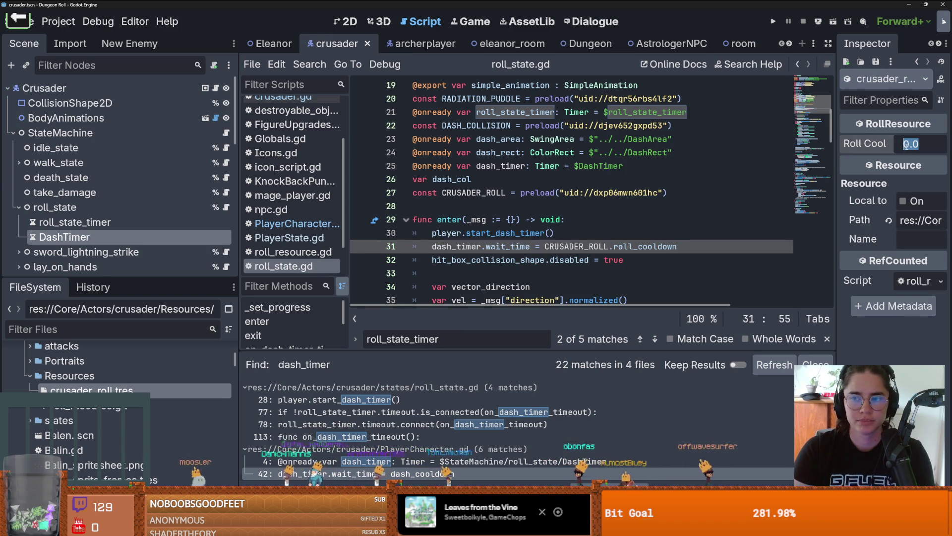
key("ctrl+s")
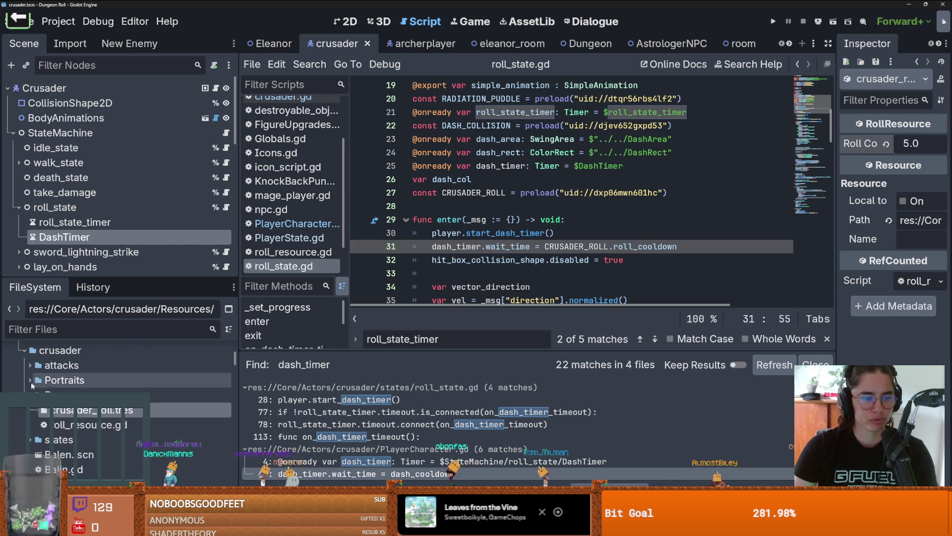
left_click(30, 381)
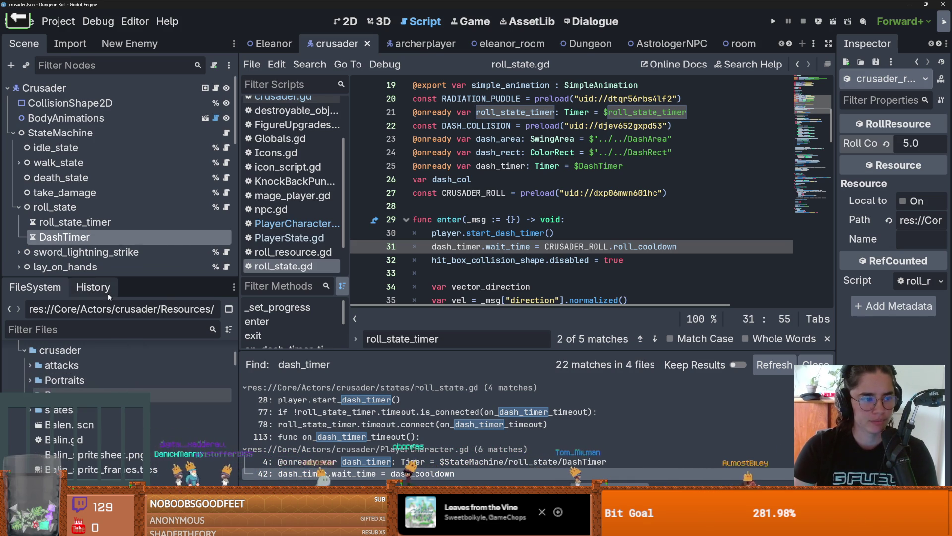
Enlarge the FileSystem dock, save everything, and expand res://Core/Actors/NPC to the Astrologer upgrades
left_click_drag(119, 279, 119, 133)
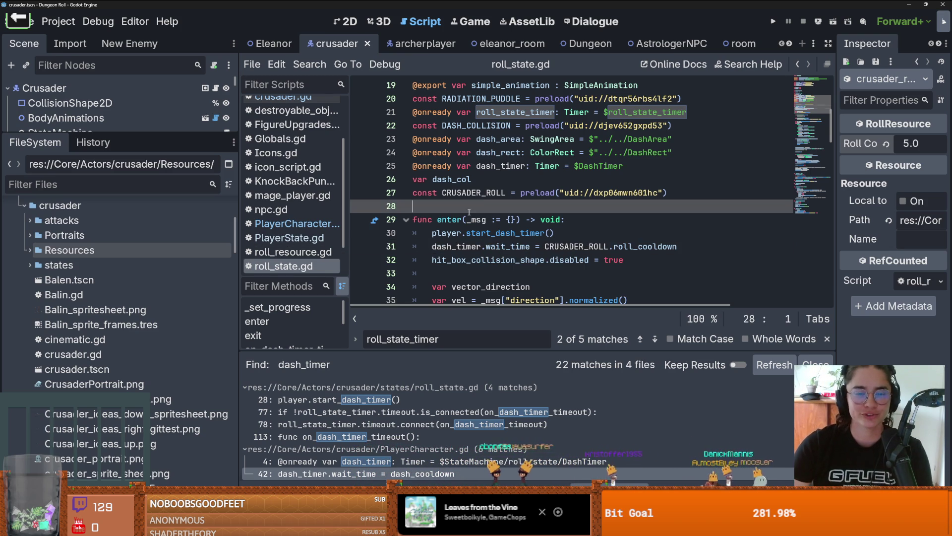
key("Up")
key("Up")
key("Up")
key("ctrl+s")
scroll(126, 253, "up", 5)
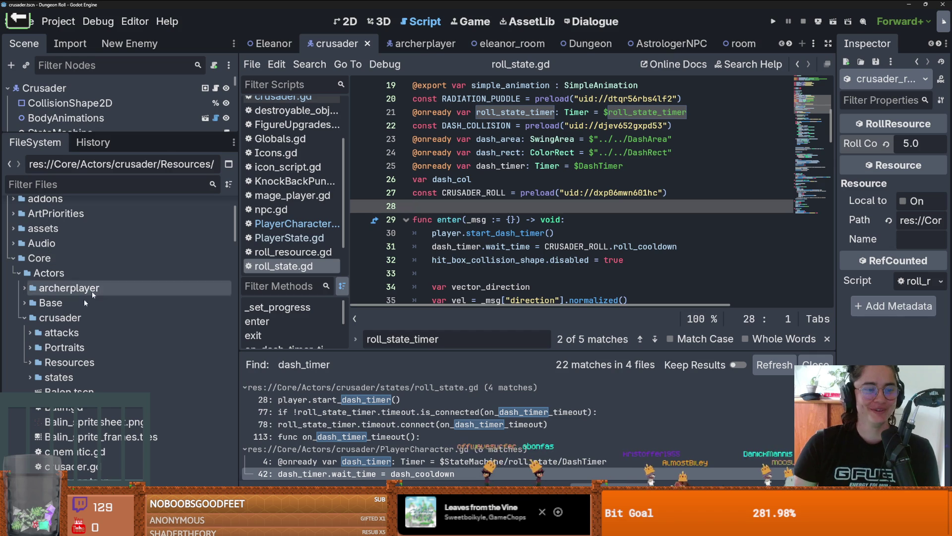
scroll(17, 322, "down", 5)
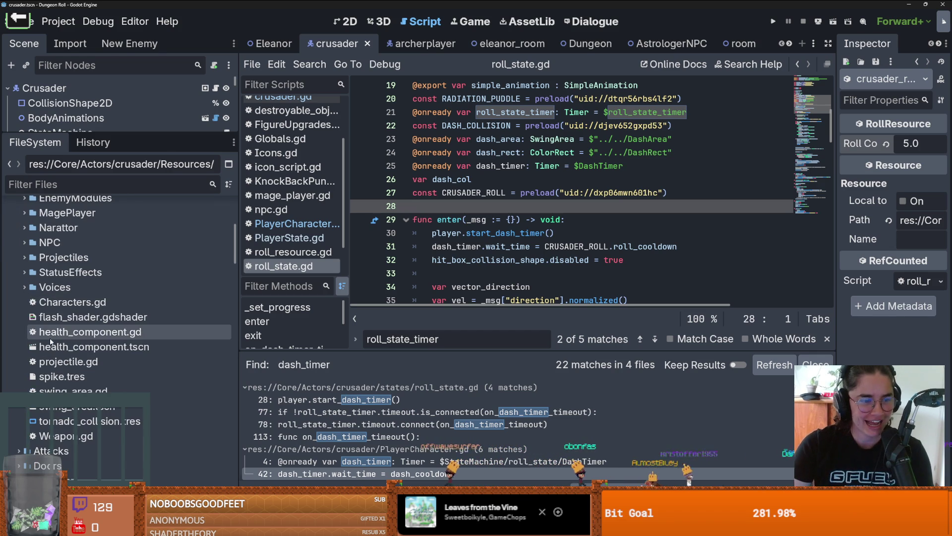
left_click(23, 280)
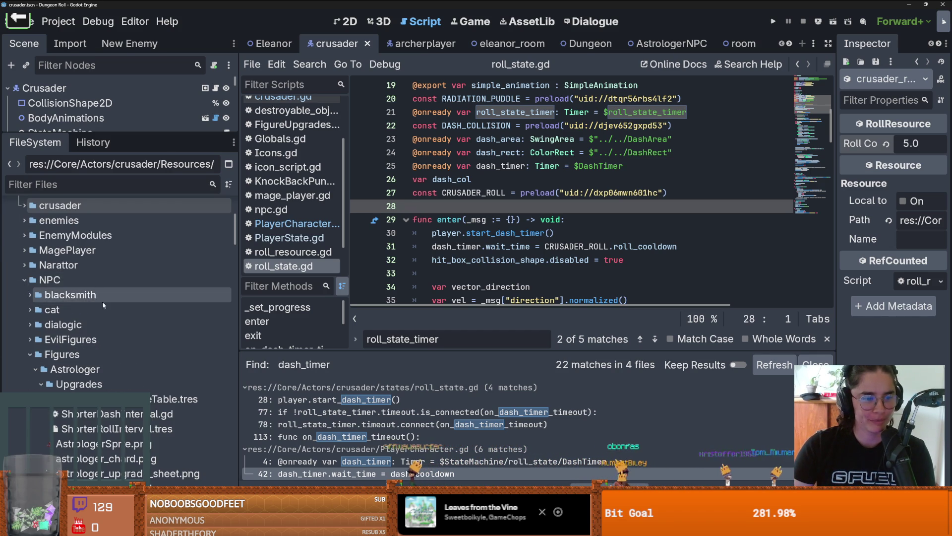
Open ShorterDashInterval.gd and delete the loop bodies of activate() and deactivate(), leaving pass
scroll(42, 364, "down", 2)
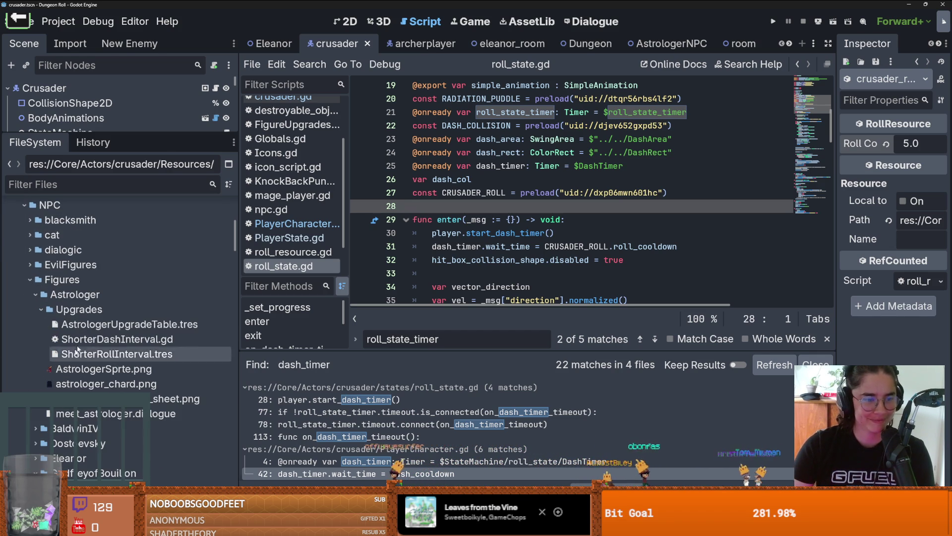
double_click(123, 344)
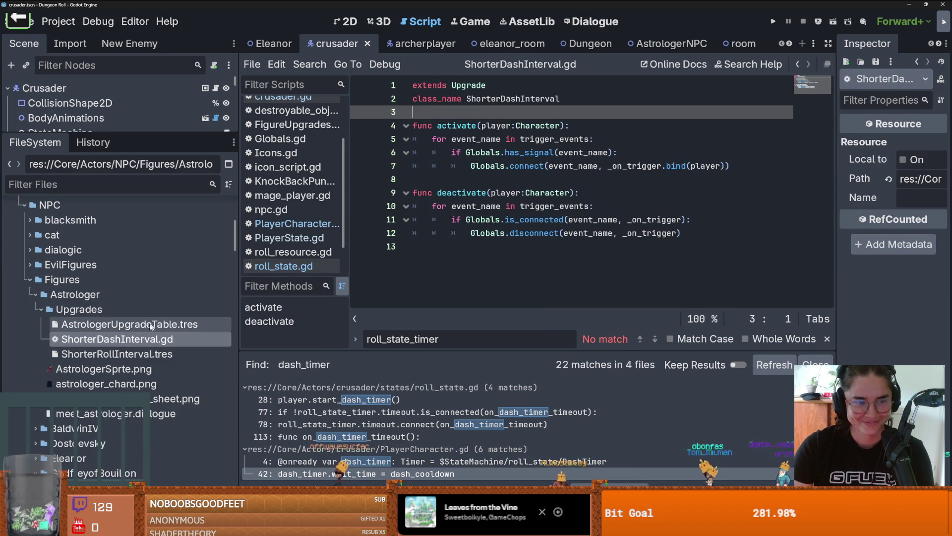
left_click_drag(774, 167, 428, 144)
key("BackSpace")
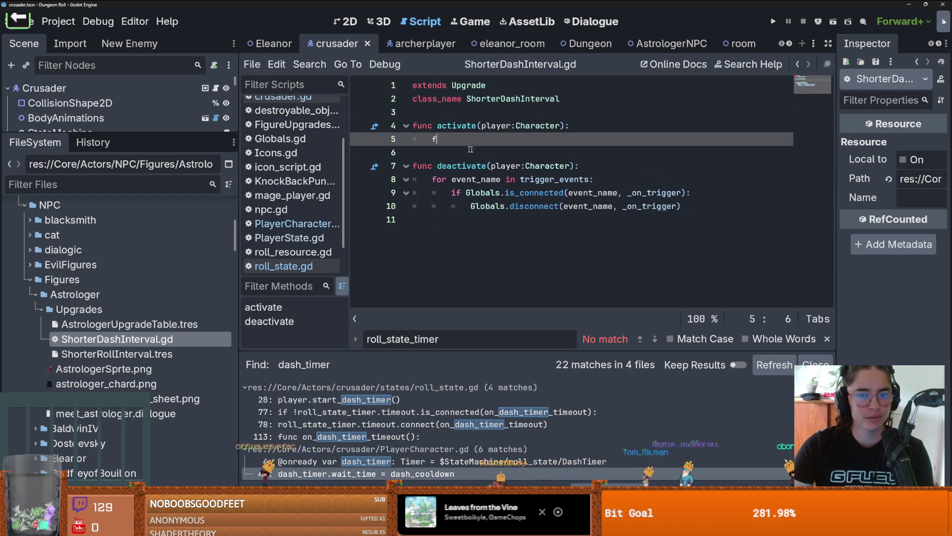
key("ctrl+s")
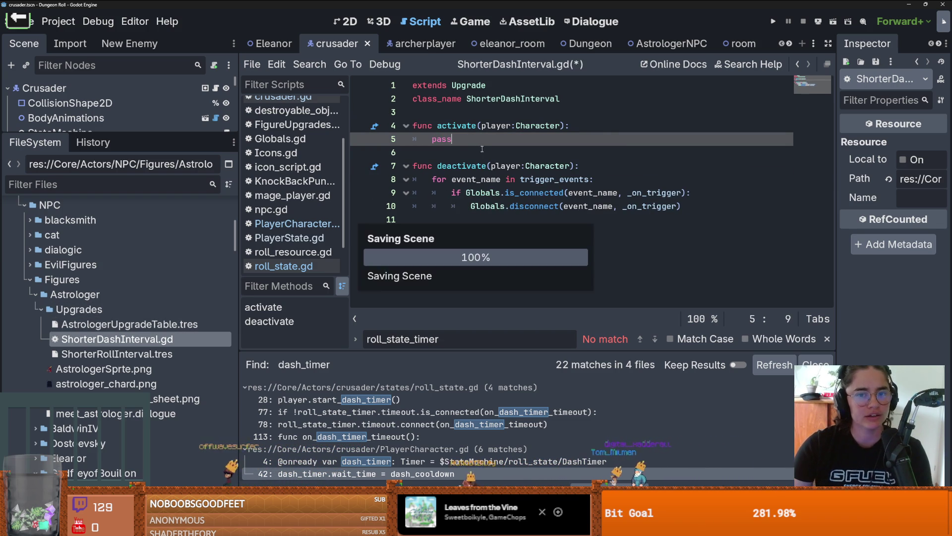
left_click_drag(684, 206, 416, 179)
key("BackSpace")
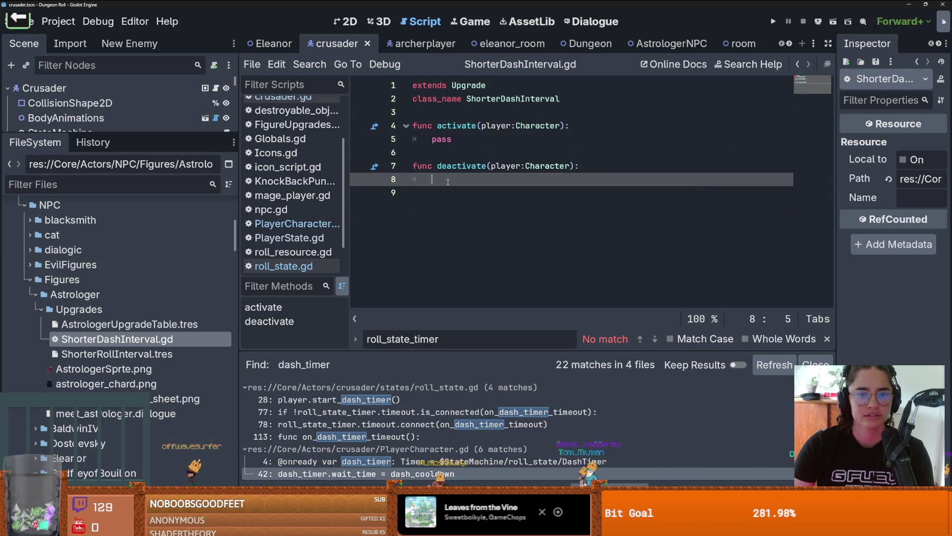
Add blank lines below class_name and preload crusader_roll.tres as CRUSADER_ROLL
left_click(437, 112)
key("Return")
key("Return")
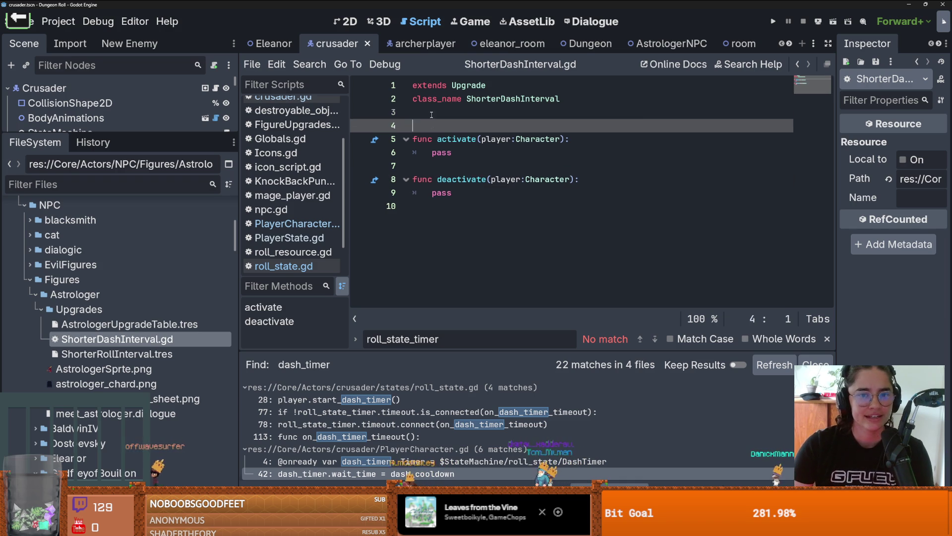
key("Up")
scroll(55, 318, "up", 5)
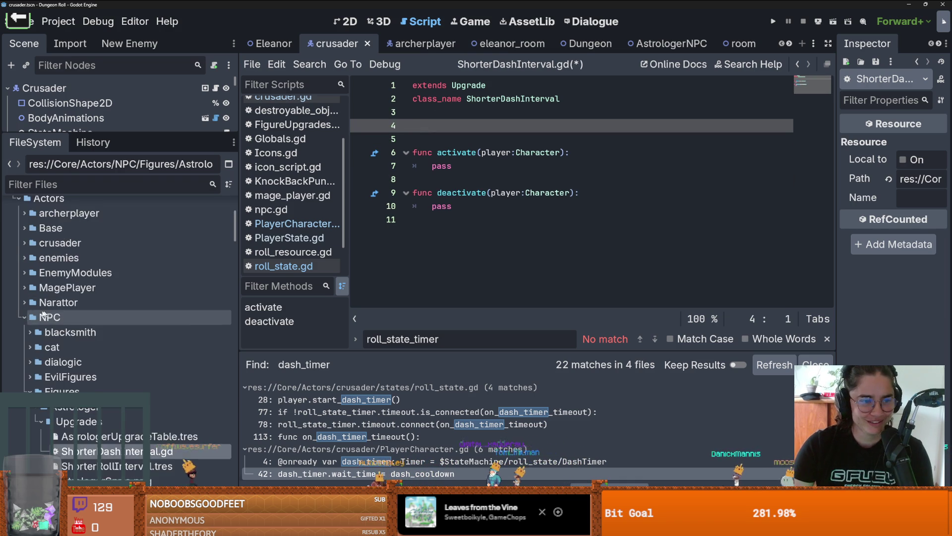
scroll(69, 323, "down", 1)
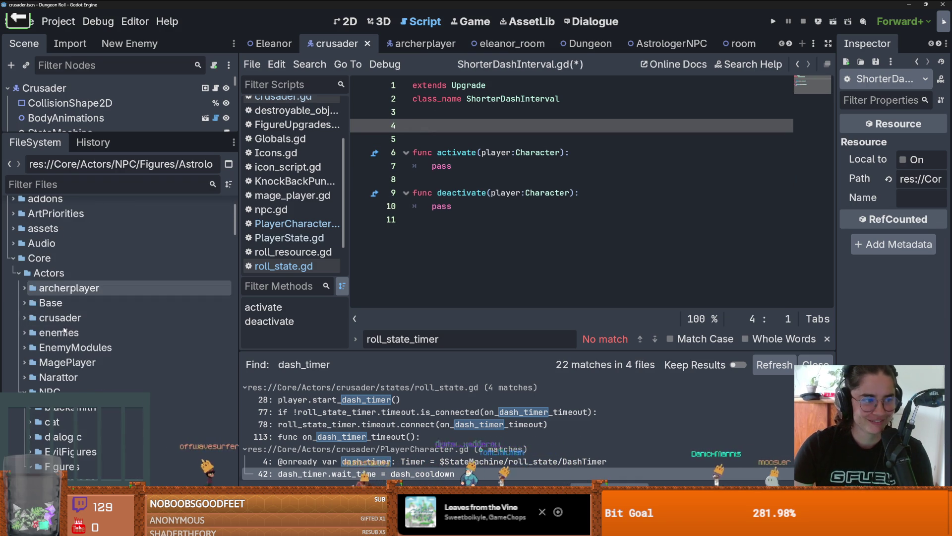
left_click(20, 318)
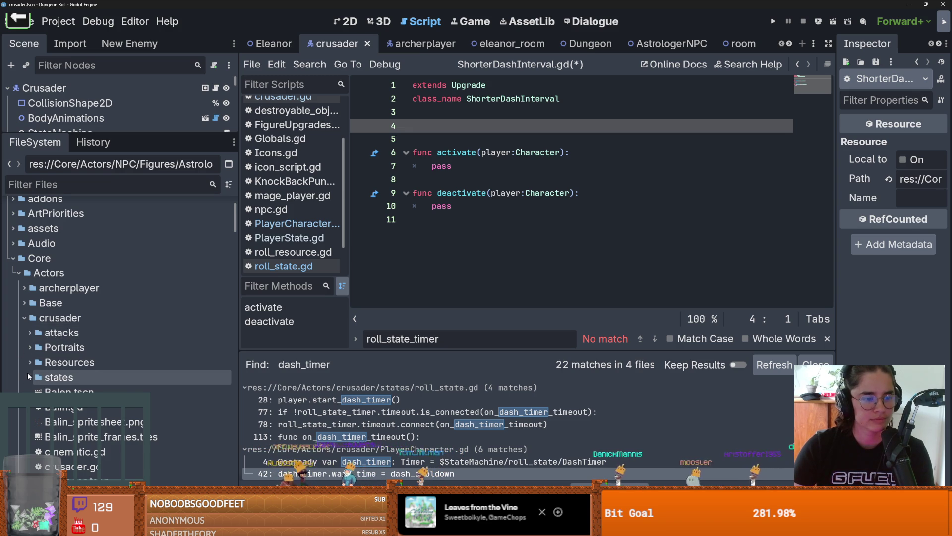
scroll(90, 386, "down", 3)
scroll(91, 386, "up", 5)
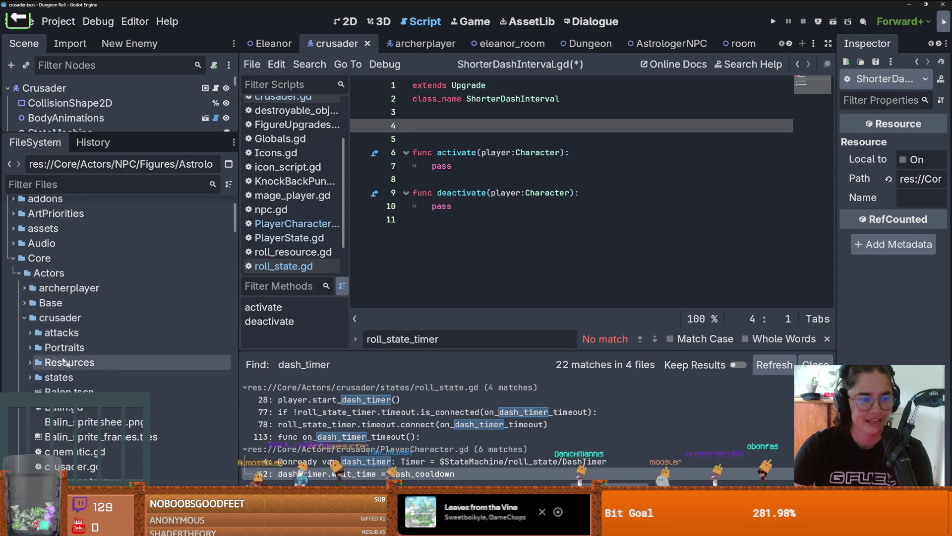
left_click(30, 362)
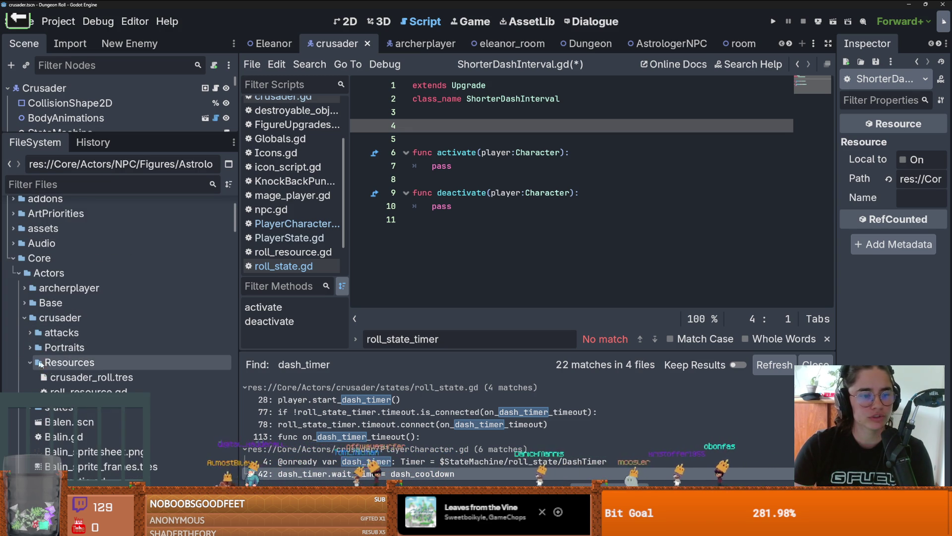
mouse_move(92, 377)
left_mouse_down()
mouse_move(415, 218)
mouse_move(415, 115)
mouse_move(454, 140)
left_mouse_up()
Replace pass in activate() with CRUSADER_ROLL.roll_cooldown
key("BackSpace")
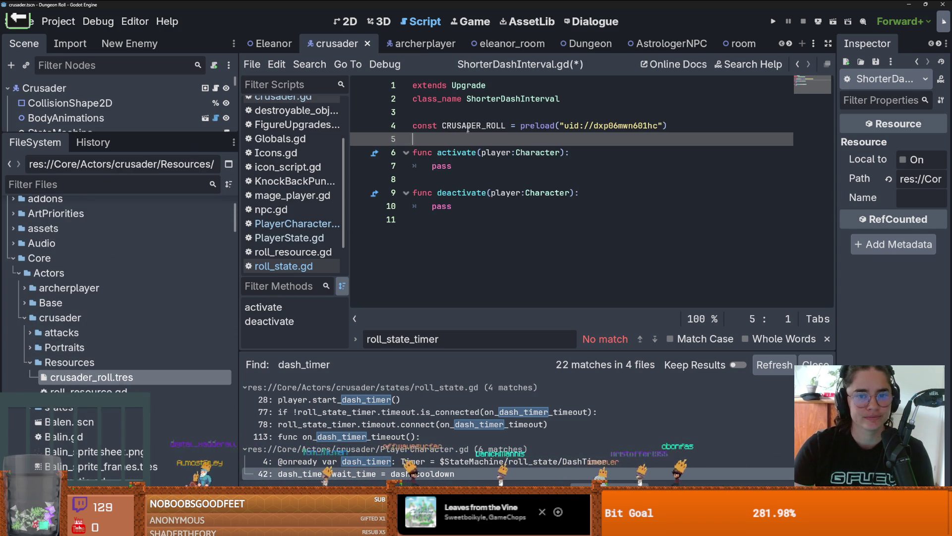
double_click(473, 125)
key("ctrl+c")
double_click(441, 166)
key("ctrl+v")
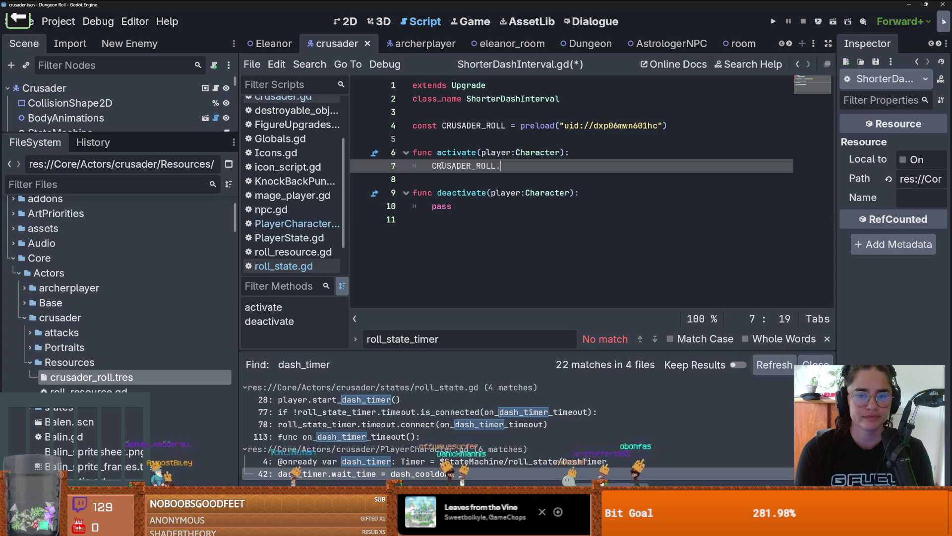
key("Return")
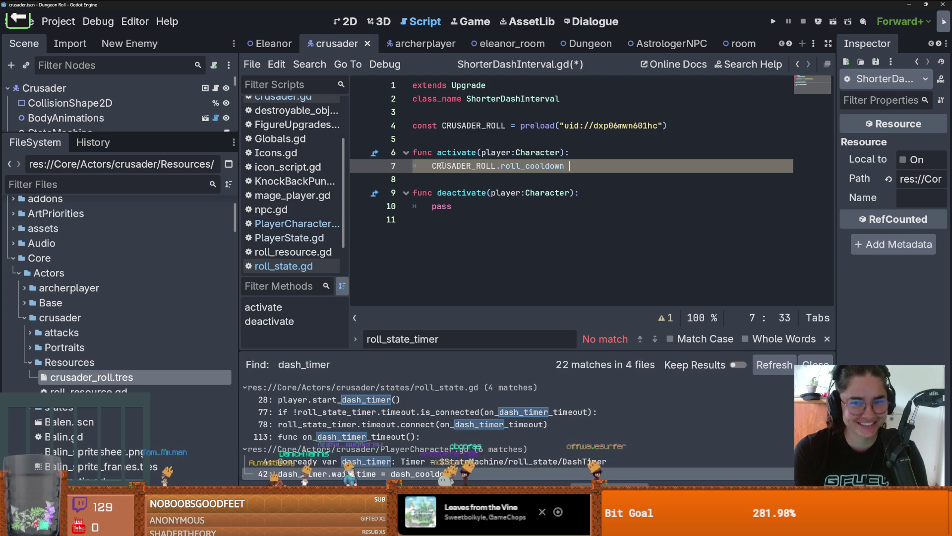
Make activate() set roll_cooldown to 2.0 and change CRUSADER_ROLL from const to var
type("= ")
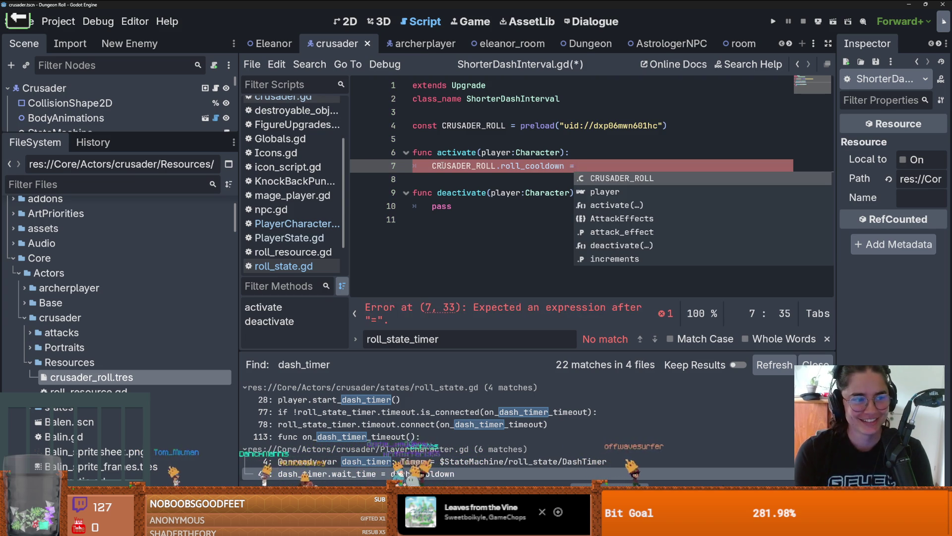
type("2.0")
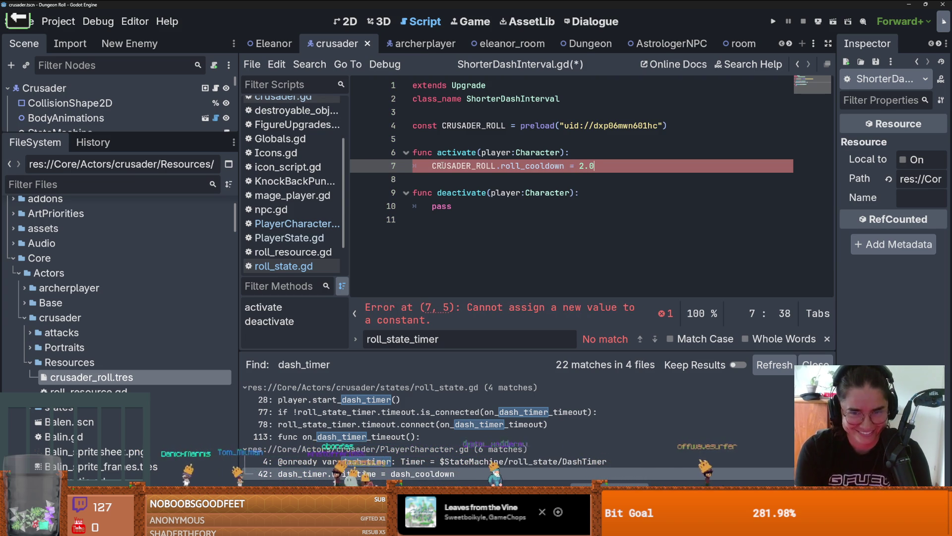
left_click_drag(595, 166, 432, 170)
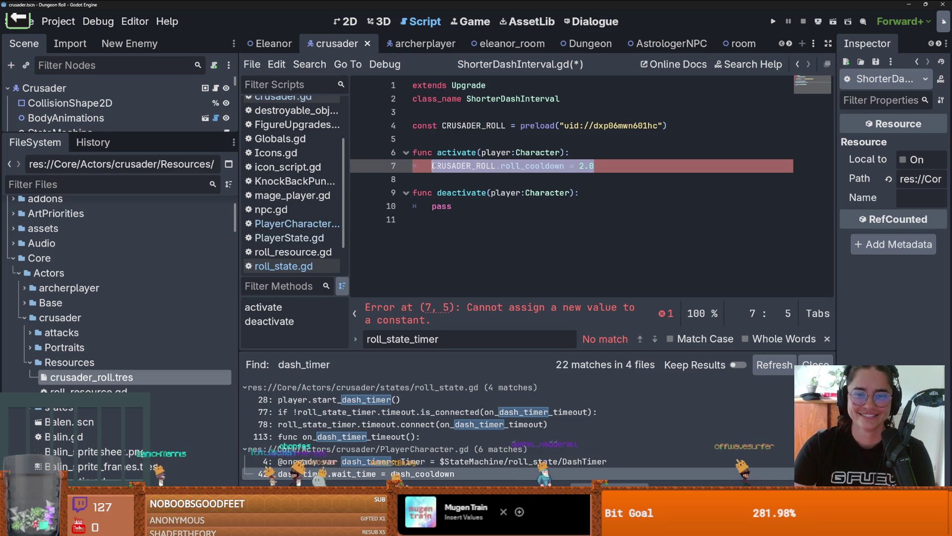
double_click(422, 126)
type("var")
Put the cooldown assignment in deactivate() with 5.0, save, and inspect crusader_roll.tres
left_click_drag(594, 165, 486, 166)
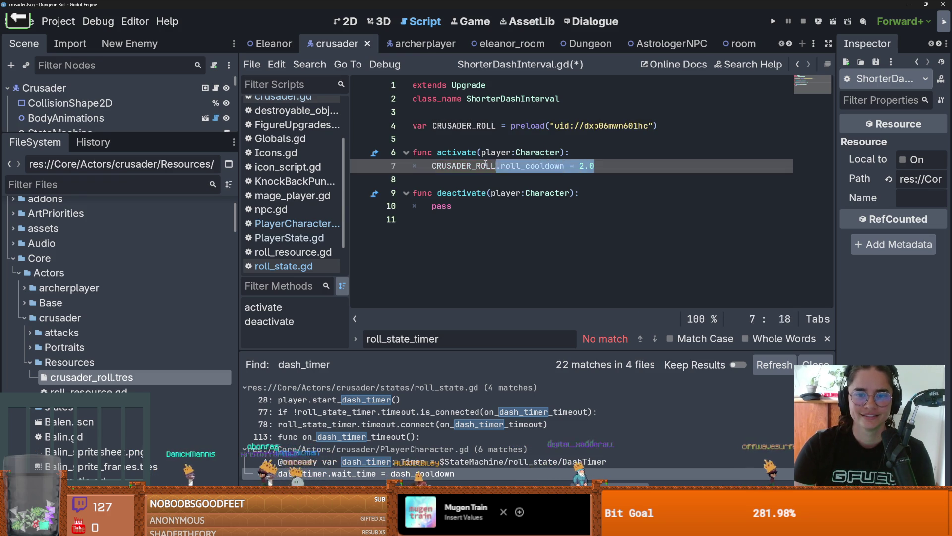
double_click(444, 206)
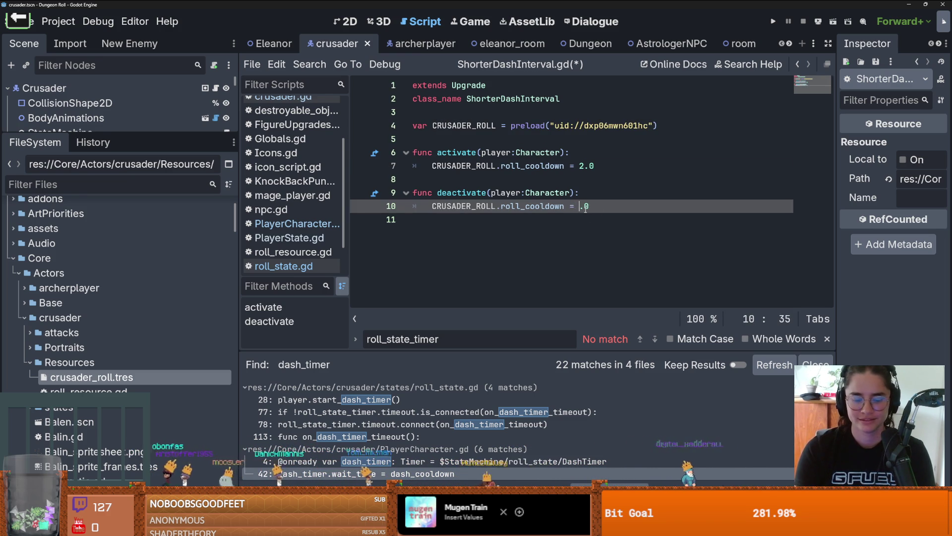
key("ctrl+s")
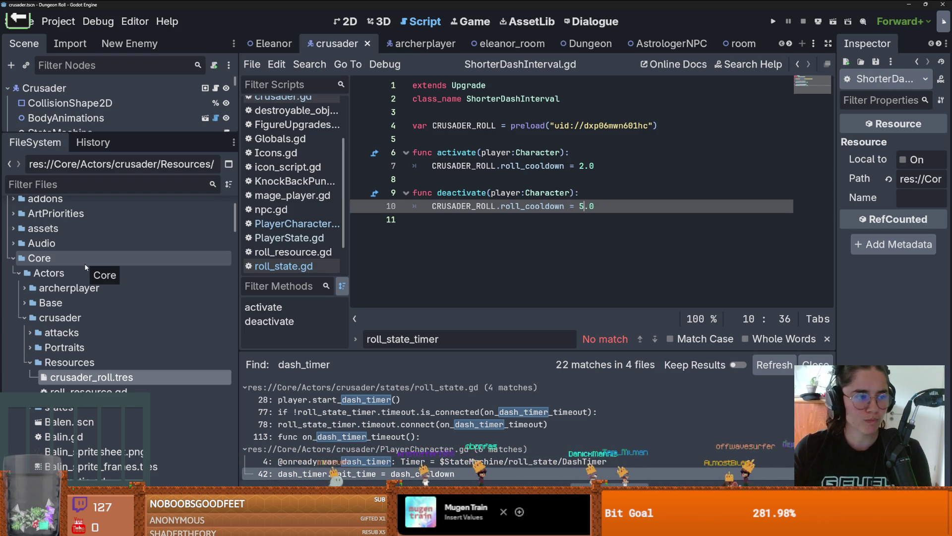
left_click(475, 240)
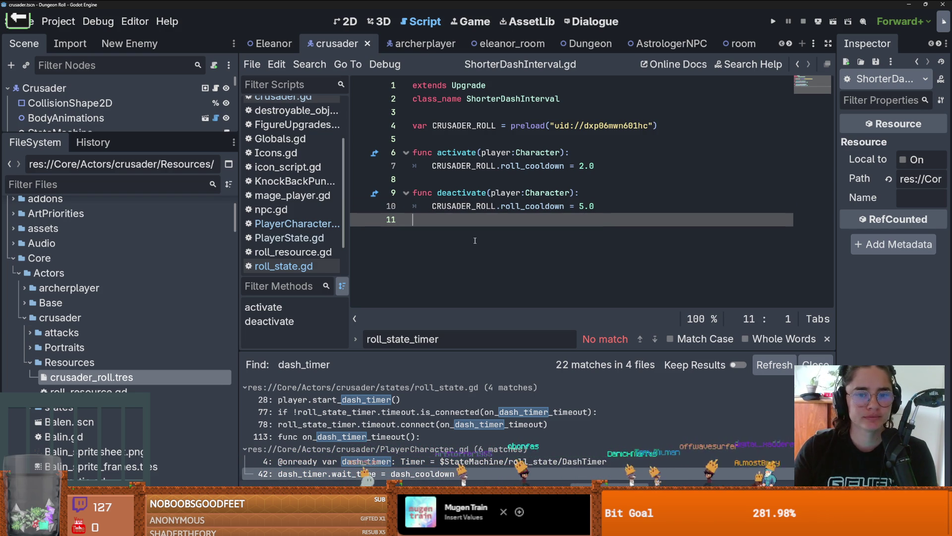
left_click(109, 377)
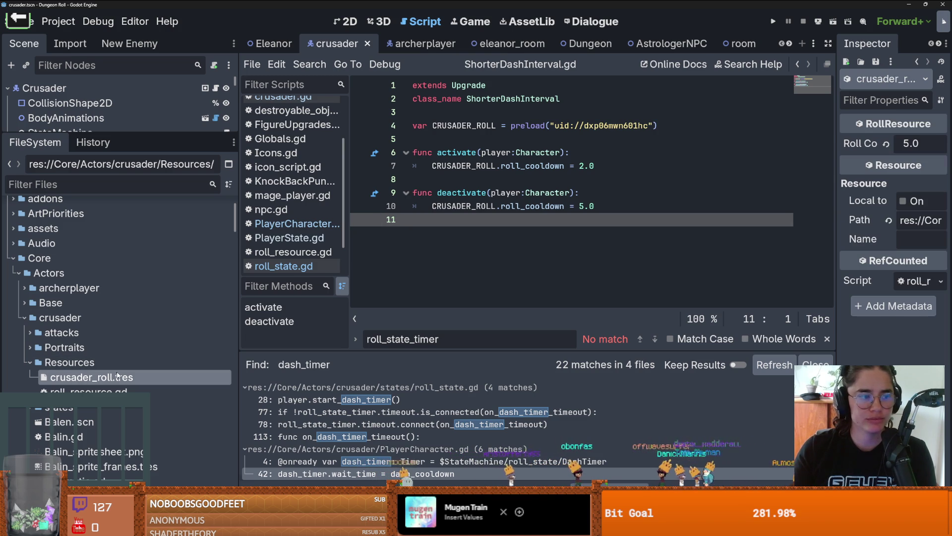
Collapse the crusader folders and widen the Inspector over the Astrologer upgrade table
left_click(29, 362)
left_click(25, 317)
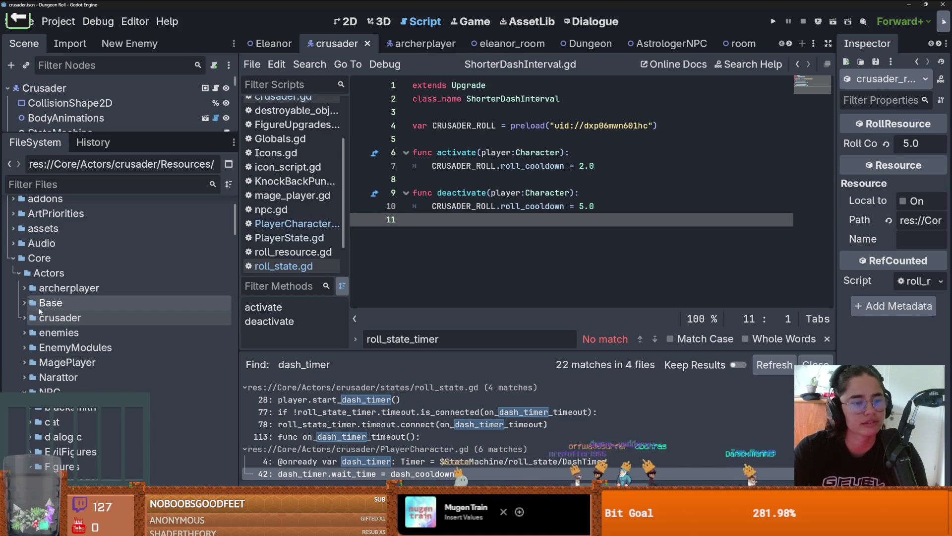
scroll(41, 311, "down", 5)
left_click(106, 325)
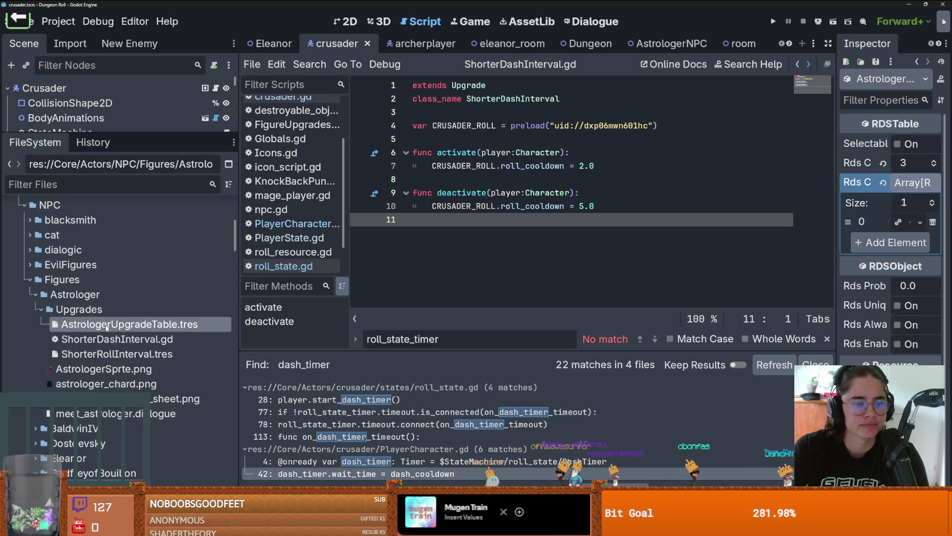
left_click(109, 354)
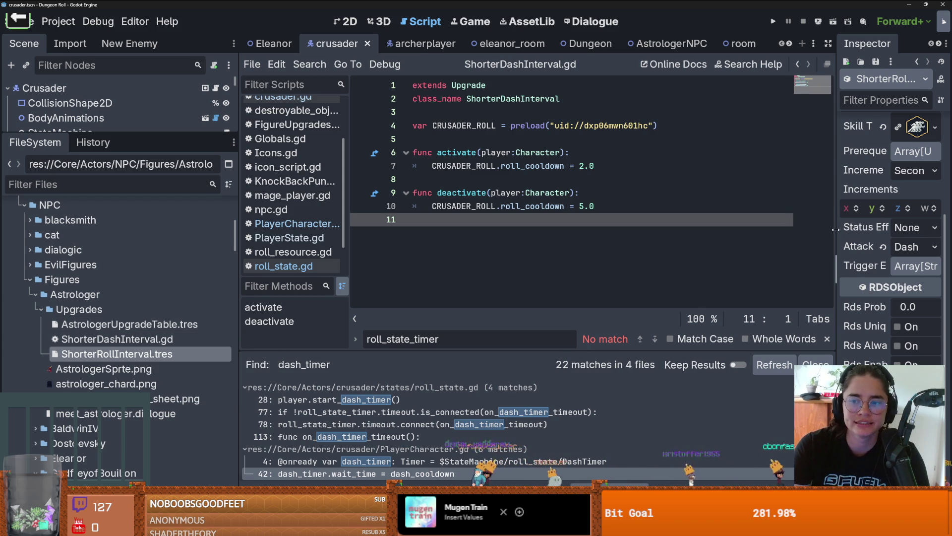
left_click_drag(836, 229, 678, 229)
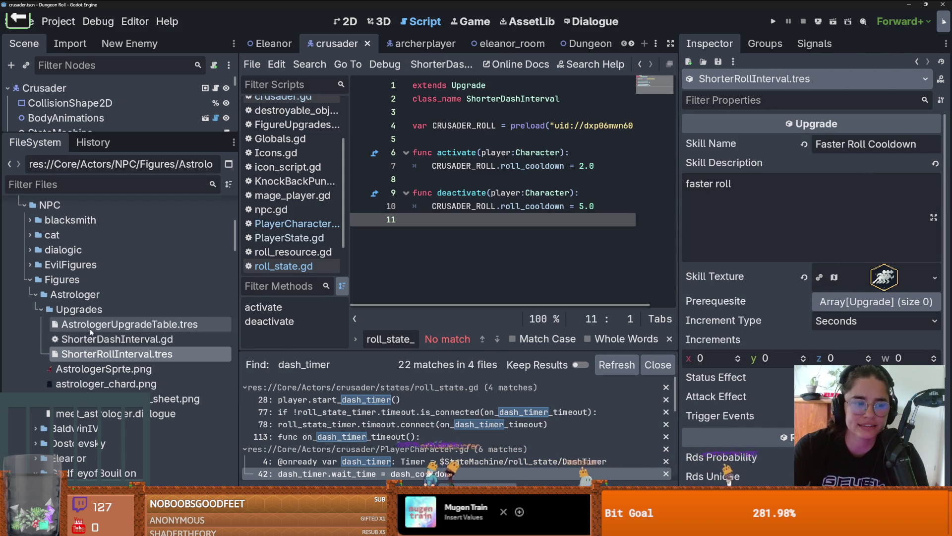
Drop ShorterRollInterval.tres into Rds Contents element 0 and save the table
left_click(94, 339)
left_click(95, 323)
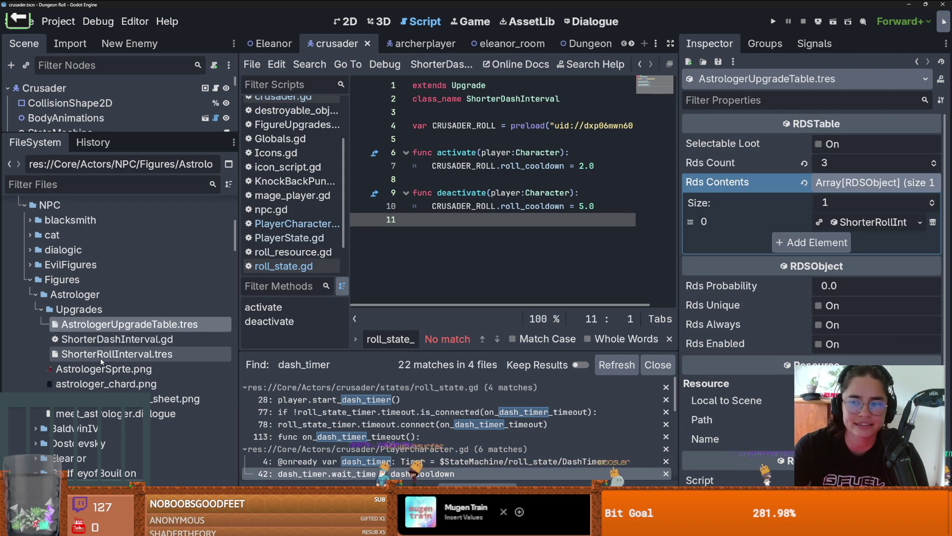
mouse_move(102, 361)
left_mouse_down()
mouse_move(456, 334)
mouse_move(771, 233)
mouse_move(763, 229)
left_mouse_up()
key("ctrl+s")
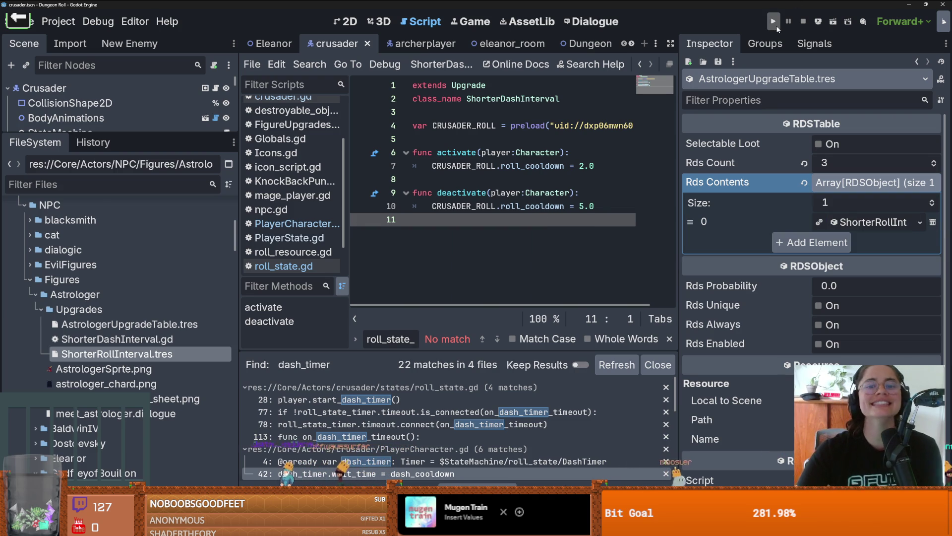
key("ctrl+s")
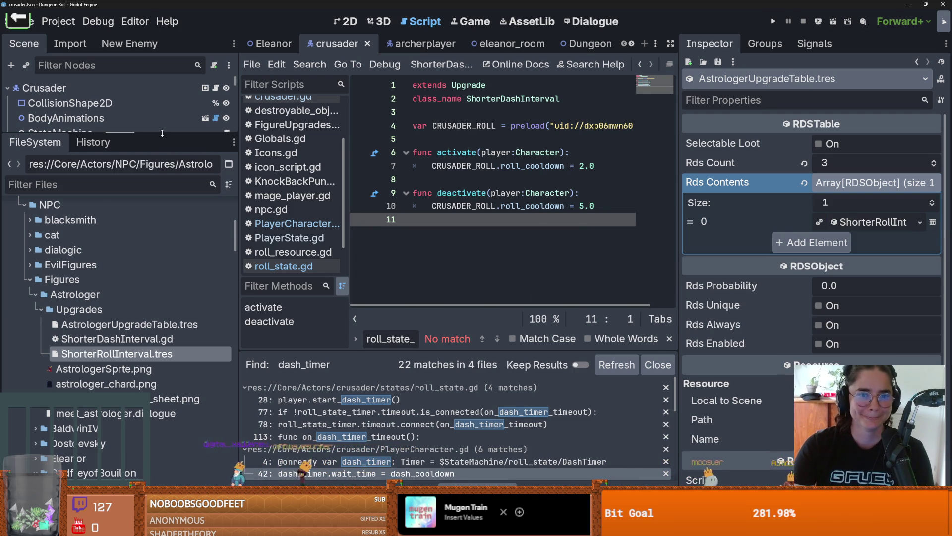
left_click_drag(679, 123, 782, 123)
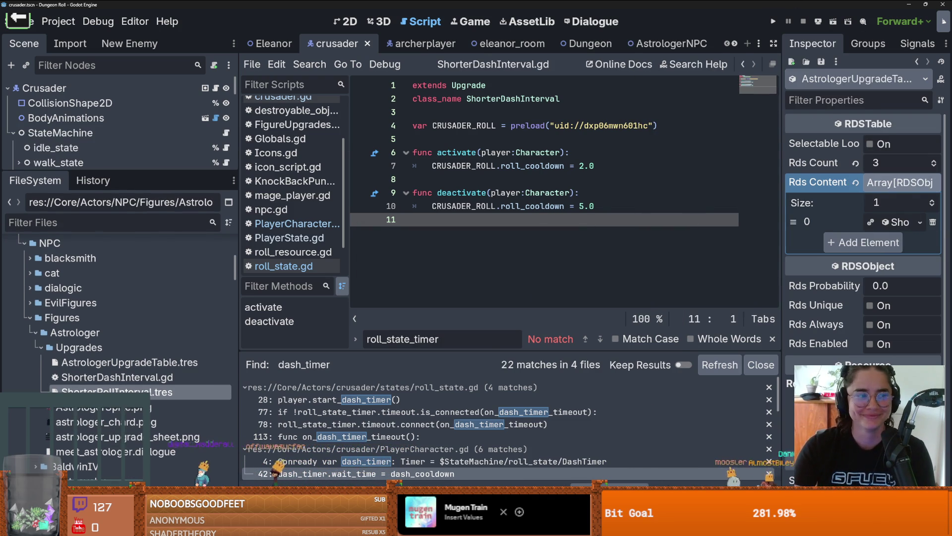
Filter files for 'room' and create a New Inherited Scene from room.tscn
left_click(100, 222)
type("room")
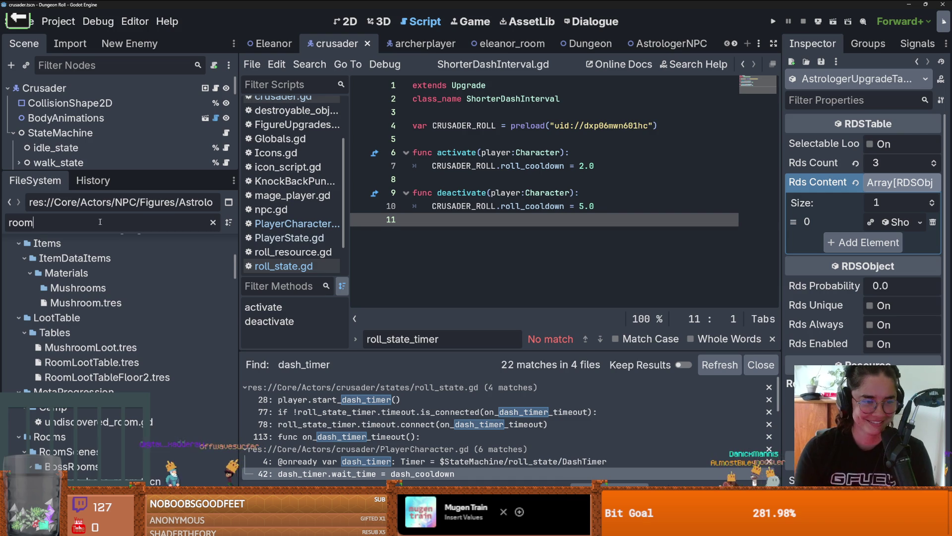
scroll(126, 409, "down", 5)
scroll(84, 381, "up", 2)
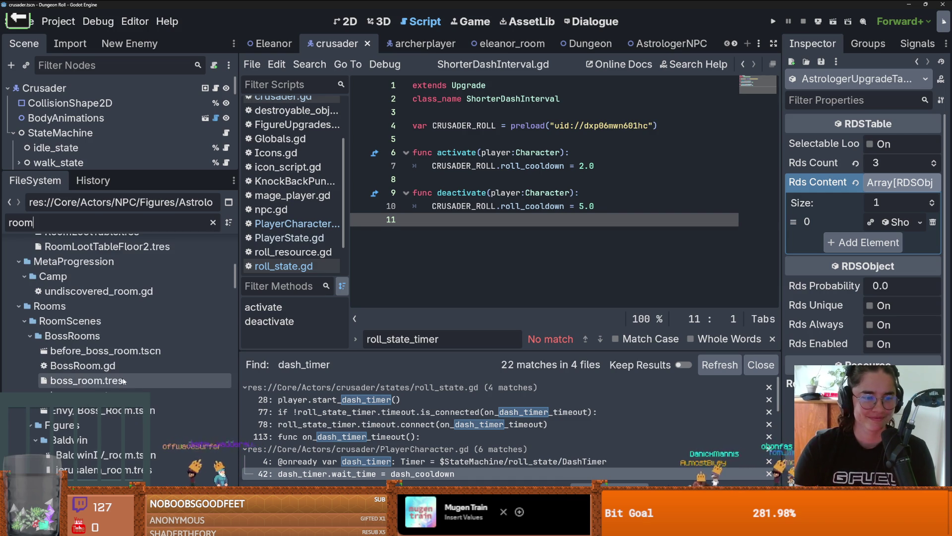
scroll(127, 385, "down", 10)
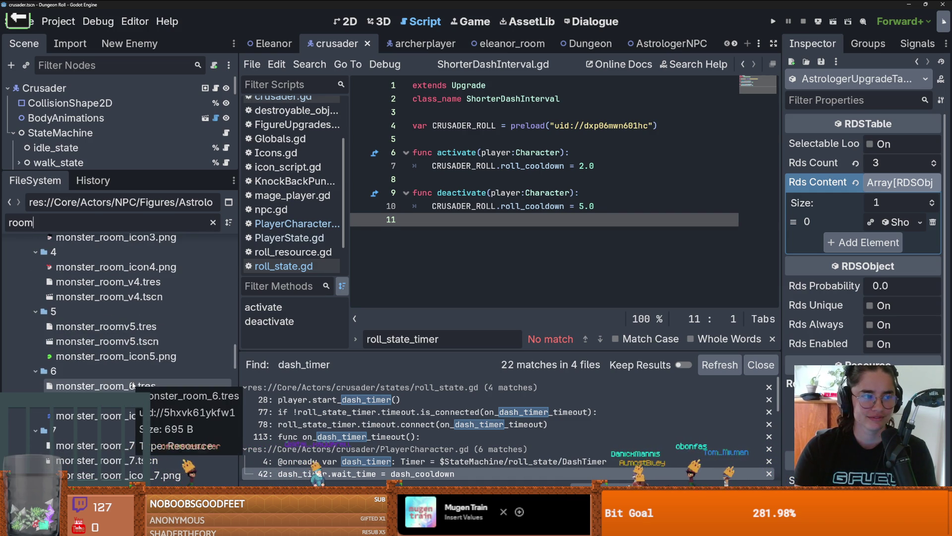
scroll(133, 385, "down", 15)
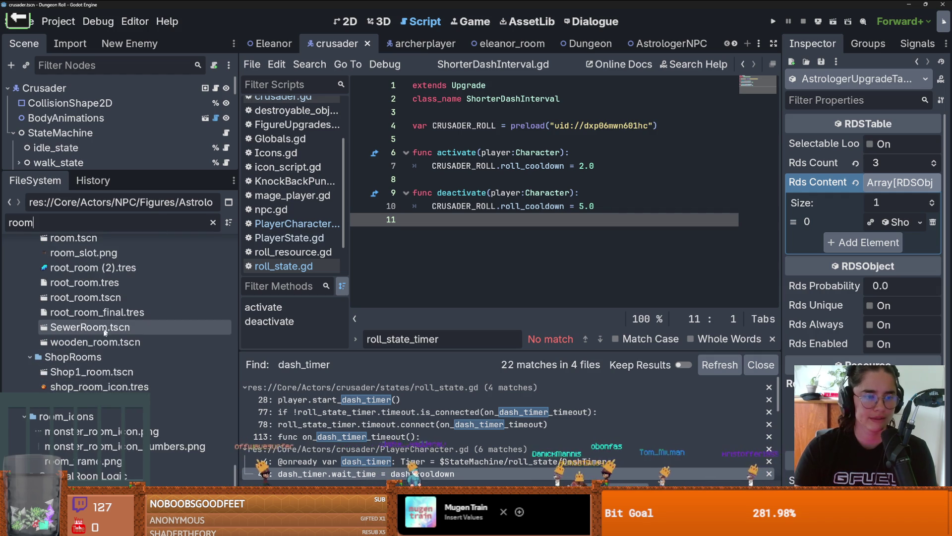
scroll(100, 322, "up", 2)
right_click(92, 303)
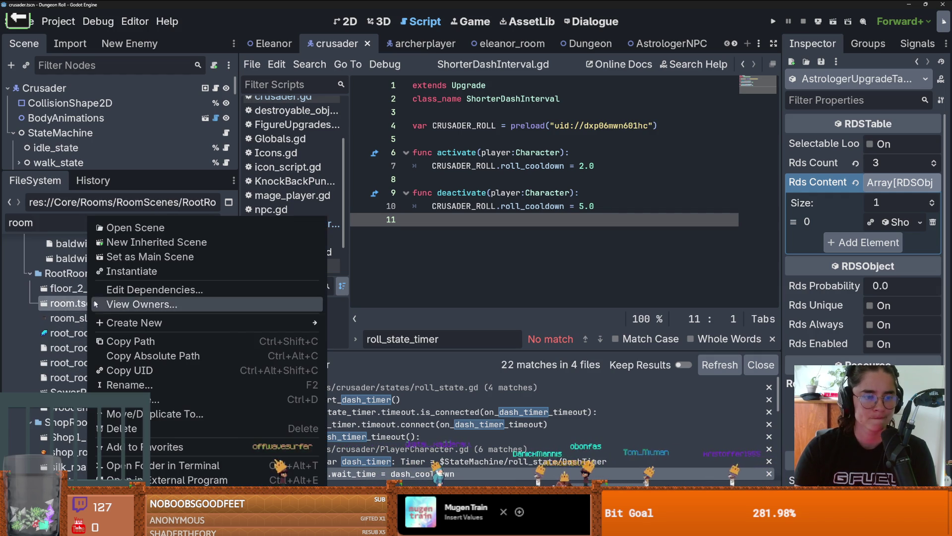
left_click(165, 243)
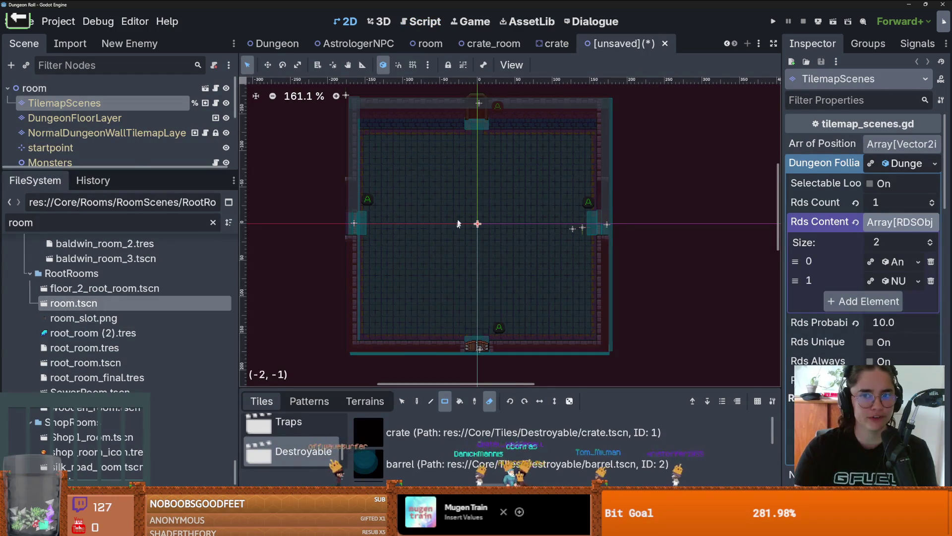
Expand the scene tree and preview the floor and wall layers' saved tile patterns
left_click_drag(174, 171, 174, 284)
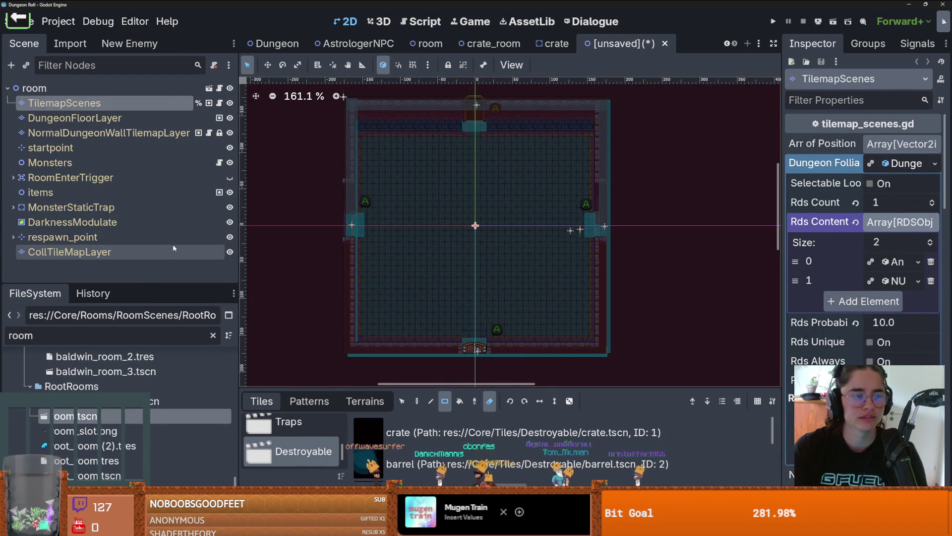
key("ctrl+s")
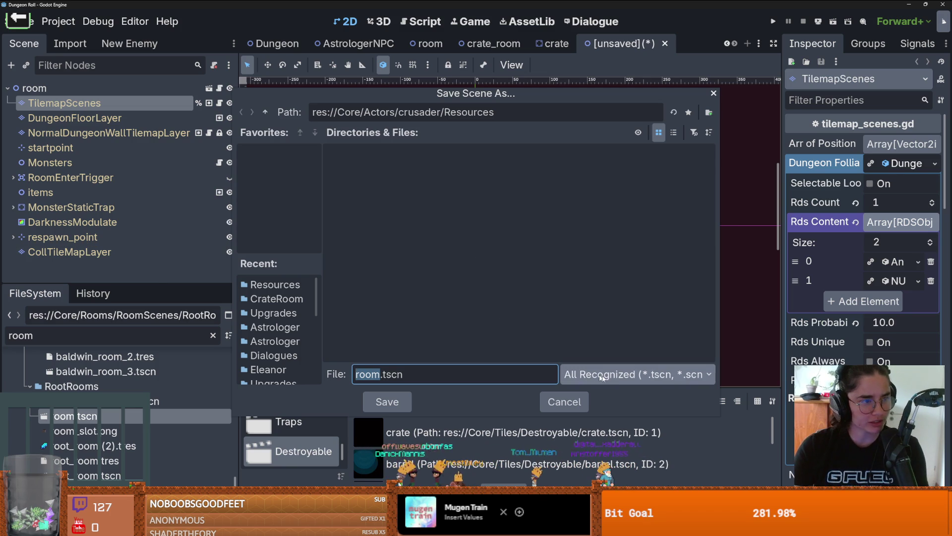
left_click(564, 402)
left_click(119, 118)
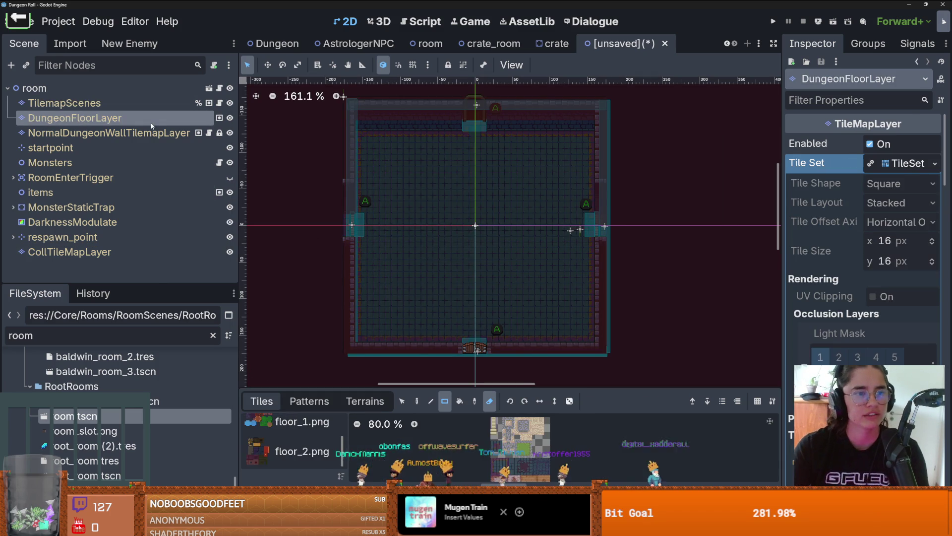
left_click(119, 133)
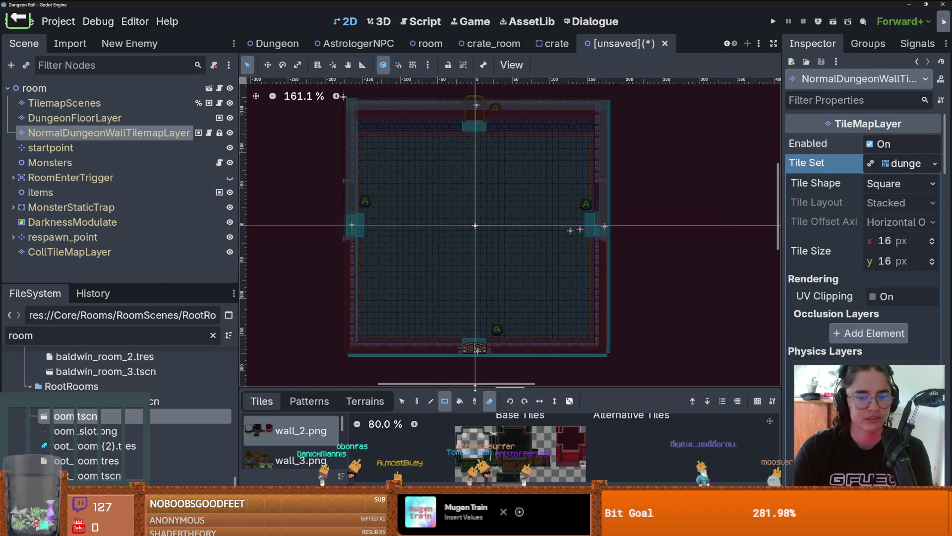
left_click_drag(472, 390, 472, 260)
left_click(309, 270)
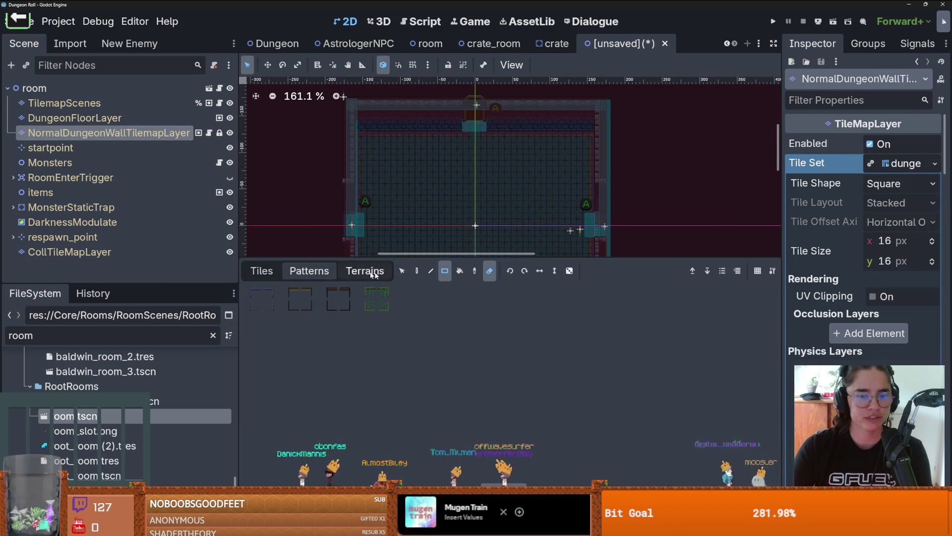
left_click(300, 299)
left_click_drag(320, 259, 332, 354)
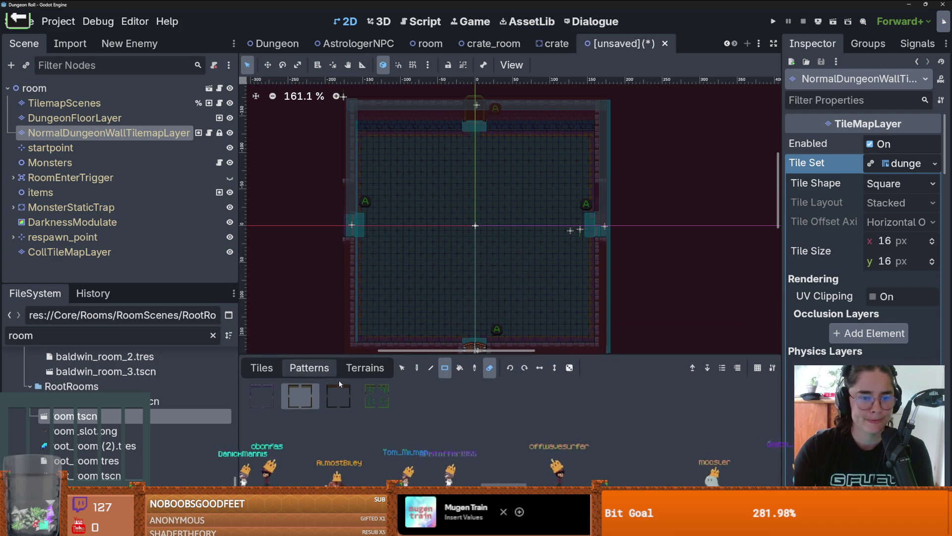
Select DungeonFloorLayer and set up wood_1 terrain painting with the Rect tool
key("d")
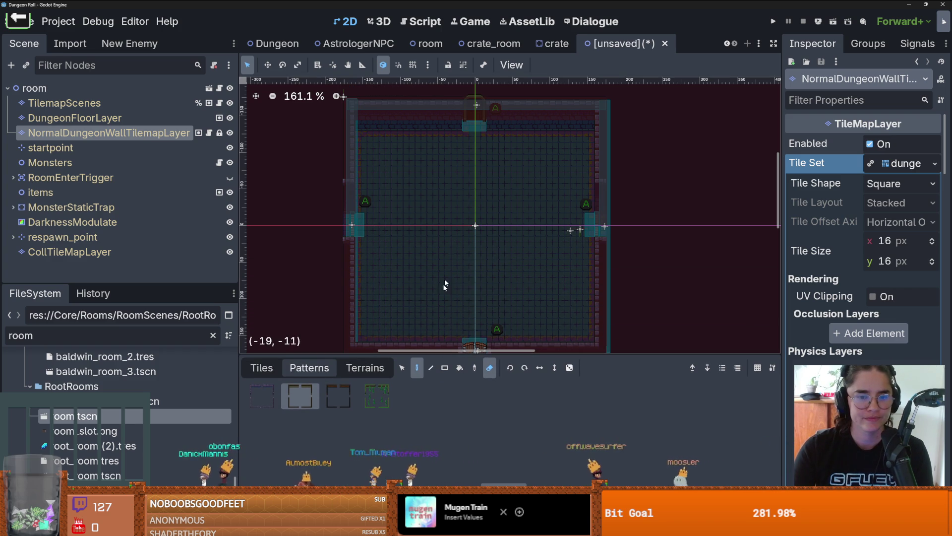
scroll(476, 277, "down", 1)
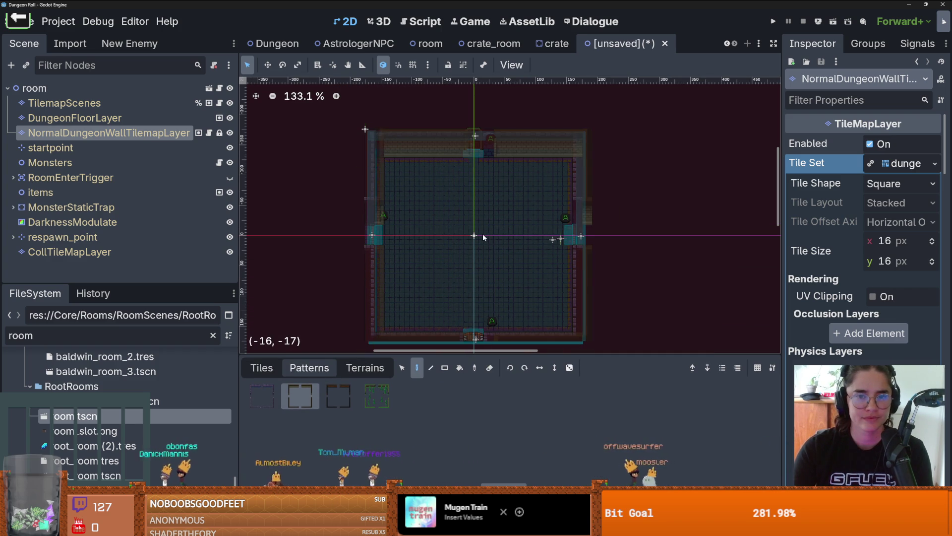
scroll(514, 276, "up", 1)
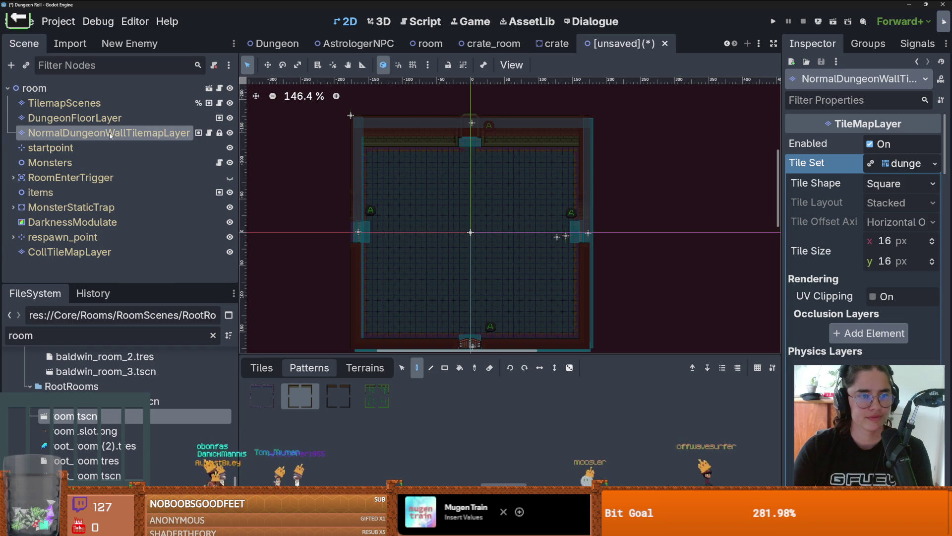
left_click(74, 118)
left_click(262, 367)
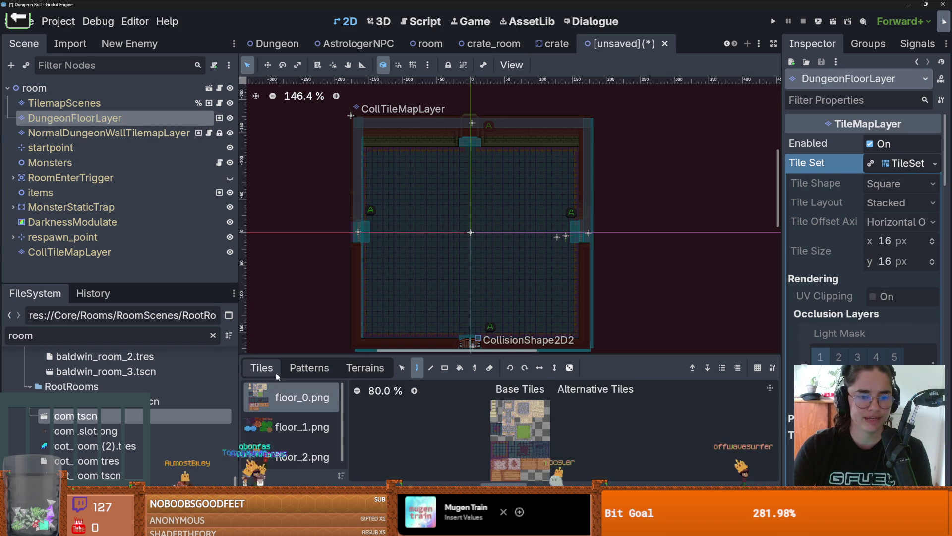
left_click(365, 367)
scroll(303, 441, "down", 2)
left_click(286, 425)
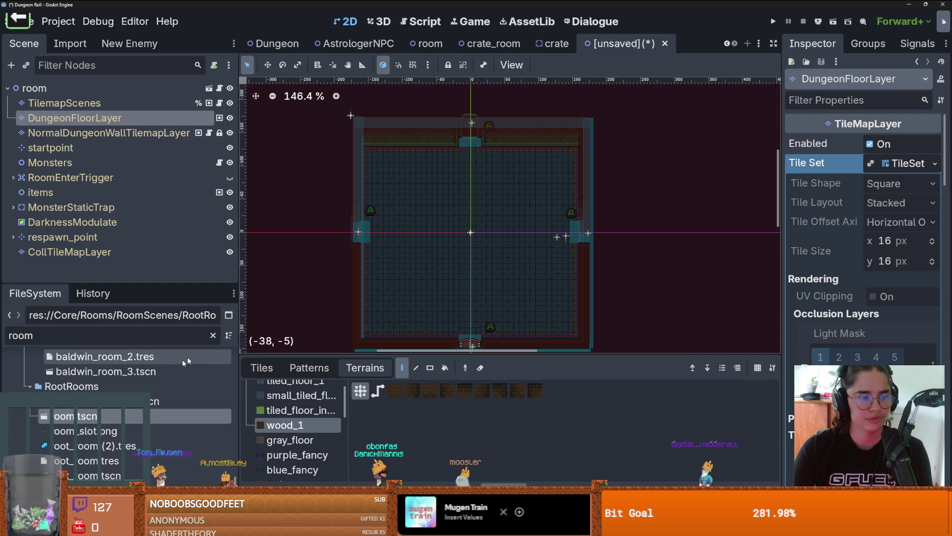
left_click(430, 367)
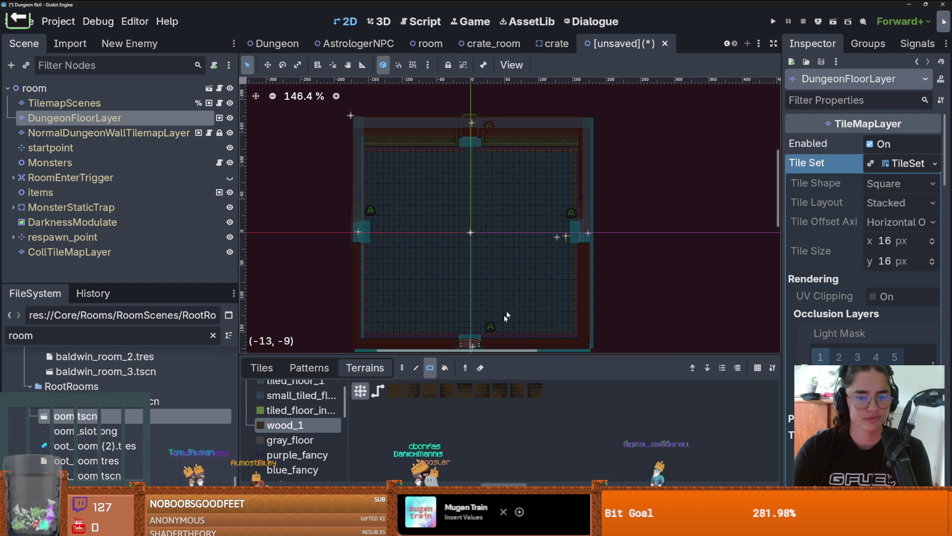
scroll(506, 314, "down", 2)
Fill the room floor plus the left, right and top door gaps with wood_1, then bring up Save As
left_click_drag(574, 307, 370, 126)
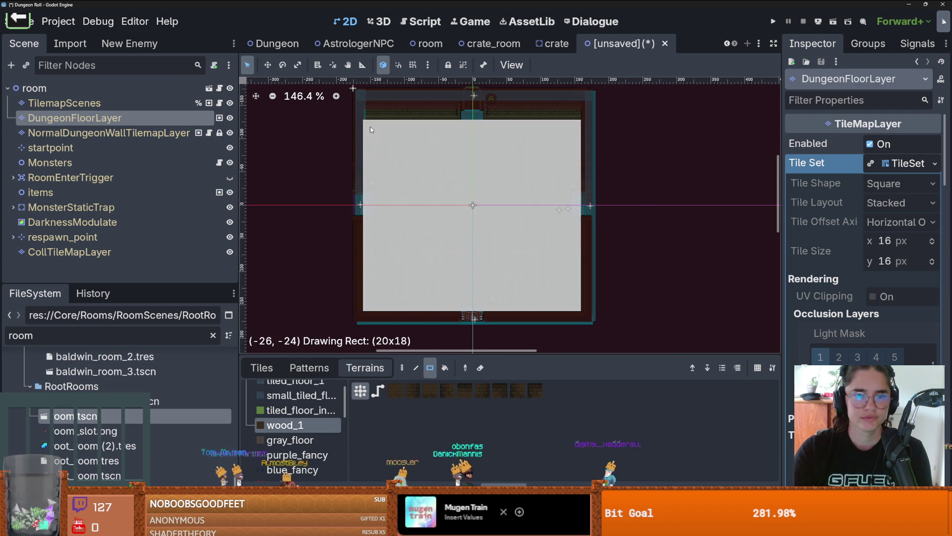
scroll(372, 205, "up", 3)
left_click_drag(355, 197, 355, 215)
left_click_drag(657, 198, 657, 214)
scroll(502, 143, "up", 4)
left_click_drag(502, 143, 516, 143)
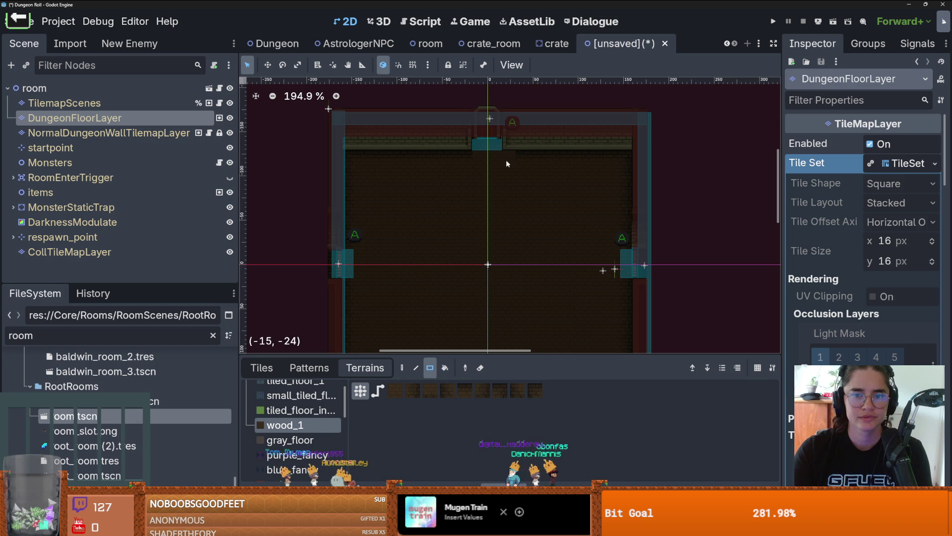
scroll(516, 179, "down", 5)
scroll(517, 178, "down", 3, "ctrl")
scroll(516, 267, "up", 2)
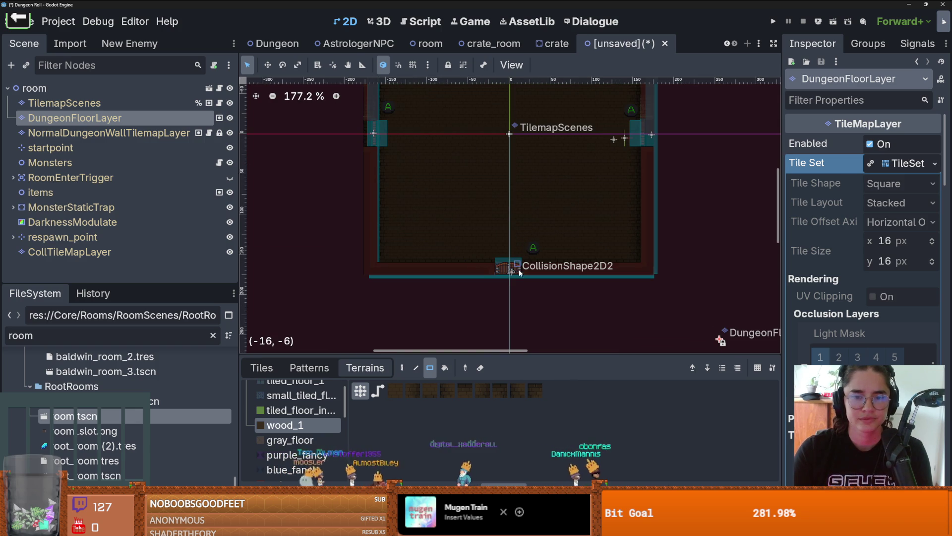
scroll(511, 261, "up", 4)
key("ctrl+s")
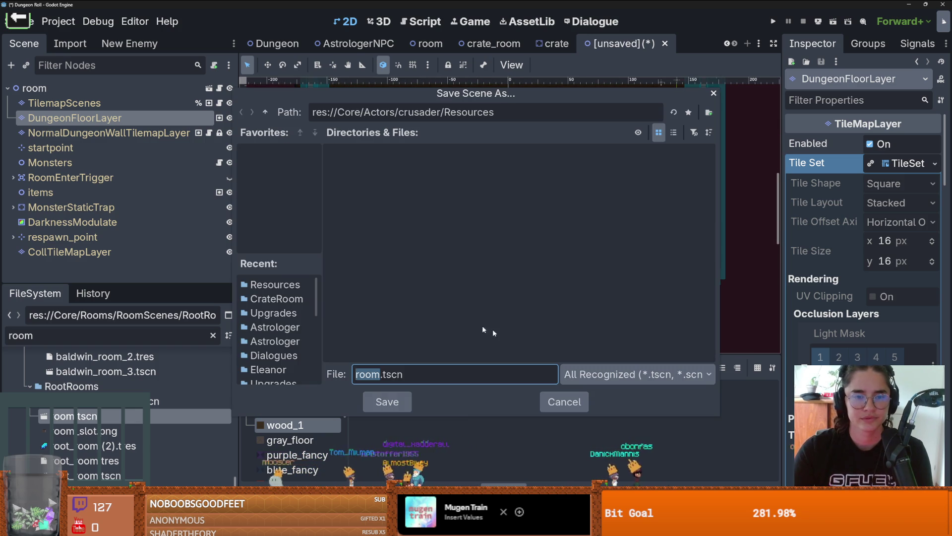
Save the scene as AstrologerRoom in res://Core/Rooms/RoomScenes/Figures/Astrologer
left_click(266, 113)
left_click(267, 112)
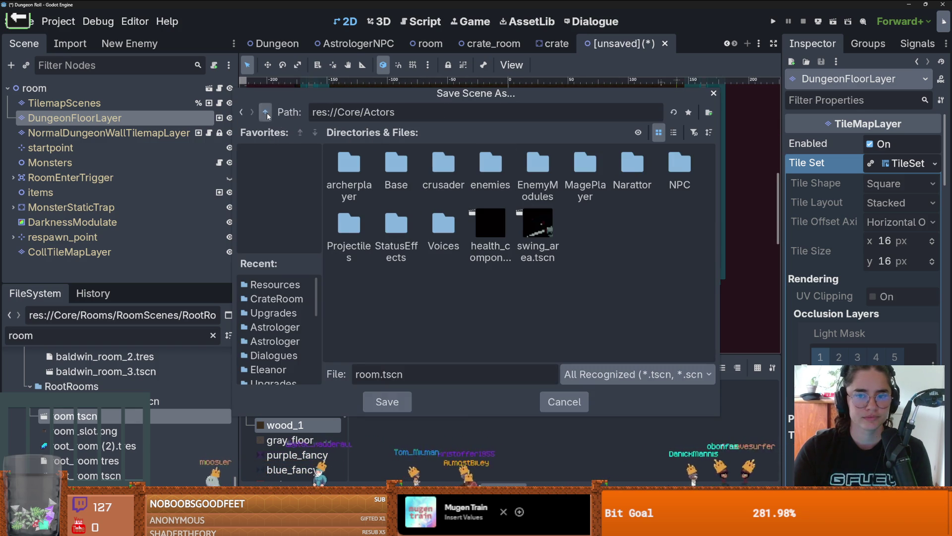
left_click(265, 113)
double_click(349, 224)
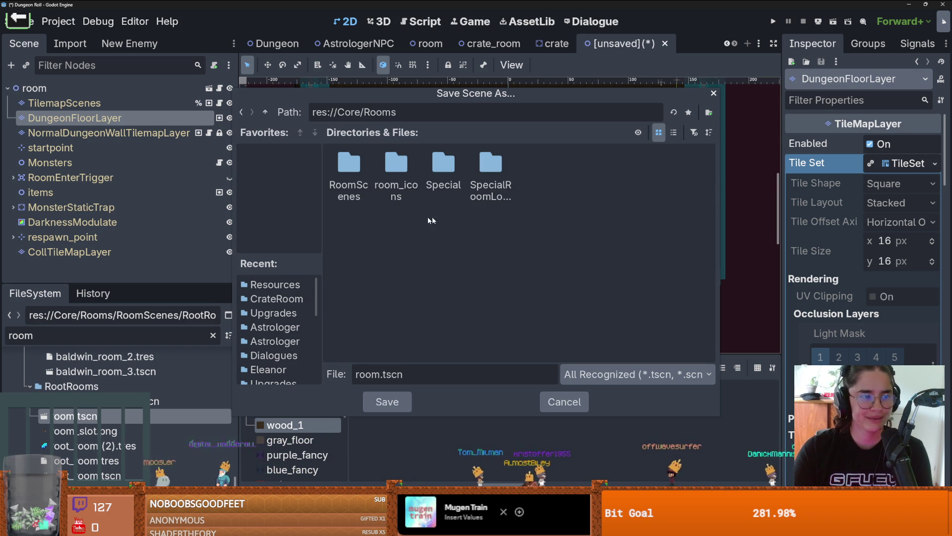
double_click(336, 159)
double_click(396, 164)
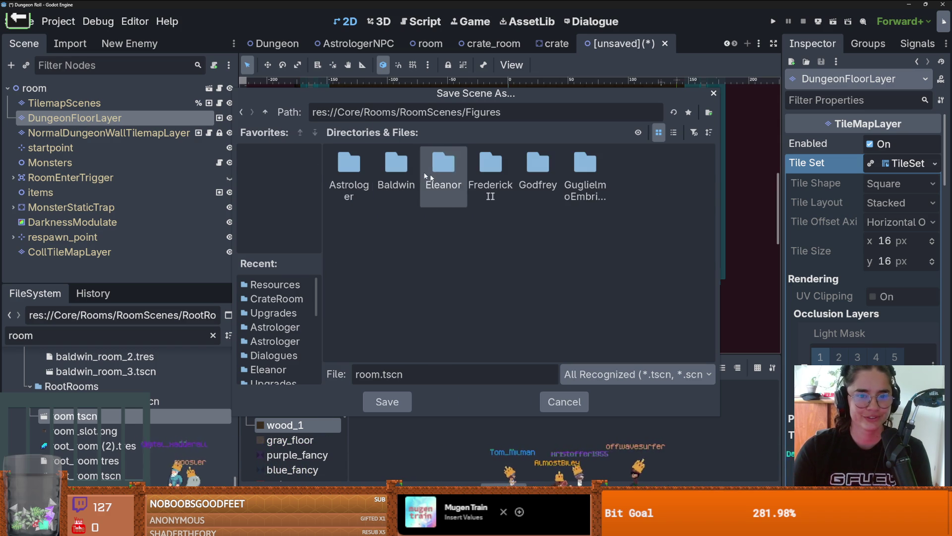
double_click(355, 158)
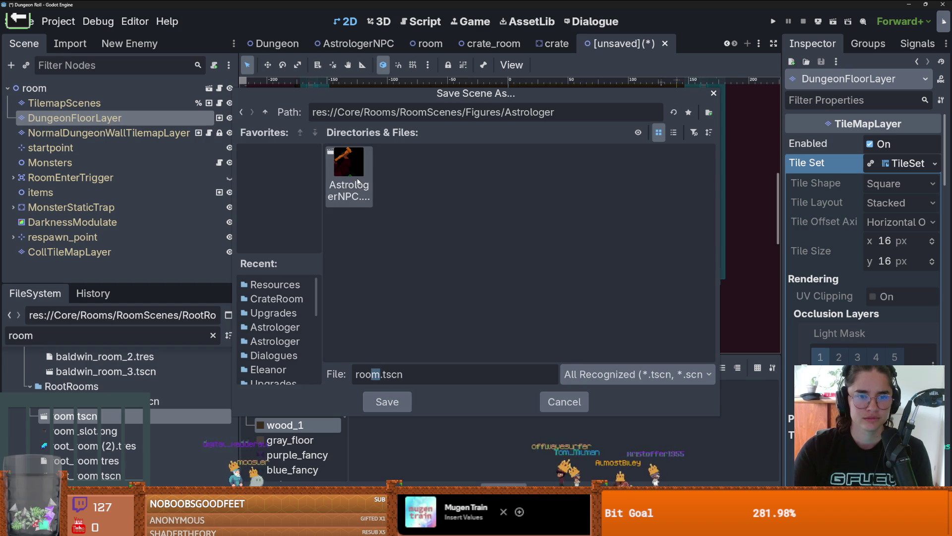
left_click_drag(380, 374, 371, 374)
double_click(372, 374)
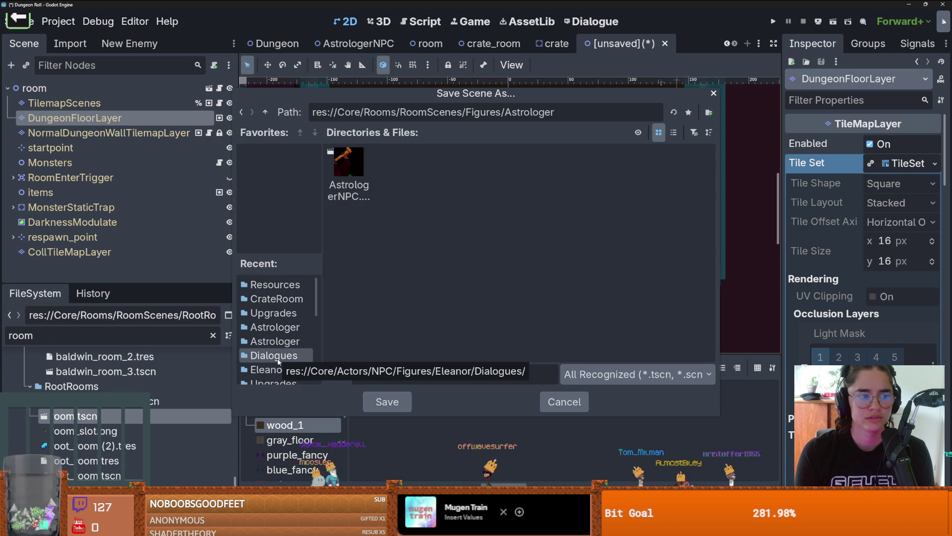
key("Return")
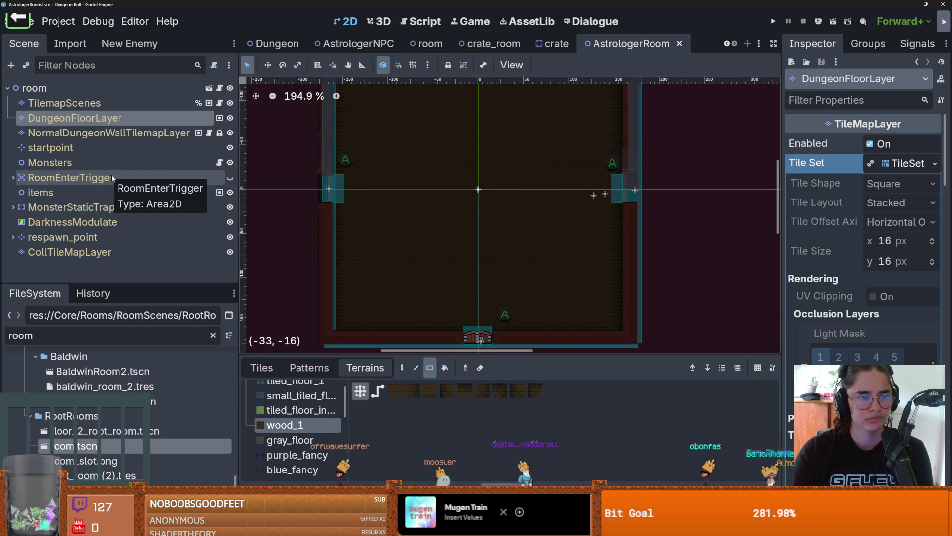
Instance AstrologerNPC.tscn under items and place it at the room's upper left (-99, -87)
left_click(39, 193)
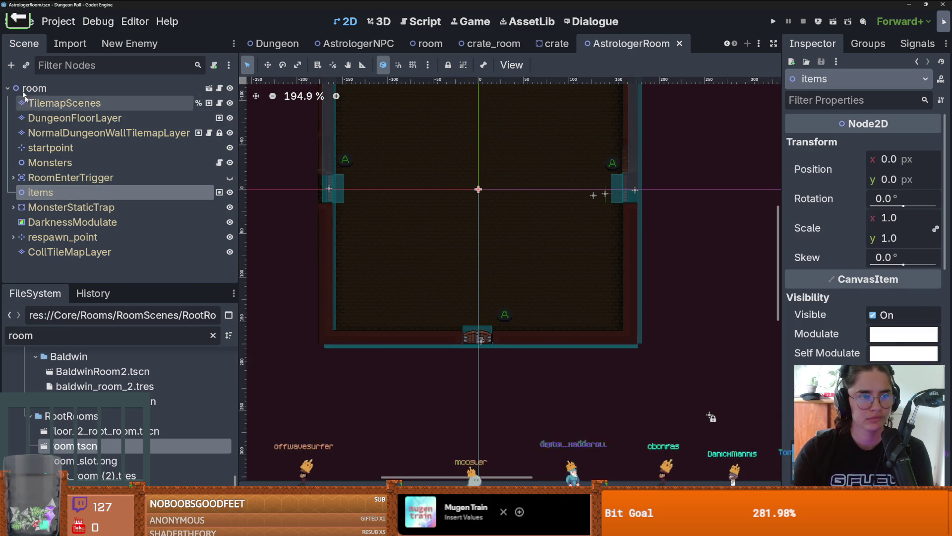
left_click(25, 66)
type("astrol")
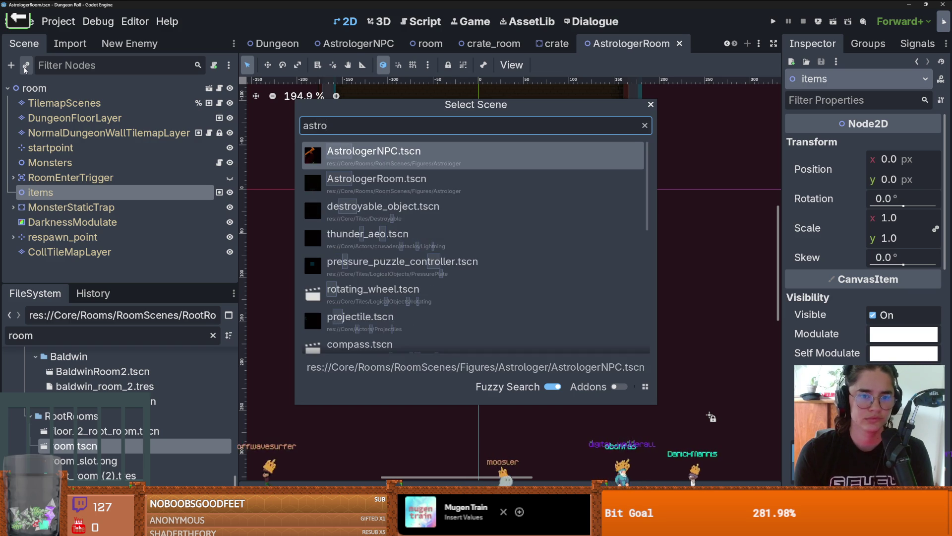
double_click(479, 149)
left_click_drag(479, 149, 390, 75)
scroll(409, 163, "up", 2)
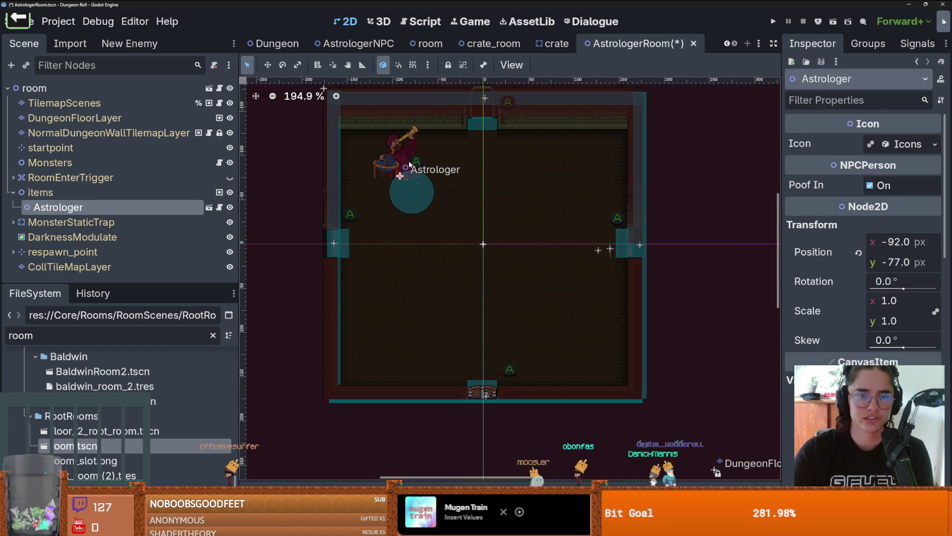
left_click_drag(404, 161, 398, 151)
scroll(405, 99, "up", 1)
Save AstrologerRoom and reselect DungeonFloorLayer
key("ctrl+s")
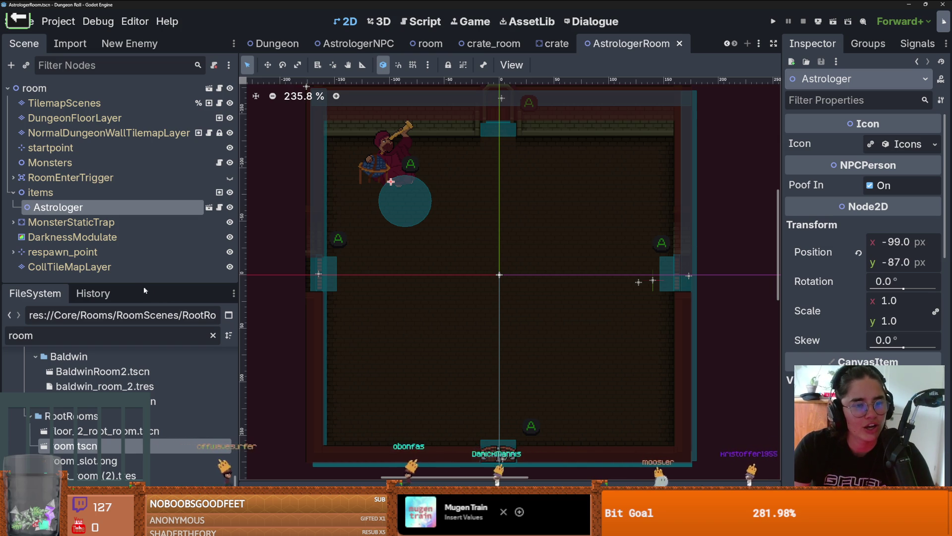
mouse_move(144, 287)
left_mouse_down()
mouse_move(145, 318)
mouse_move(146, 301)
left_mouse_up()
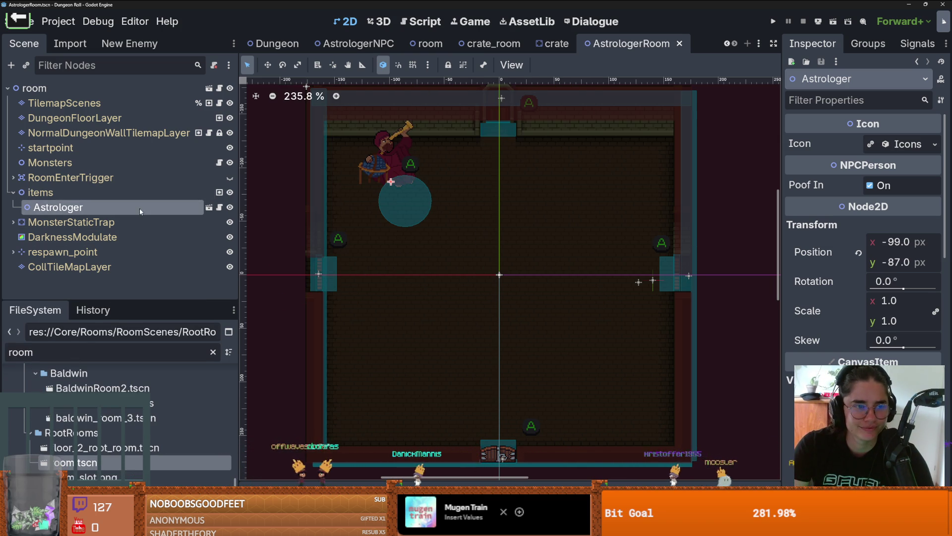
left_click(74, 118)
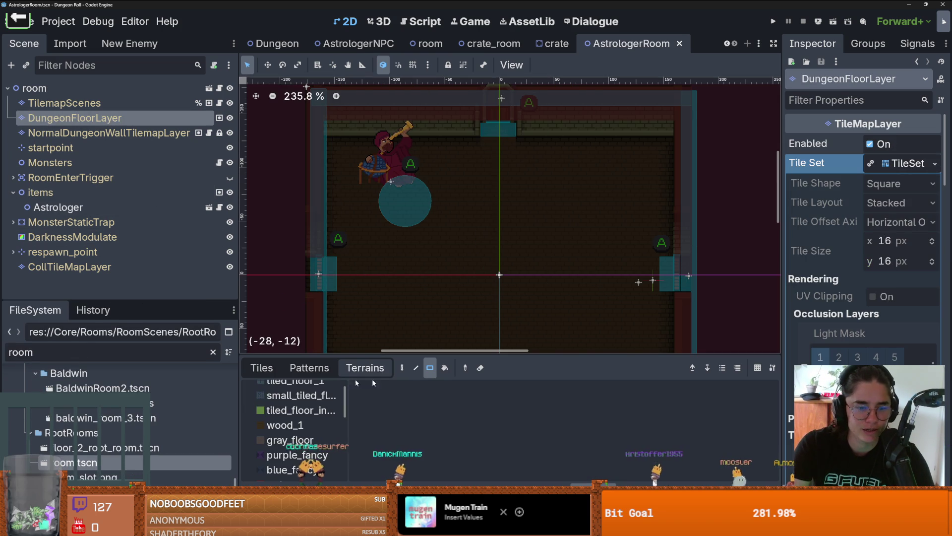
Choose the gray_floor terrain and paint a horizontal strip across the room
left_click(285, 425)
left_click(291, 440)
mouse_move(317, 265)
left_mouse_down()
mouse_move(744, 285)
mouse_move(734, 285)
left_mouse_up()
scroll(482, 232, "up", 2)
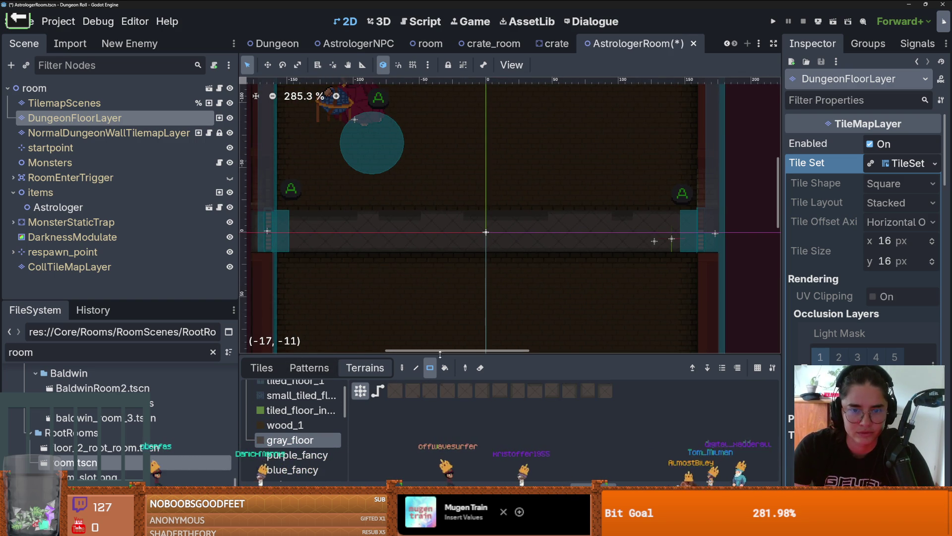
scroll(490, 257, "down", 2)
left_click_drag(488, 290, 489, 304)
Paint a vertical gray_floor column from the bottom door up to the top wall
left_click(495, 263)
scroll(489, 245, "up", 1)
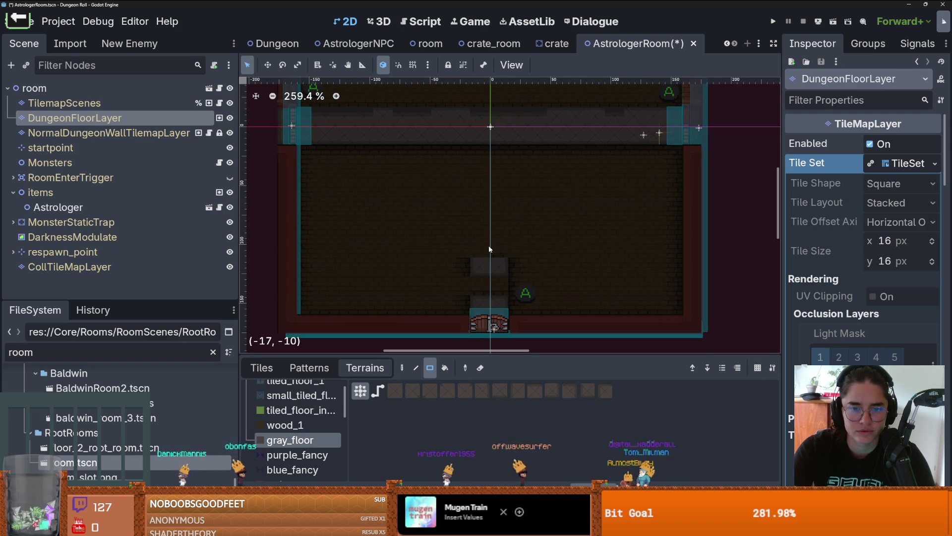
mouse_move(499, 266)
left_mouse_down()
mouse_move(500, 293)
mouse_move(491, 130)
left_mouse_up()
left_click_drag(491, 125, 477, 253)
left_click_drag(477, 258, 480, 105)
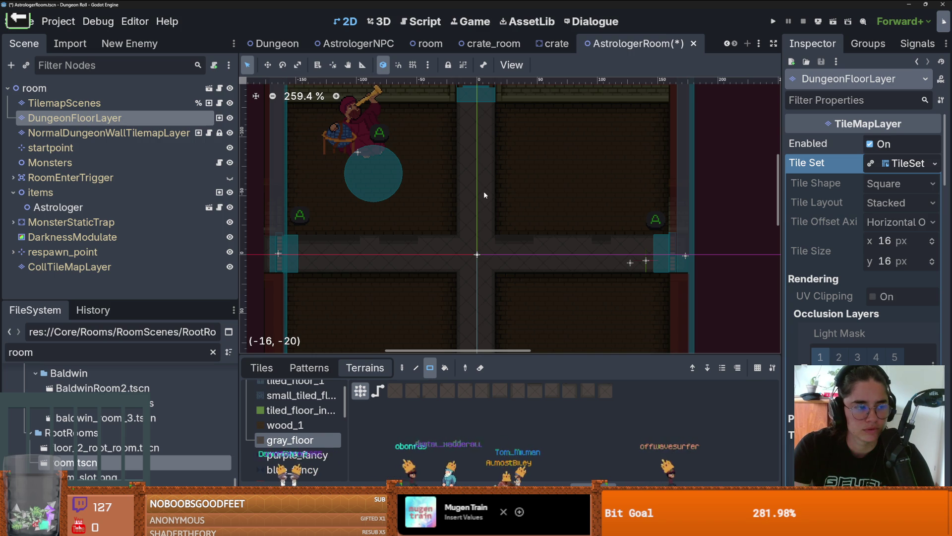
scroll(483, 192, "down", 2)
scroll(483, 191, "up", 1)
scroll(484, 190, "down", 1)
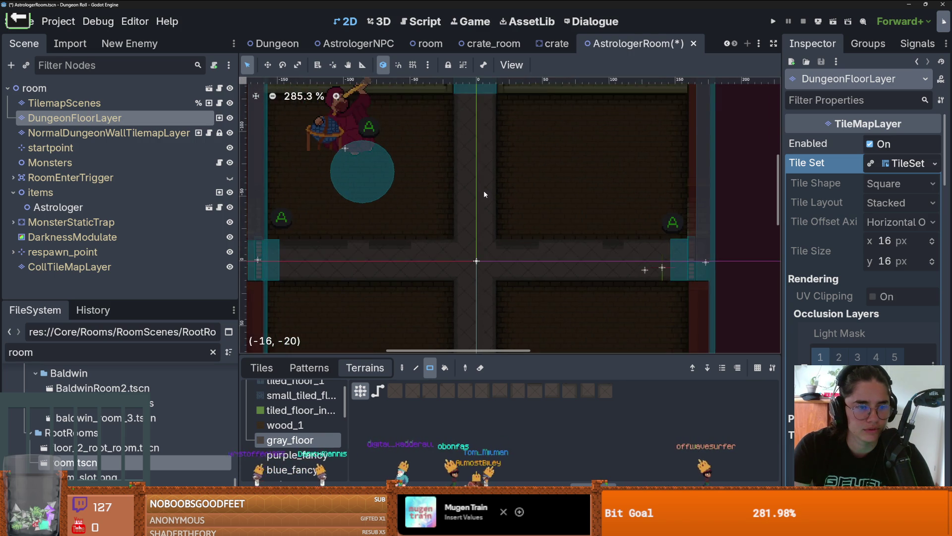
scroll(483, 190, "up", 2)
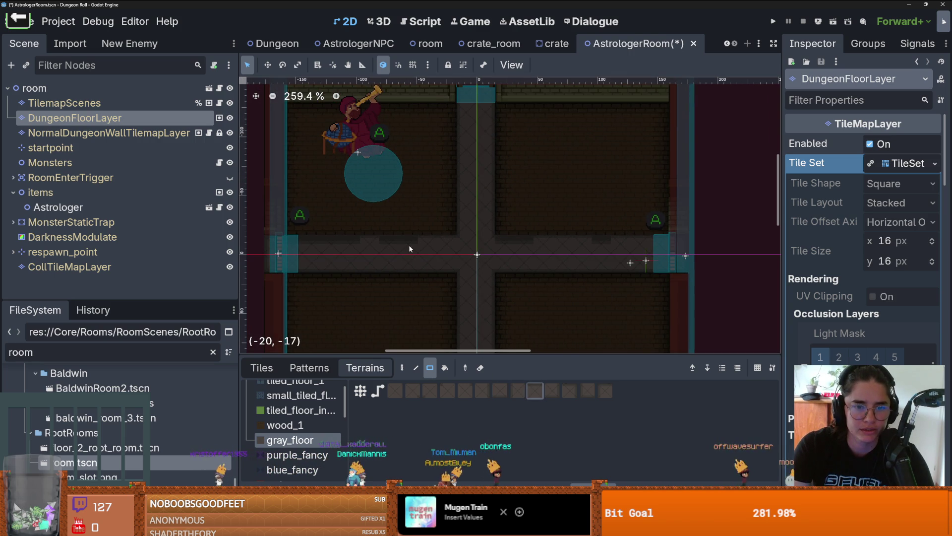
Add a single gray_floor tile beside the path and switch terrain painting to connect mode
left_click_drag(406, 243, 402, 242)
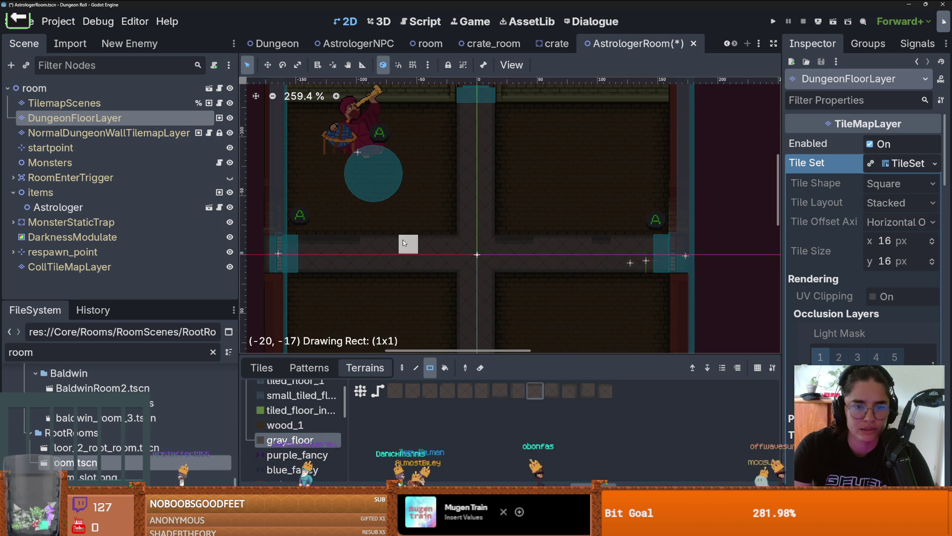
left_click(363, 391)
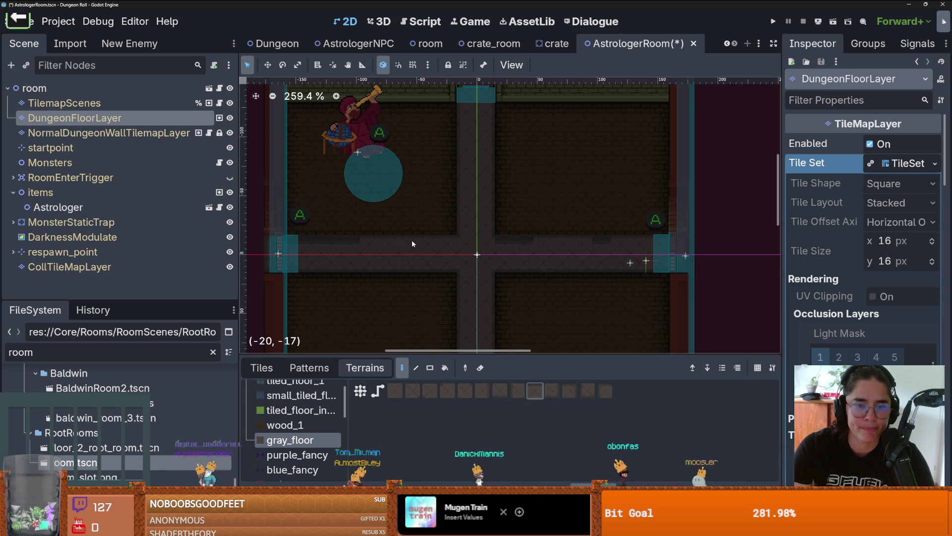
scroll(384, 262, "up", 2)
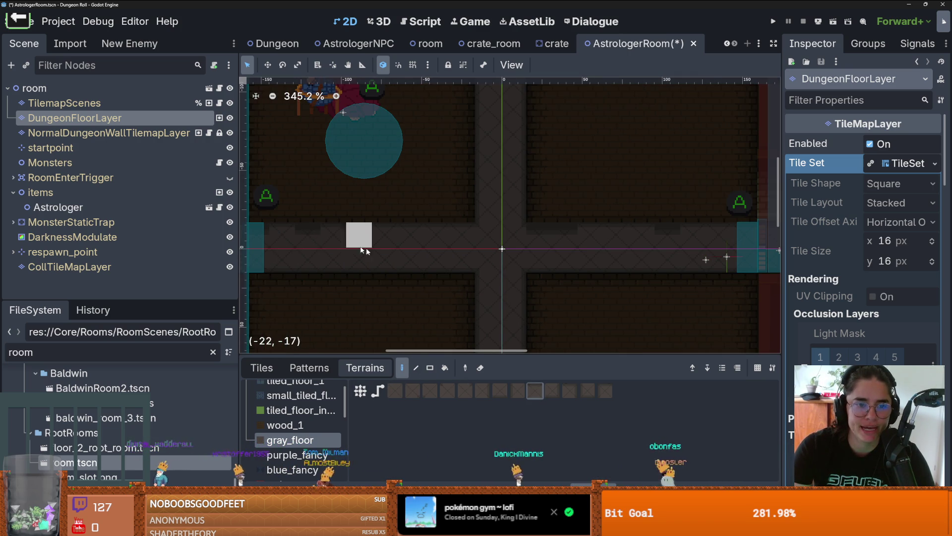
scroll(511, 283, "right", 3)
right_click(431, 249, "alt")
key("Escape")
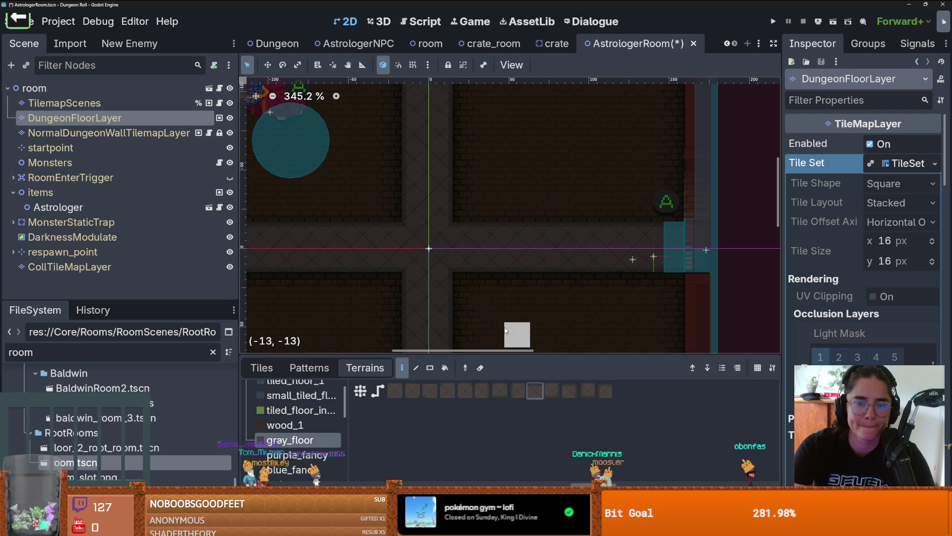
scroll(402, 261, "down", 1)
scroll(447, 255, "left", 8)
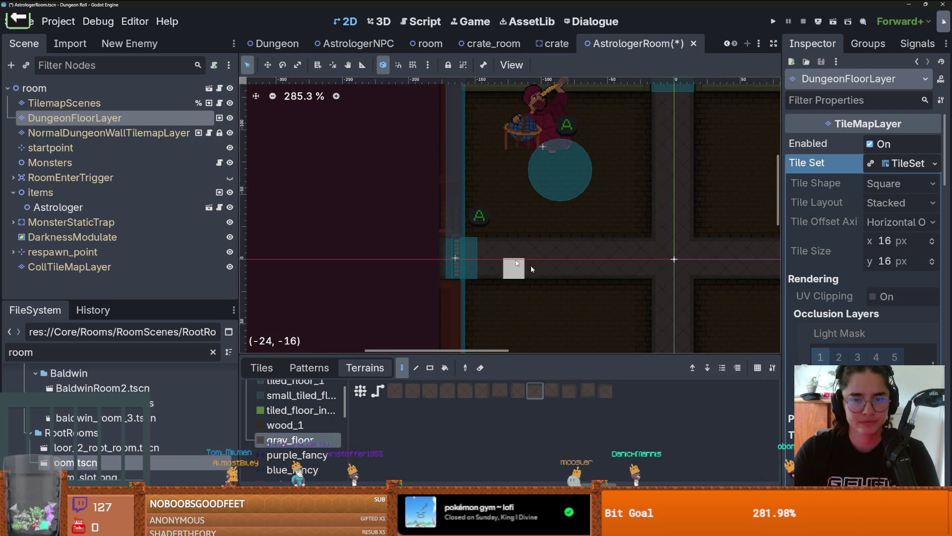
scroll(531, 266, "right", 4)
scroll(449, 286, "down", 1)
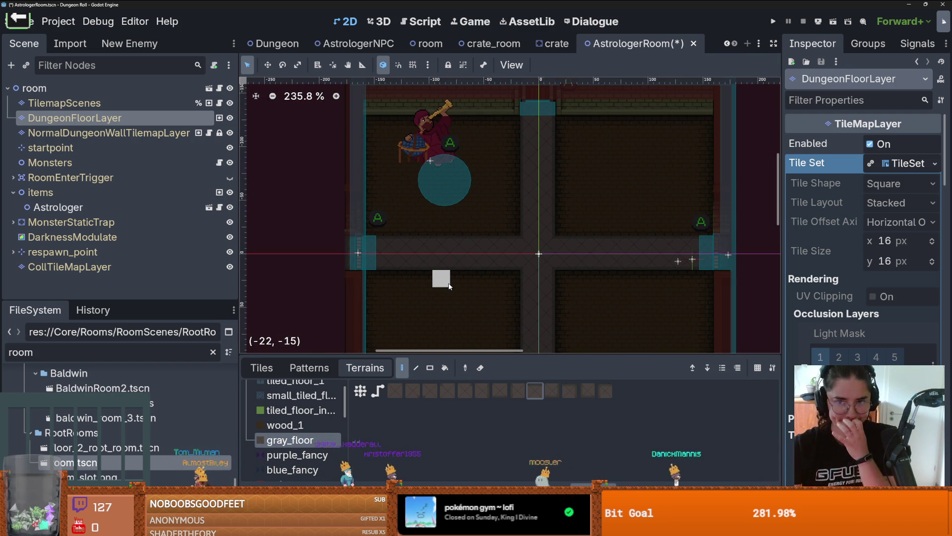
Save AstrologerRoom.tscn with Ctrl+S
key("ctrl+s")
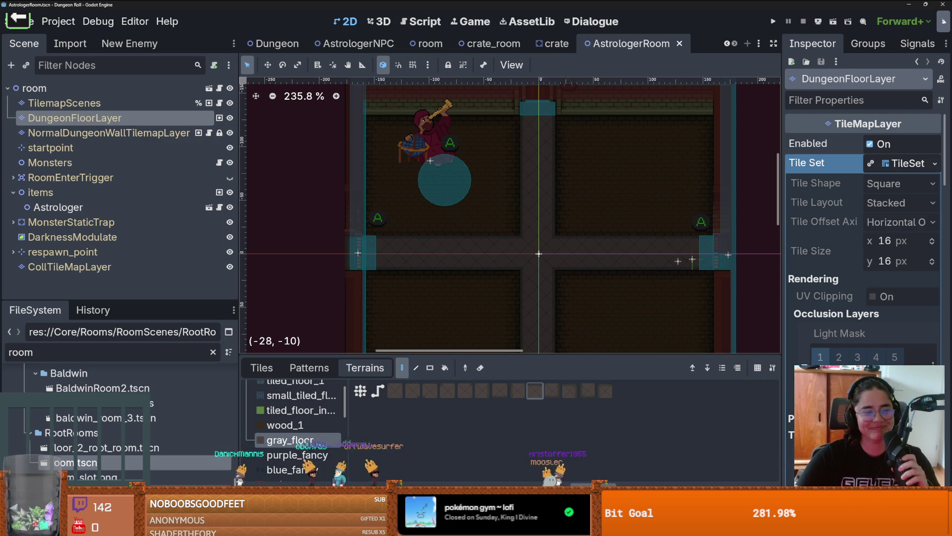
Save, then select the TilemapScenes layer and switch to erasing its scene tiles
left_click_drag(527, 234, 391, 234)
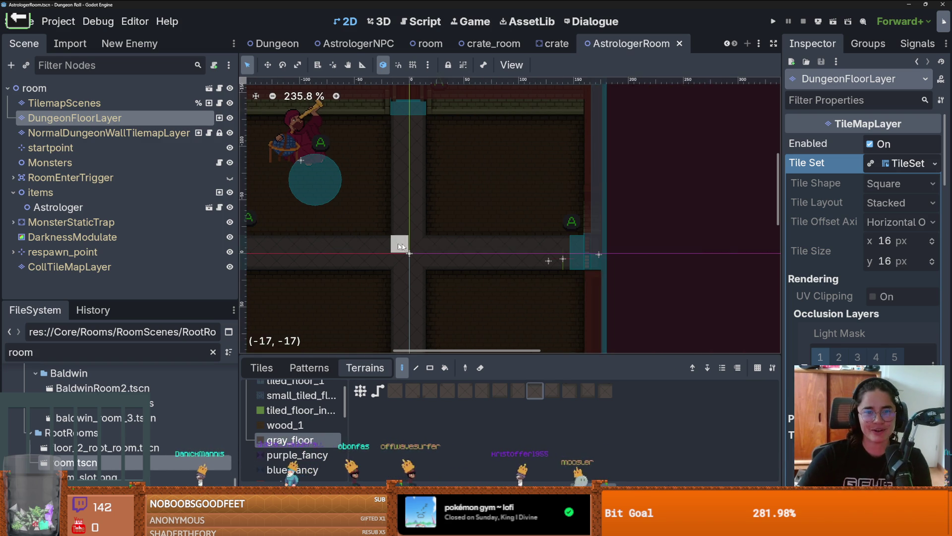
key("ctrl+s")
left_click(88, 104)
left_click(431, 368)
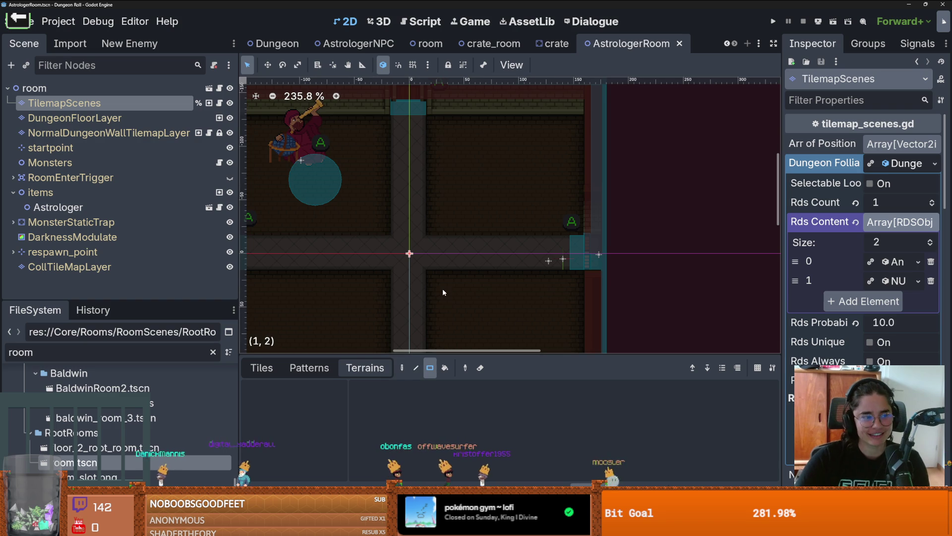
scroll(448, 260, "down", 2)
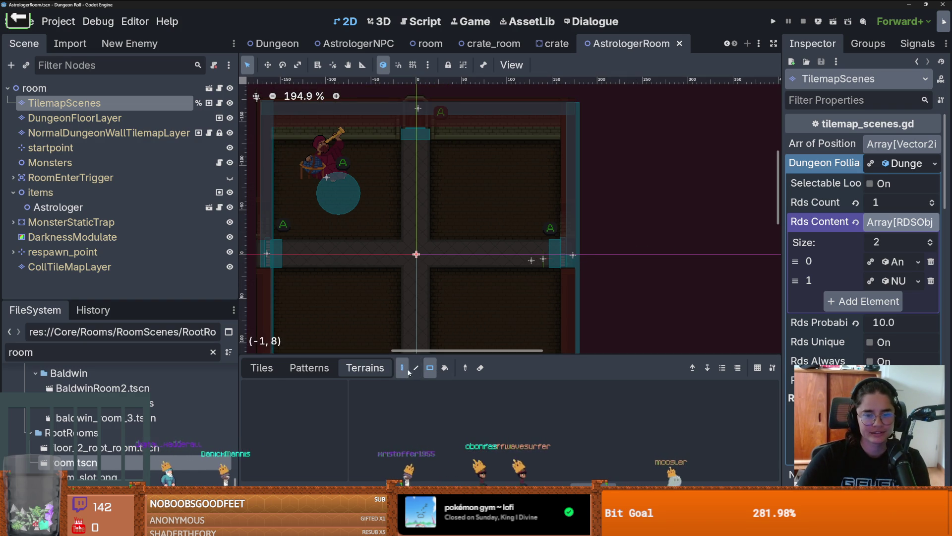
left_click(262, 367)
left_click(490, 368)
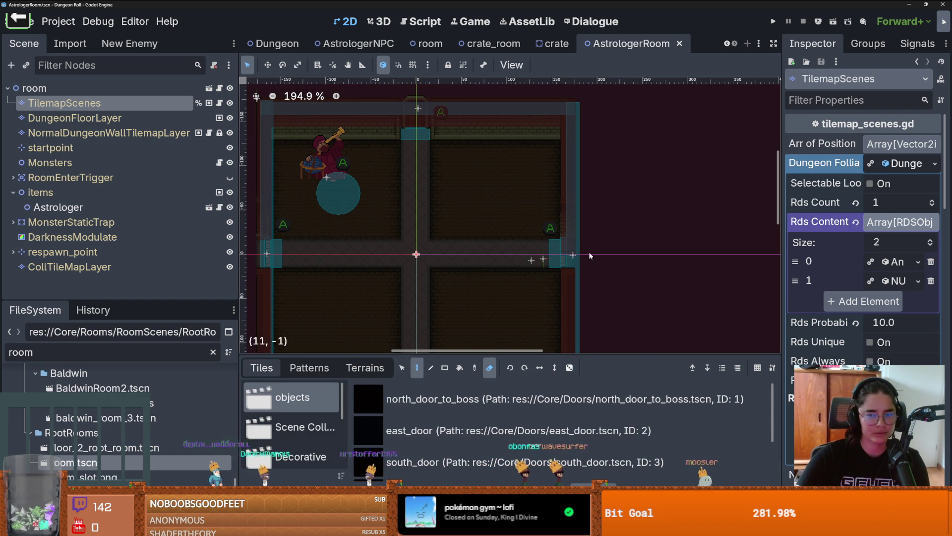
Erase the door tiles at both side openings and the top opening, then save
left_click(555, 254)
left_click(271, 253)
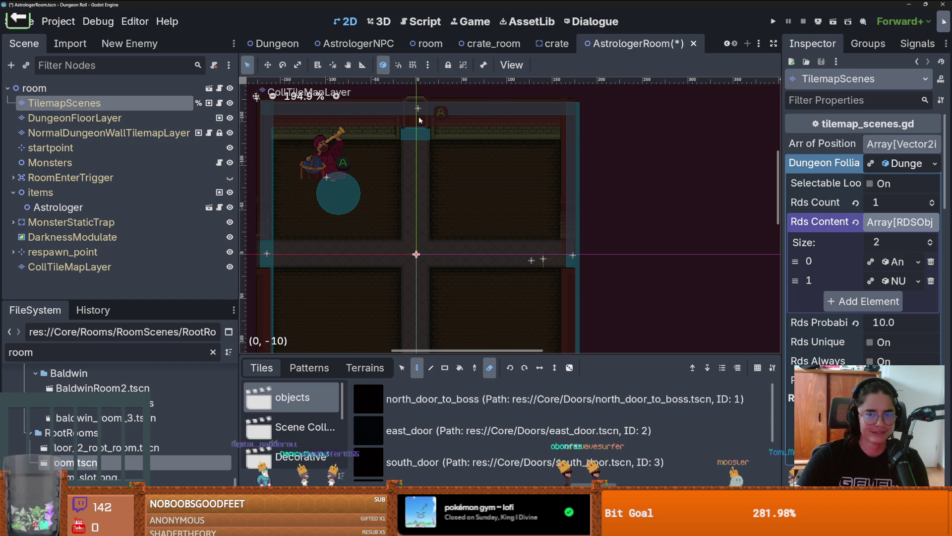
left_click(416, 135)
scroll(416, 143, "down", 3)
scroll(447, 158, "down", 2)
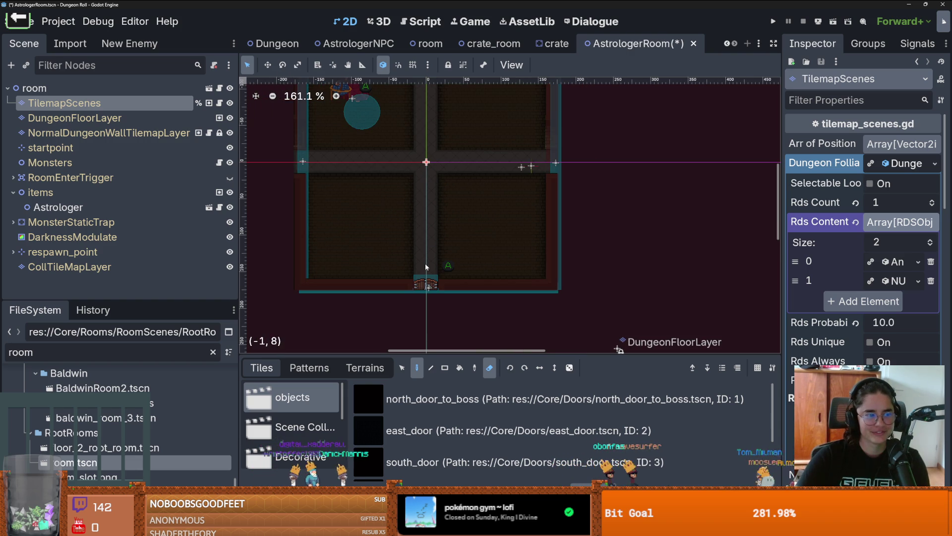
key("ctrl+s")
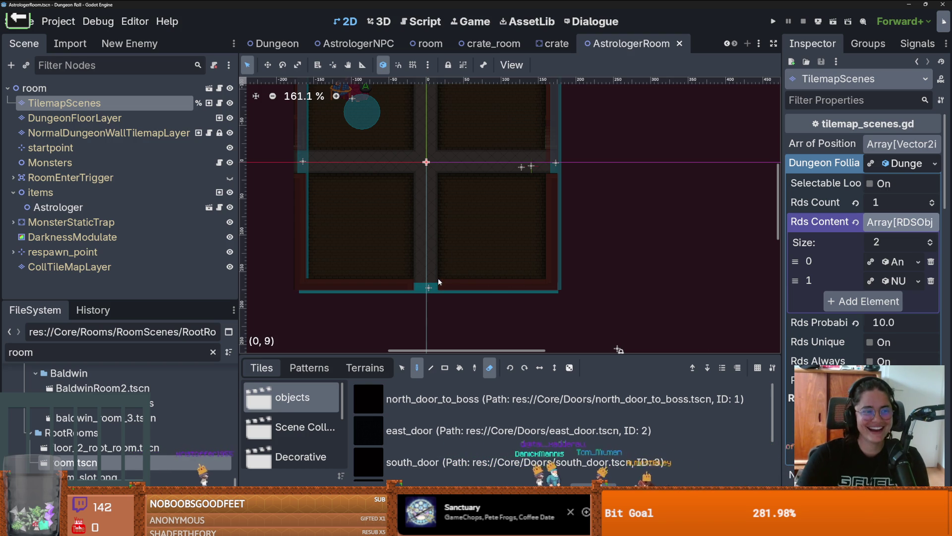
scroll(439, 219, "down", 1)
scroll(439, 176, "up", 2)
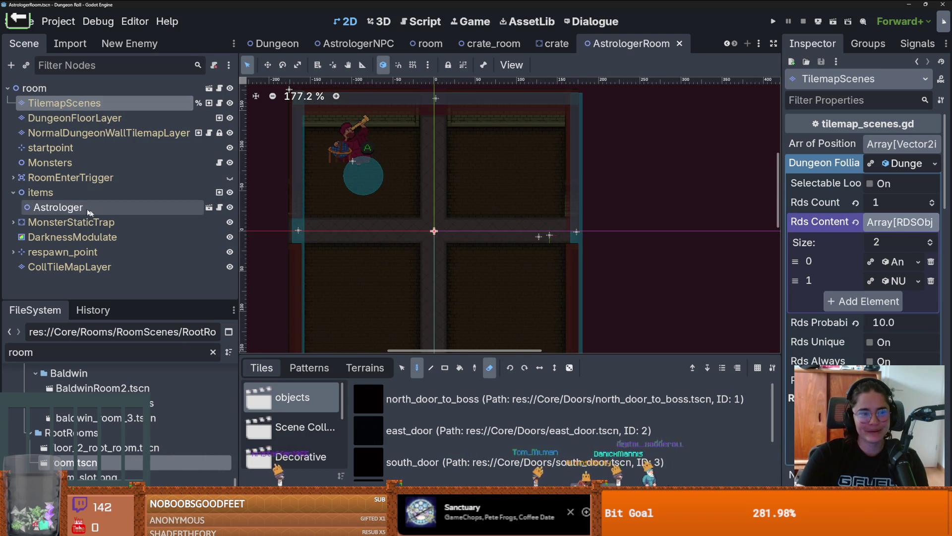
Open AstrologerNPC's own scene from the room and widen the Inspector and FileSystem docks
left_click(58, 207)
left_click(209, 207)
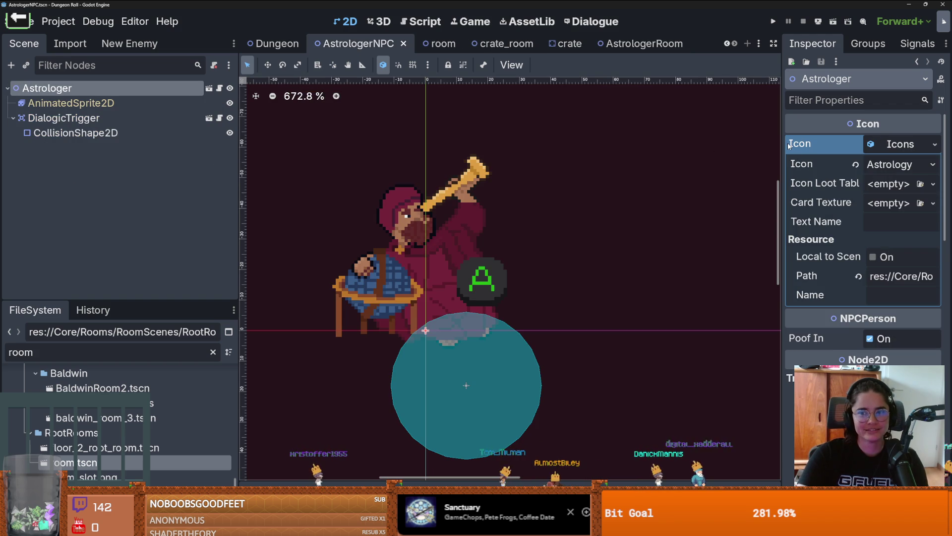
left_click_drag(781, 178, 699, 174)
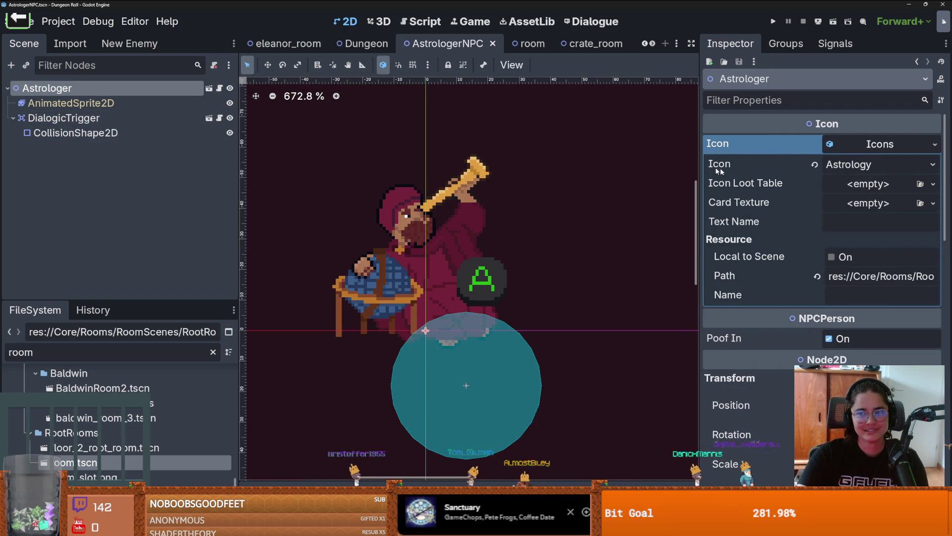
left_click_drag(138, 300, 137, 172)
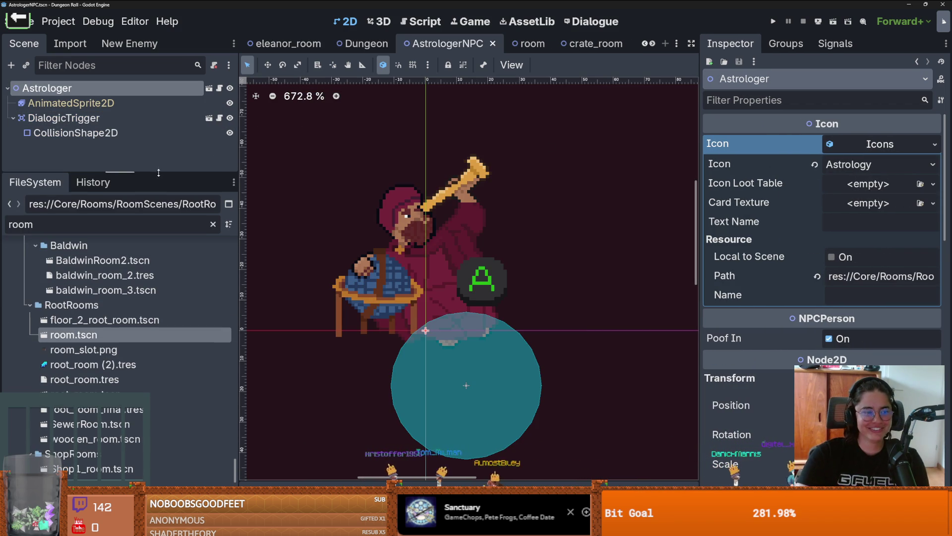
scroll(150, 326, "up", 15)
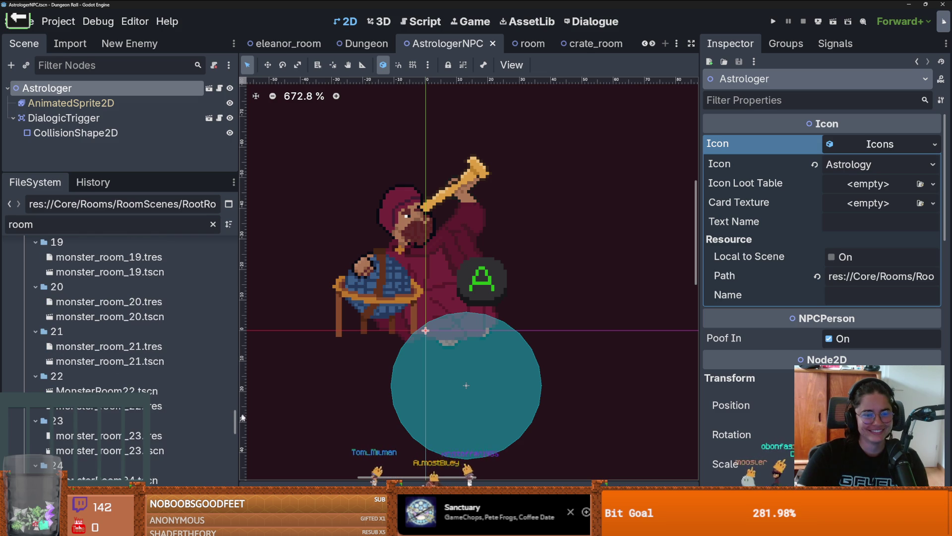
scroll(149, 366, "up", 15)
scroll(72, 371, "down", 1)
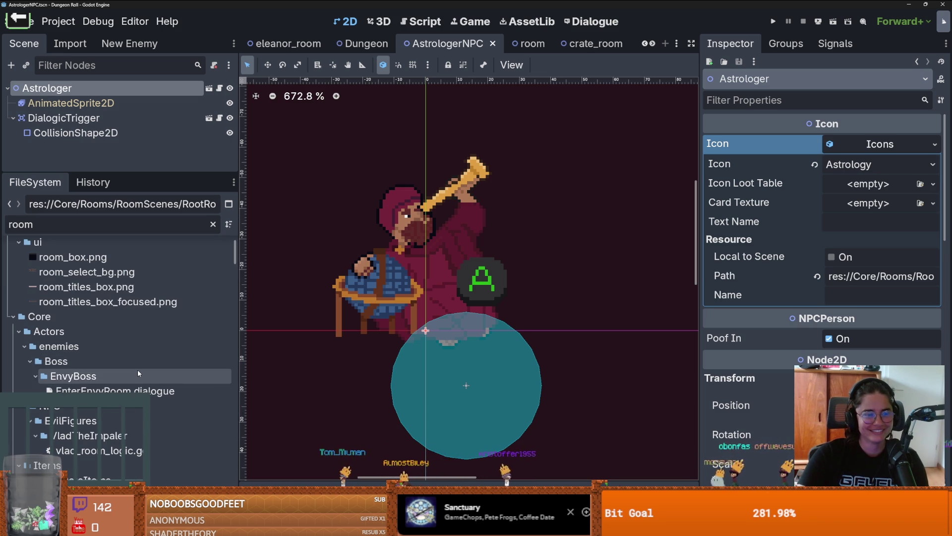
scroll(138, 369, "down", 2)
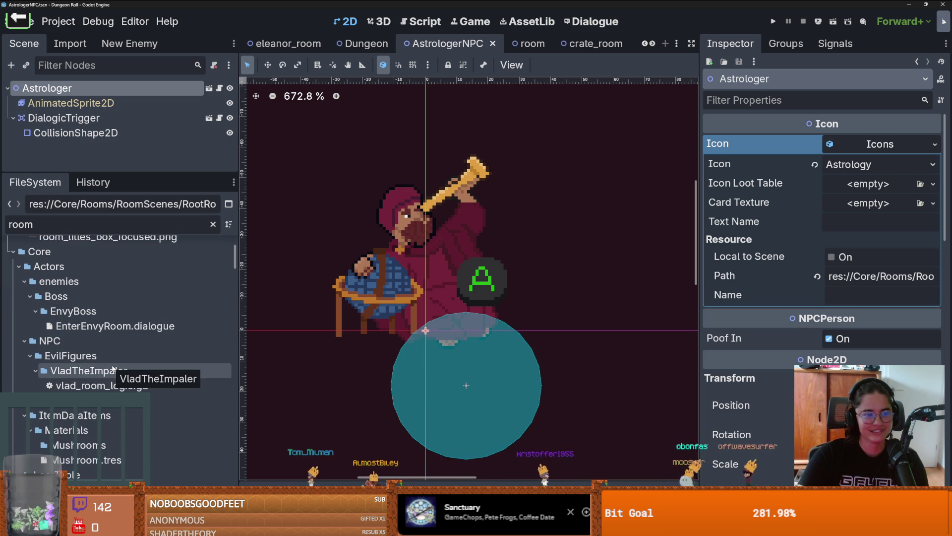
scroll(98, 373, "down", 2)
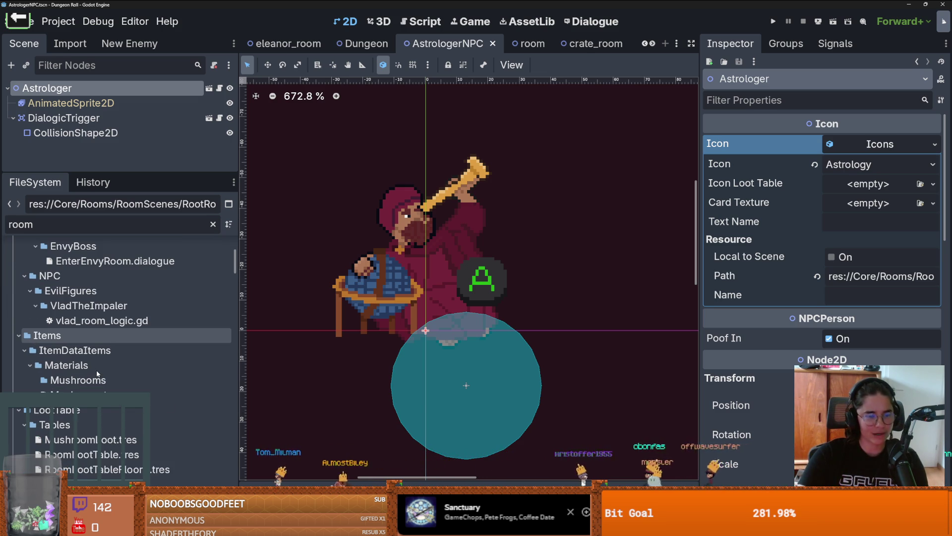
scroll(97, 373, "down", 2)
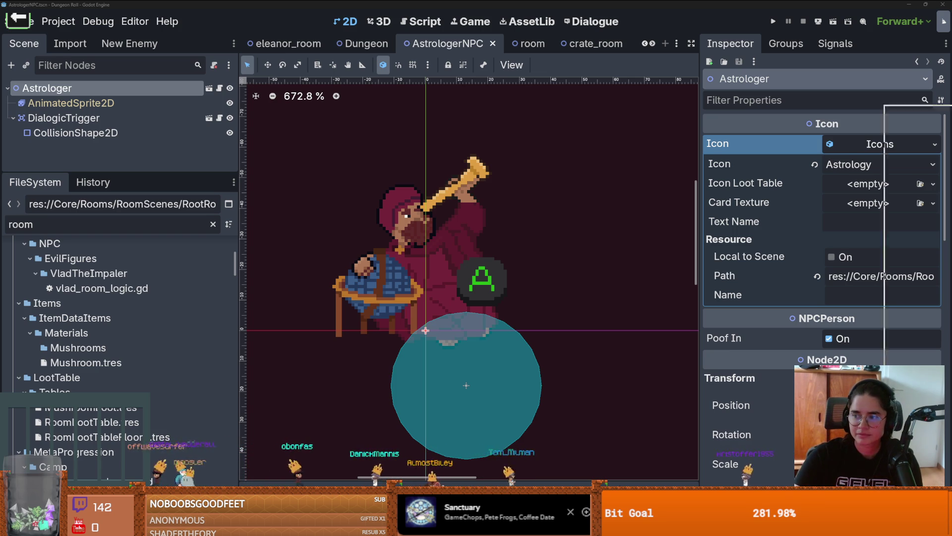
Switch to the Stacy's Mom karaoke video, make it full screen and skip ahead to the lyrics
key("alt+Tab")
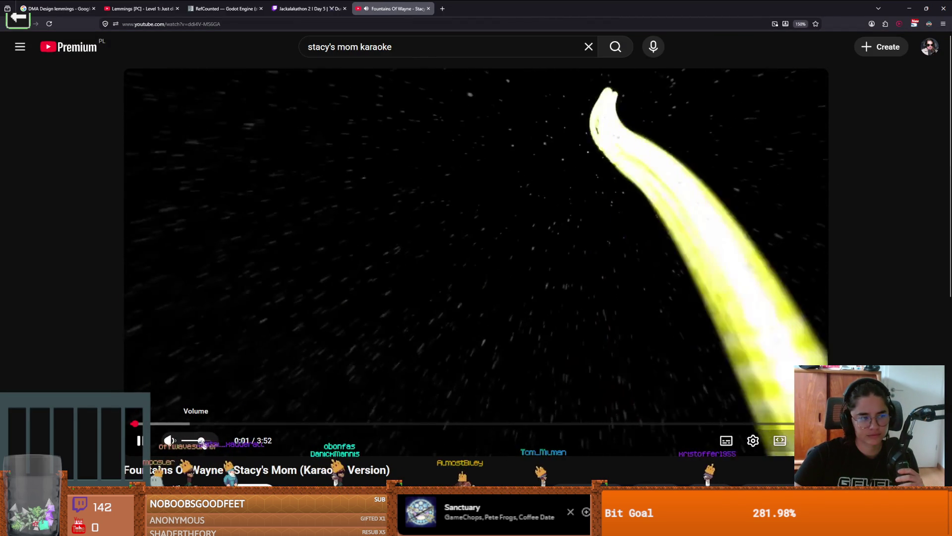
double_click(326, 404)
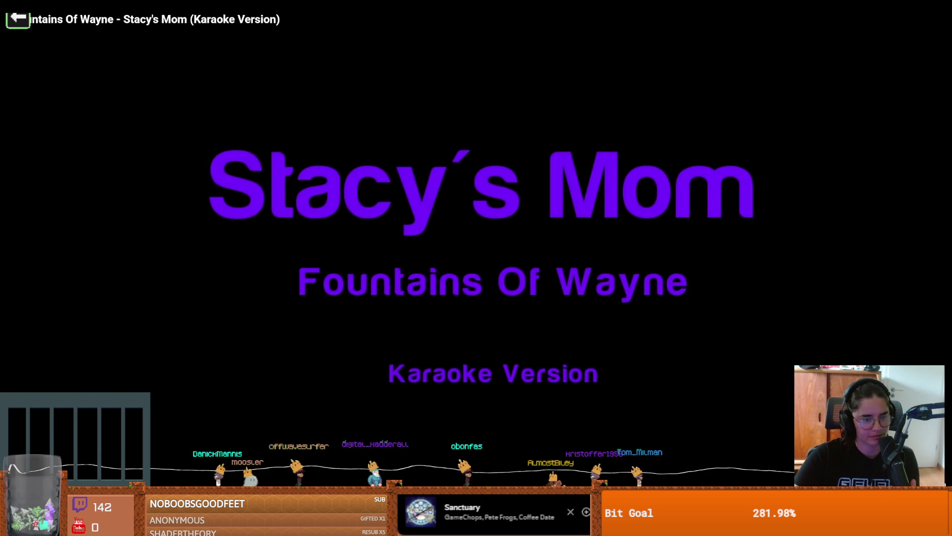
left_click(82, 468)
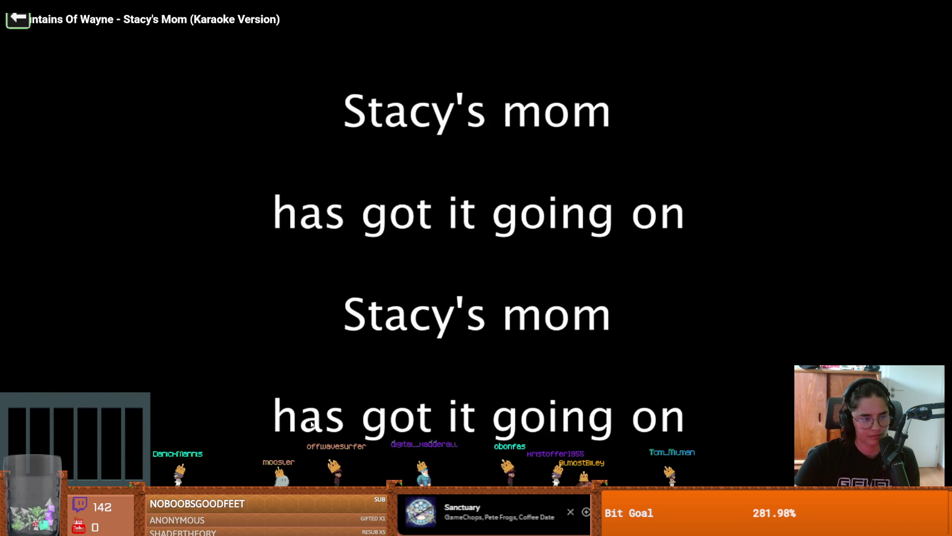